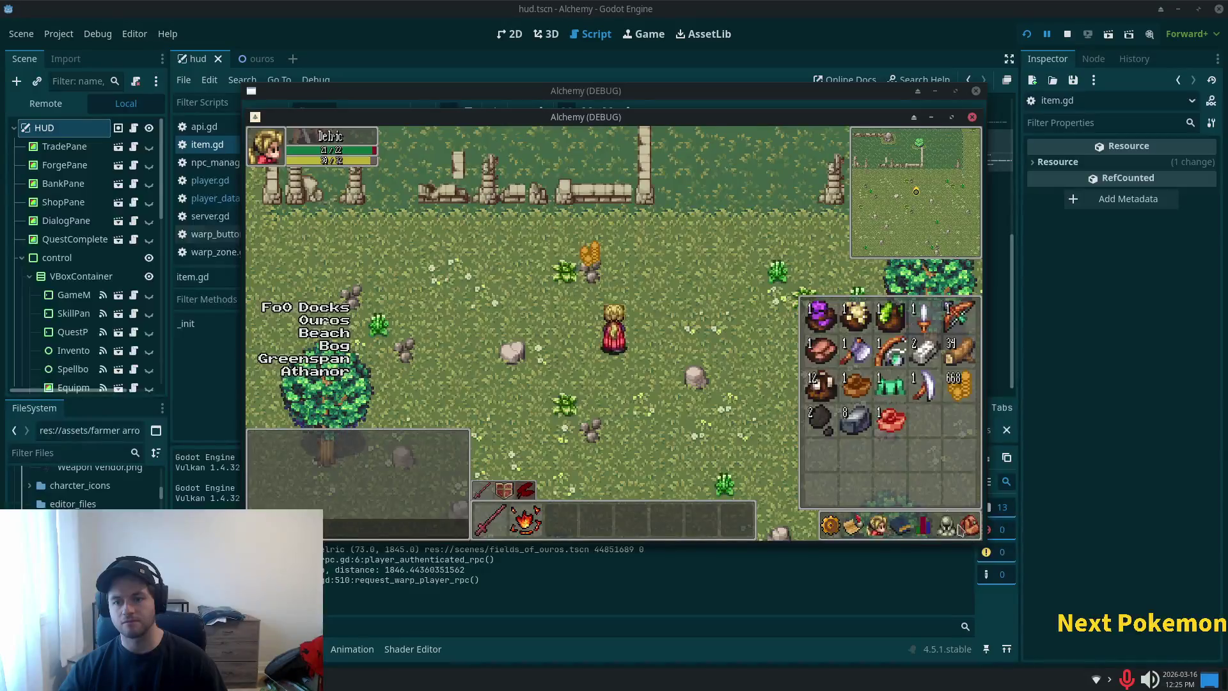
Step: Walk the character north and back, then cycle the game's side panel to the skills list
{"action": "key", "text": "Down"}
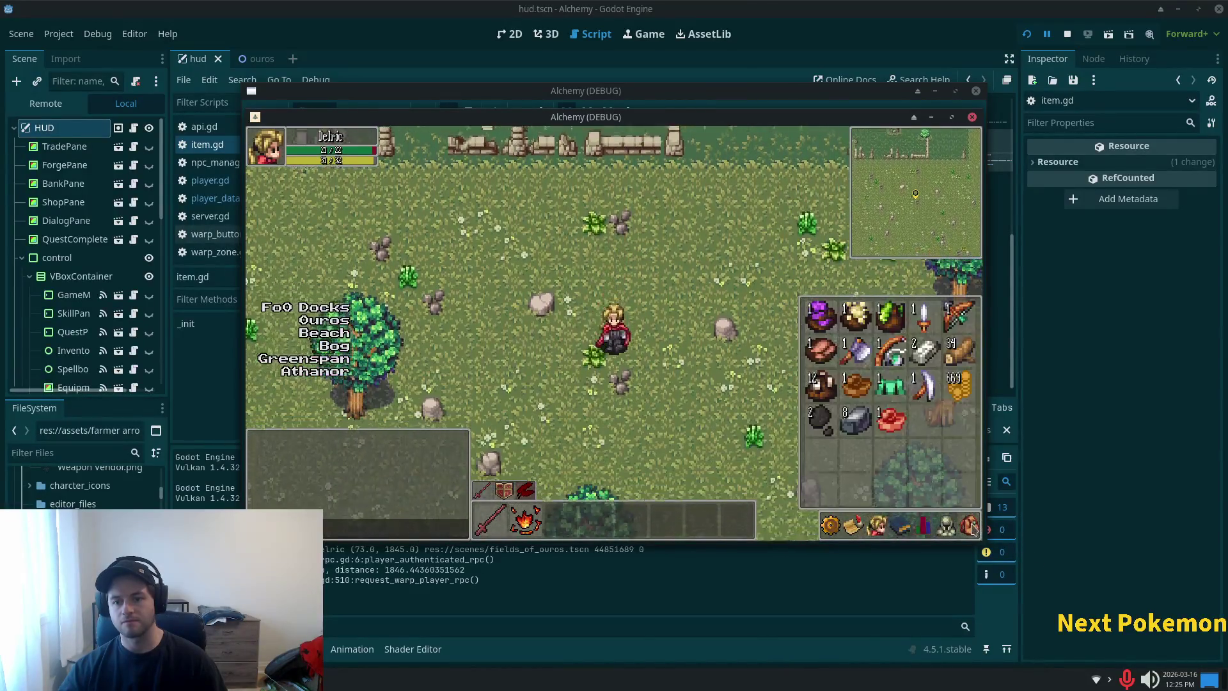
{"action": "key", "text": "Down"}
{"action": "left_click", "coordinate": [947, 528]}
{"action": "left_click", "coordinate": [946, 528]}
{"action": "left_click", "coordinate": [923, 528]}
{"action": "left_click", "coordinate": [900, 528]}
Step: Close the side panel and walk left and up the cobblestone path into Ouros
{"action": "left_click", "coordinate": [854, 521]}
{"action": "left_click", "coordinate": [850, 511]}
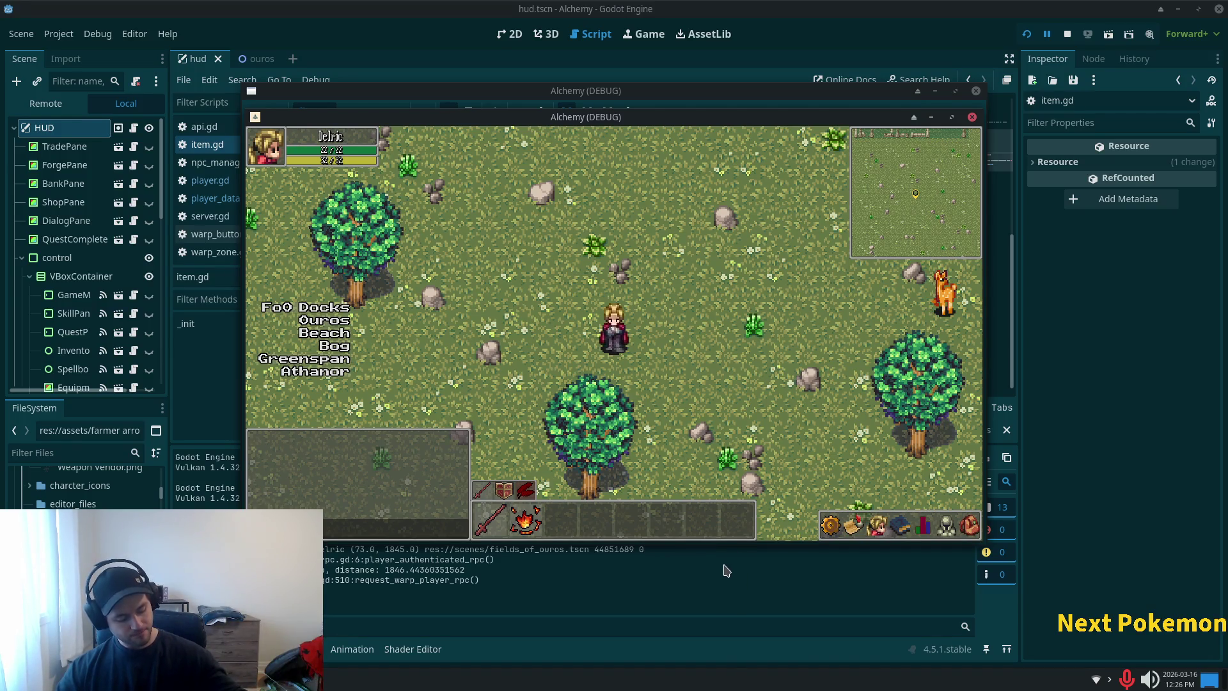
{"action": "key", "text": "Left"}
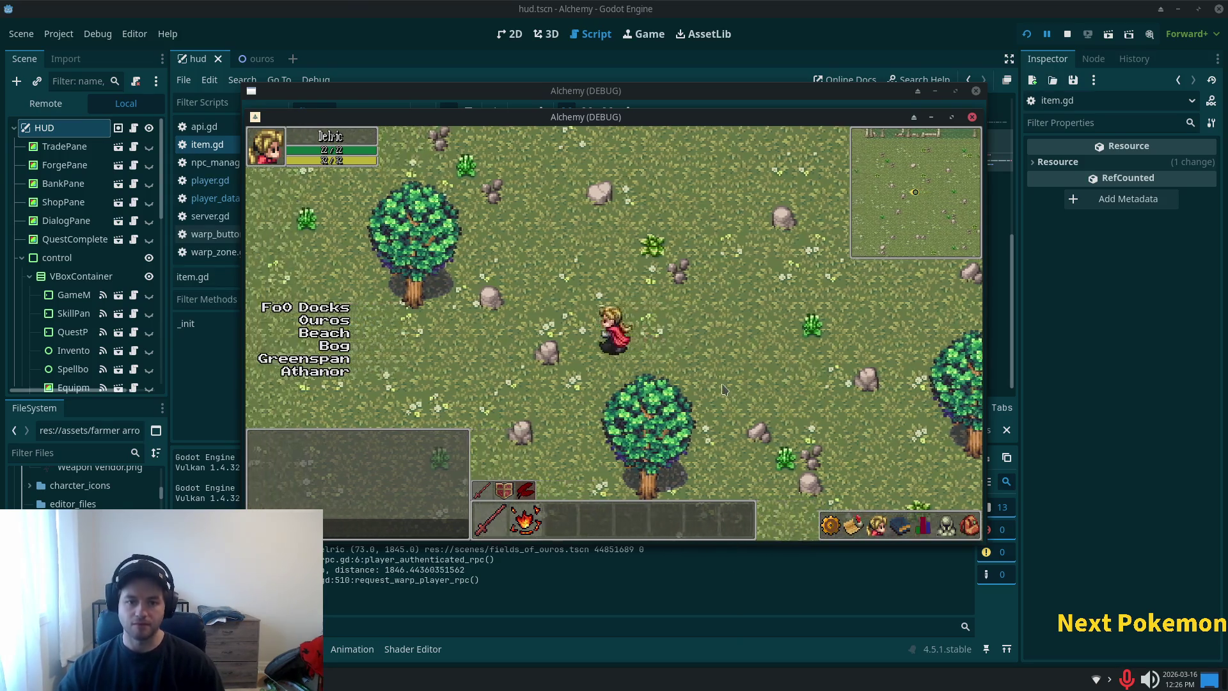
{"action": "key", "text": "Left"}
{"action": "key", "text": "Left"}
{"action": "key", "text": "Up"}
{"action": "key", "text": "Up"}
{"action": "key", "text": "Up"}
{"action": "key", "text": "Up"}
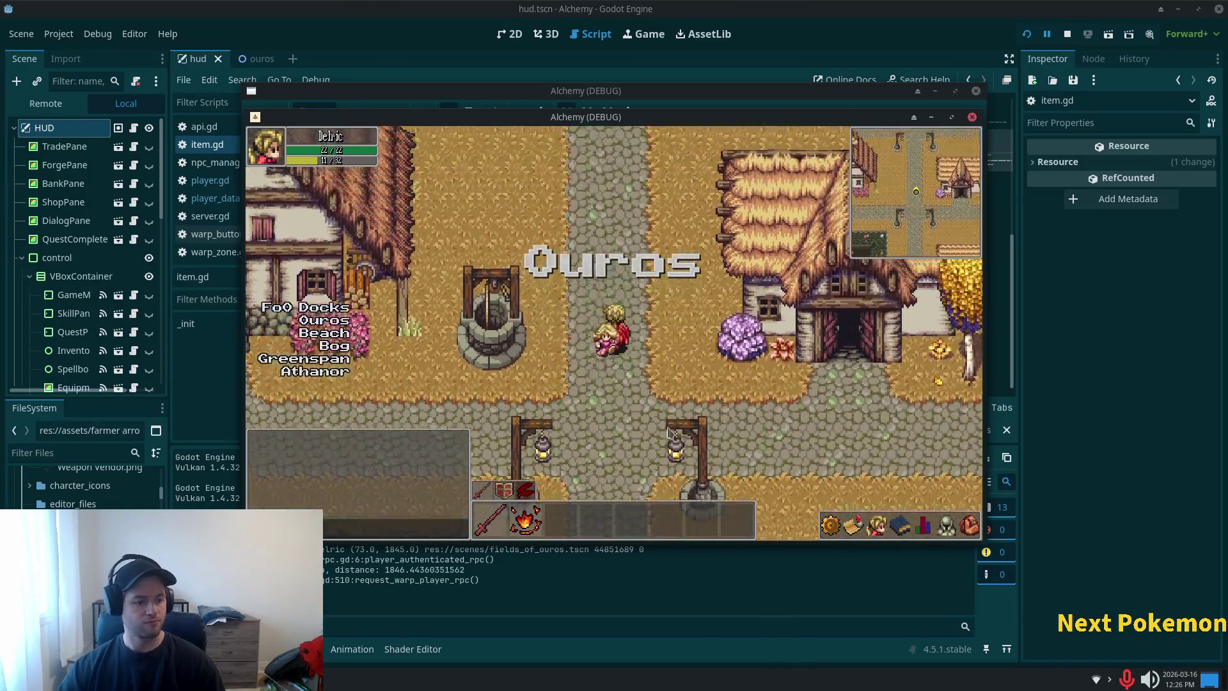
Step: Walk through Ouros into a house, upstairs and back out again
{"action": "key", "text": "Up"}
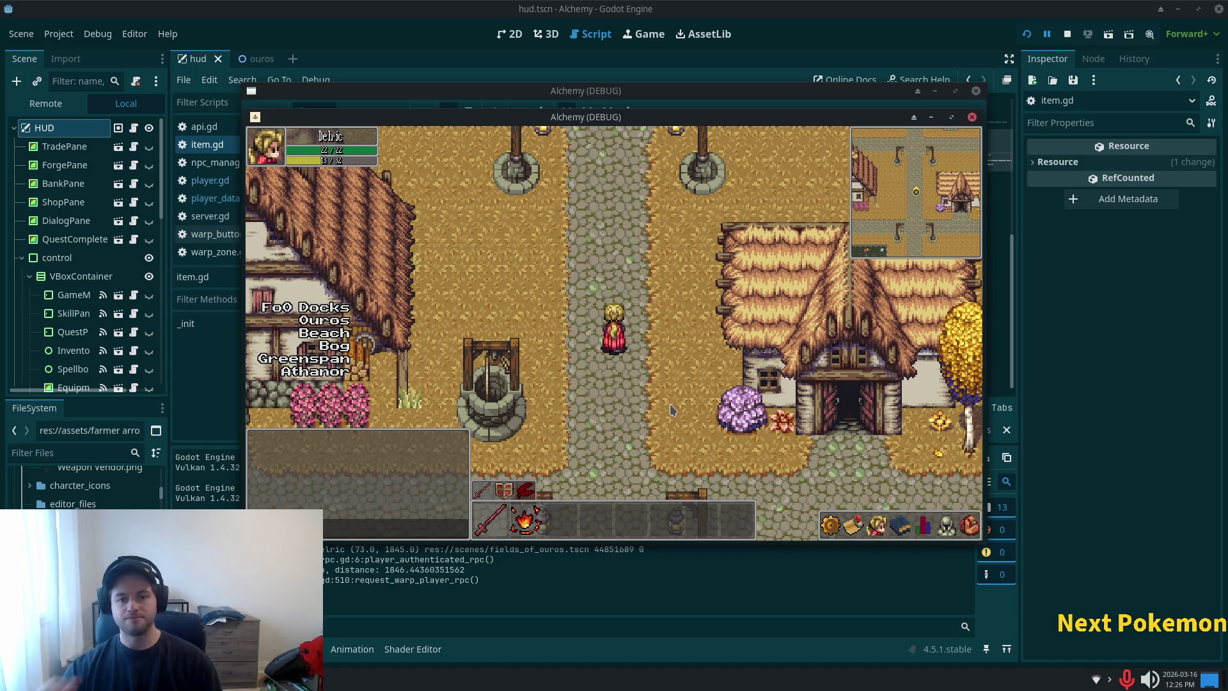
{"action": "key", "text": "s"}
{"action": "key", "text": "a"}
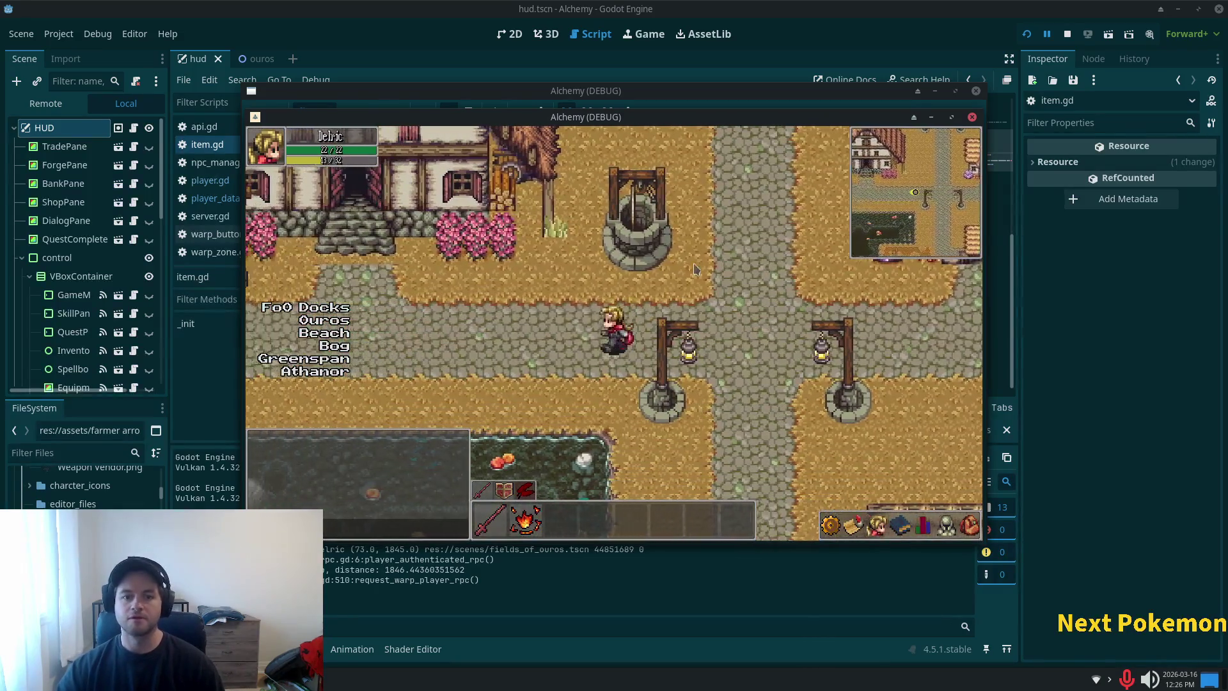
{"action": "key", "text": "w"}
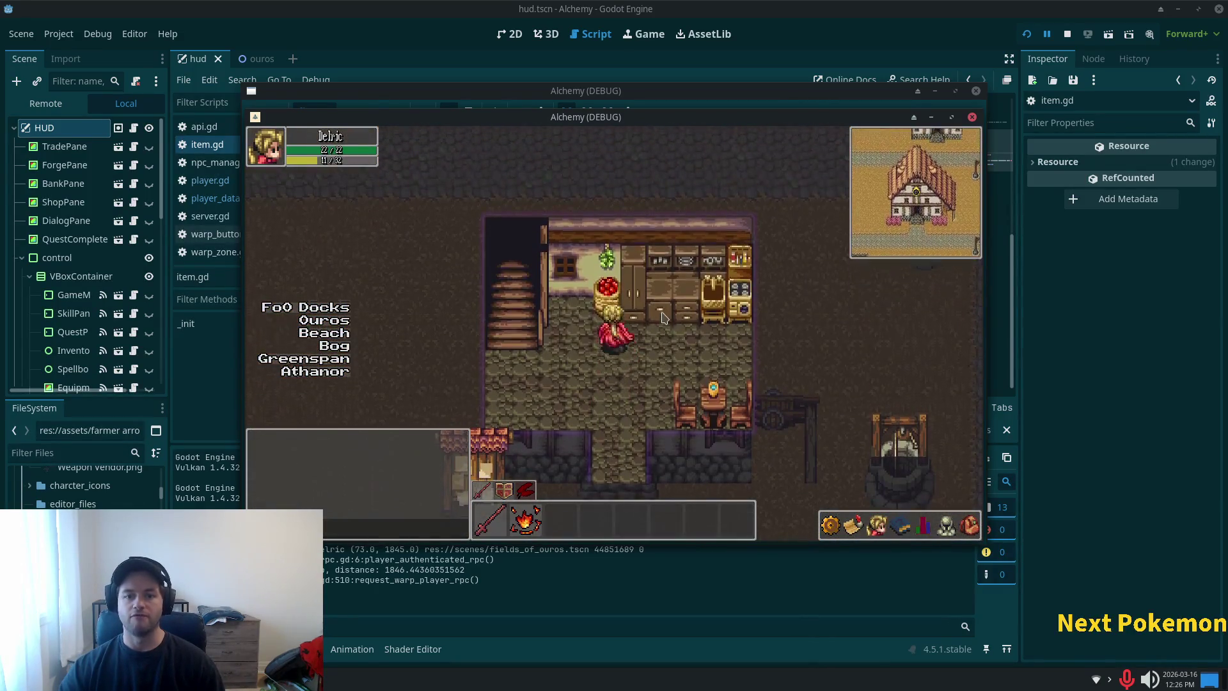
{"action": "key", "text": "w"}
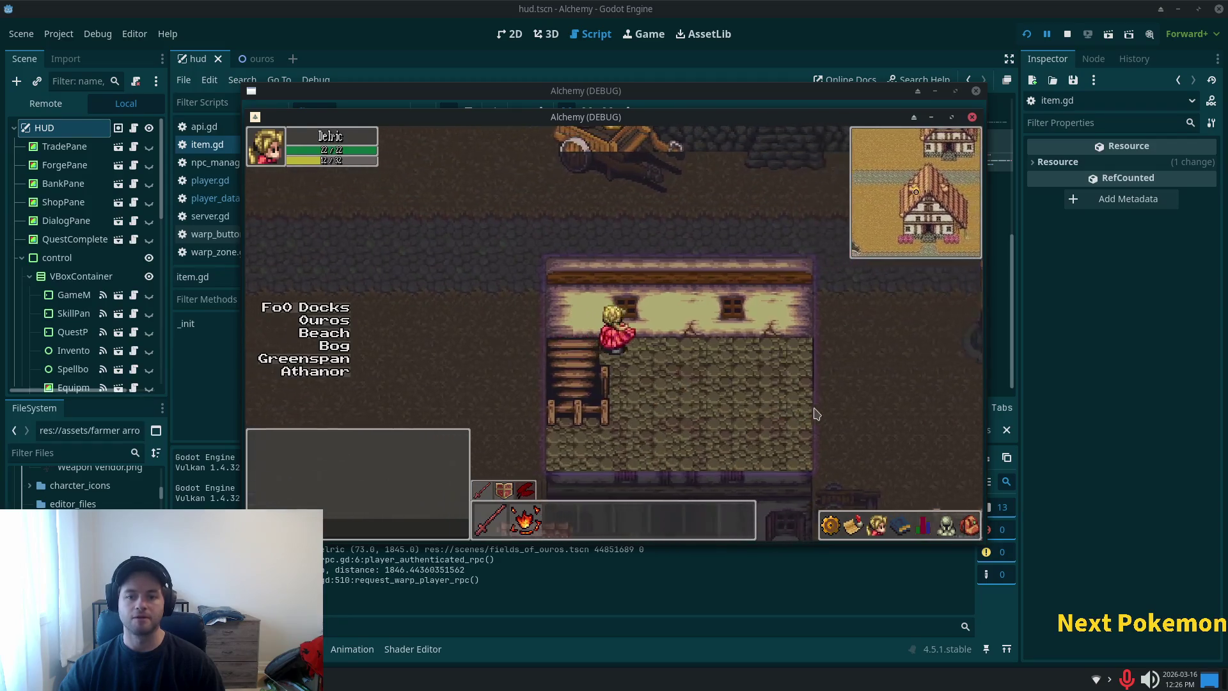
{"action": "key", "text": "s"}
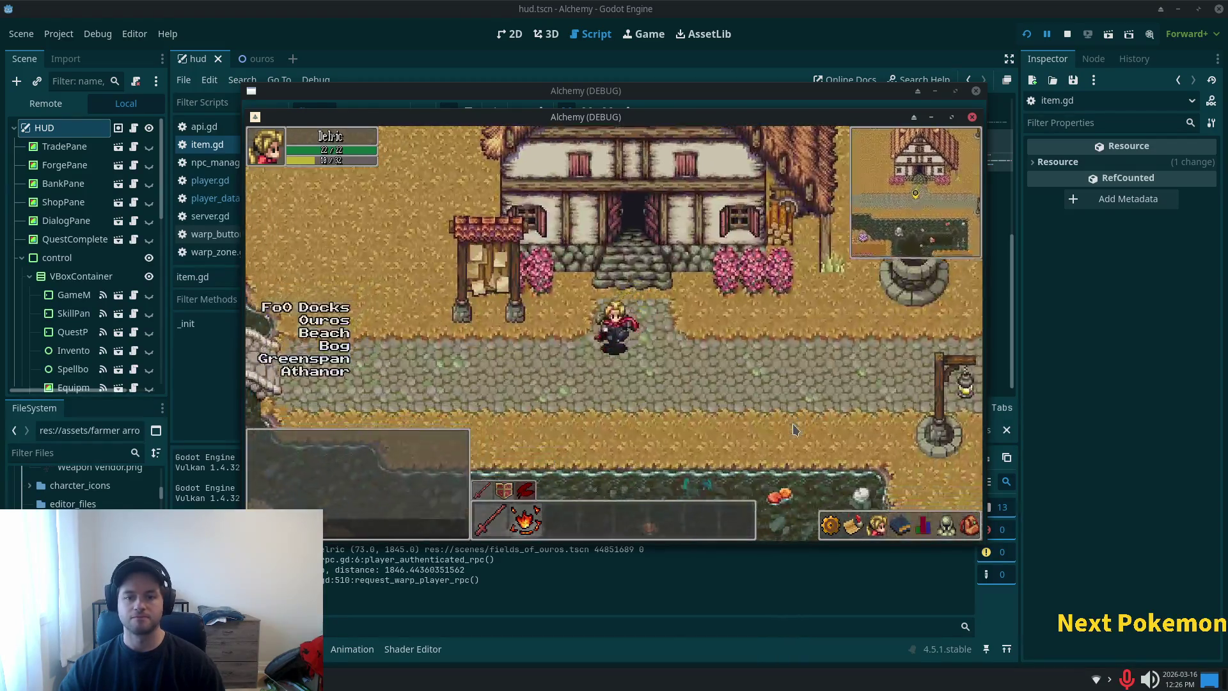
Step: Cross the stone bridge and dirt field, then warp to Indigo Bog
{"action": "key", "text": "a"}
{"action": "key", "text": "w"}
{"action": "key", "text": "a"}
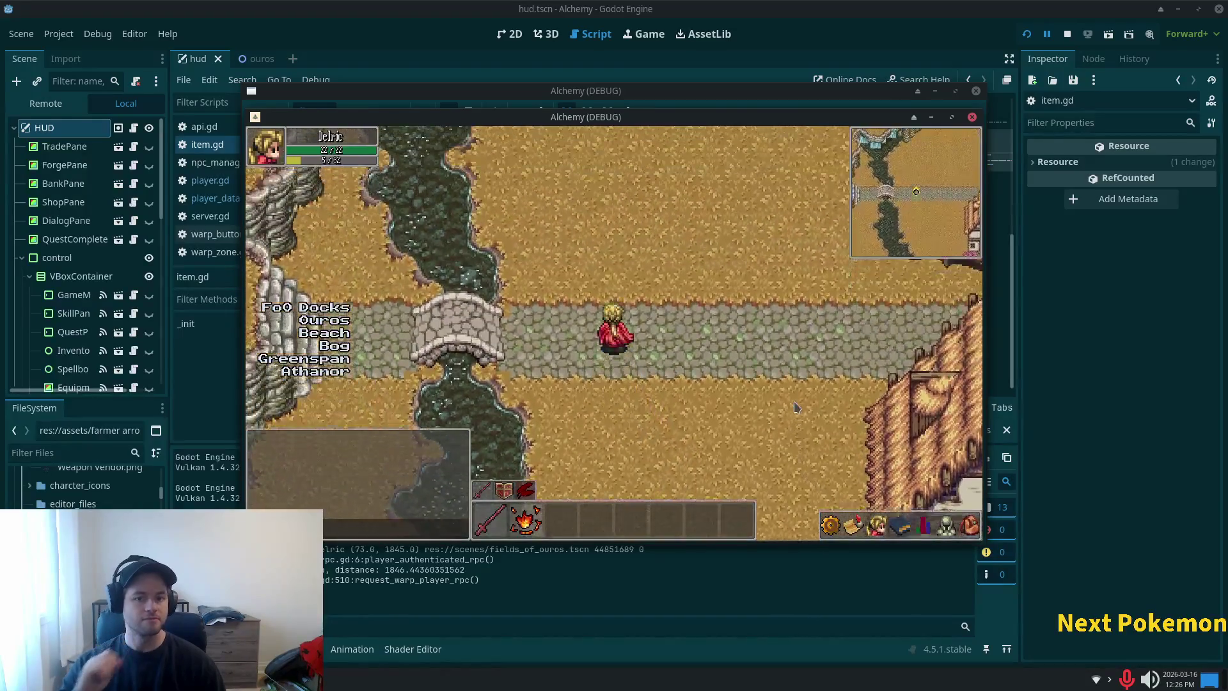
{"action": "key", "text": "a"}
{"action": "key", "text": "w"}
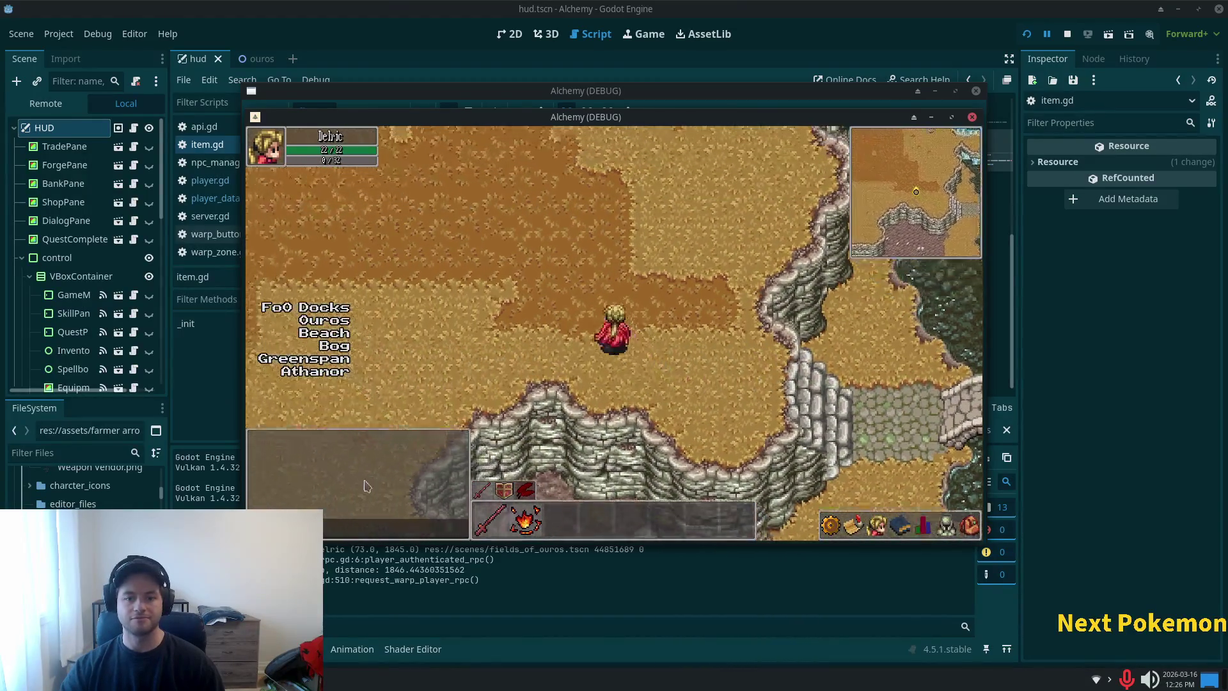
{"action": "key", "text": "a"}
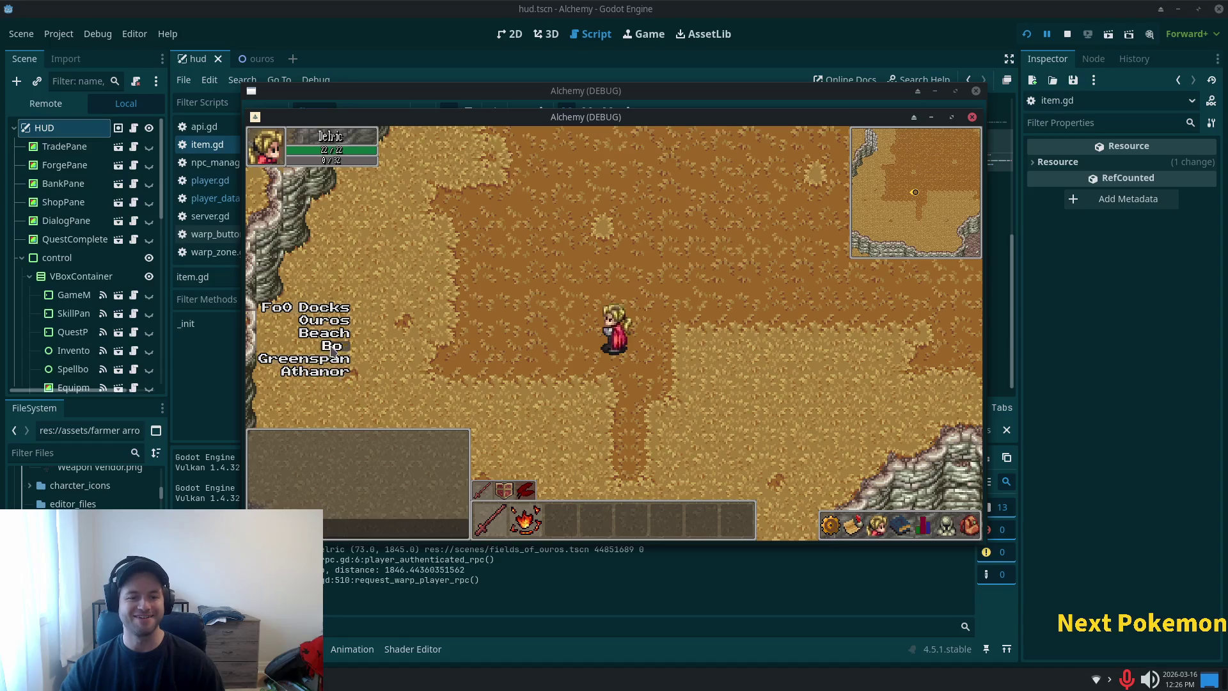
{"action": "left_click", "coordinate": [333, 349]}
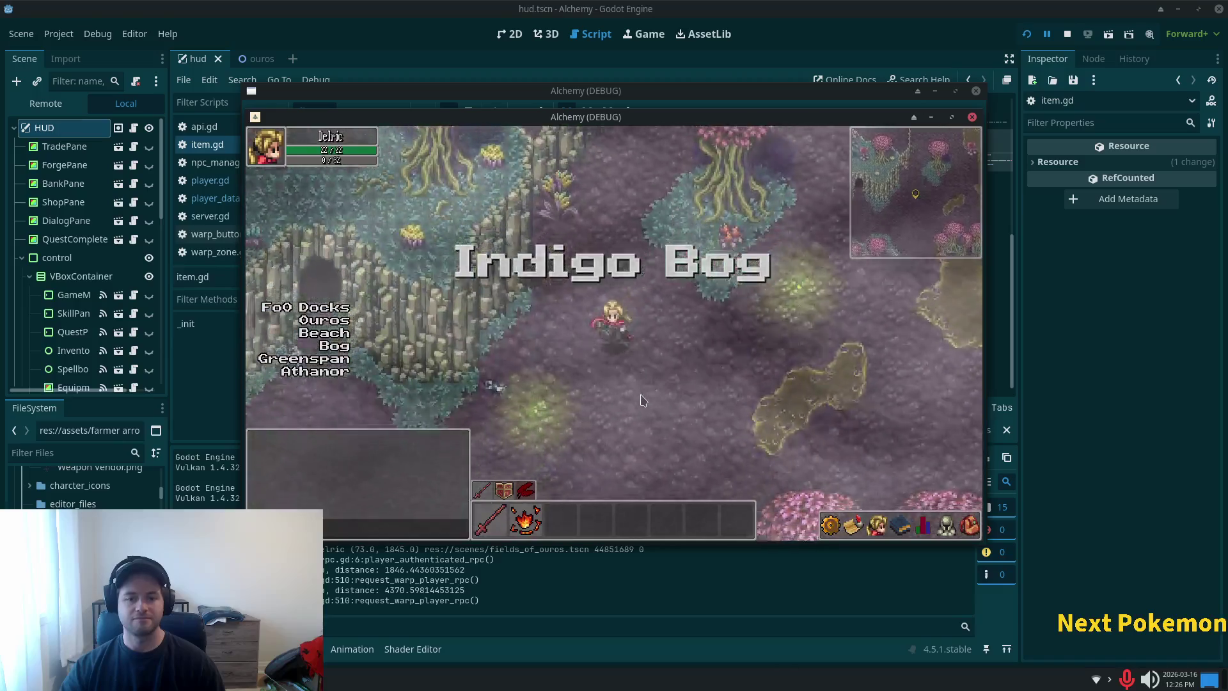
Step: Walk north from Indigo Bog into Bog Cave
{"action": "key", "text": "w"}
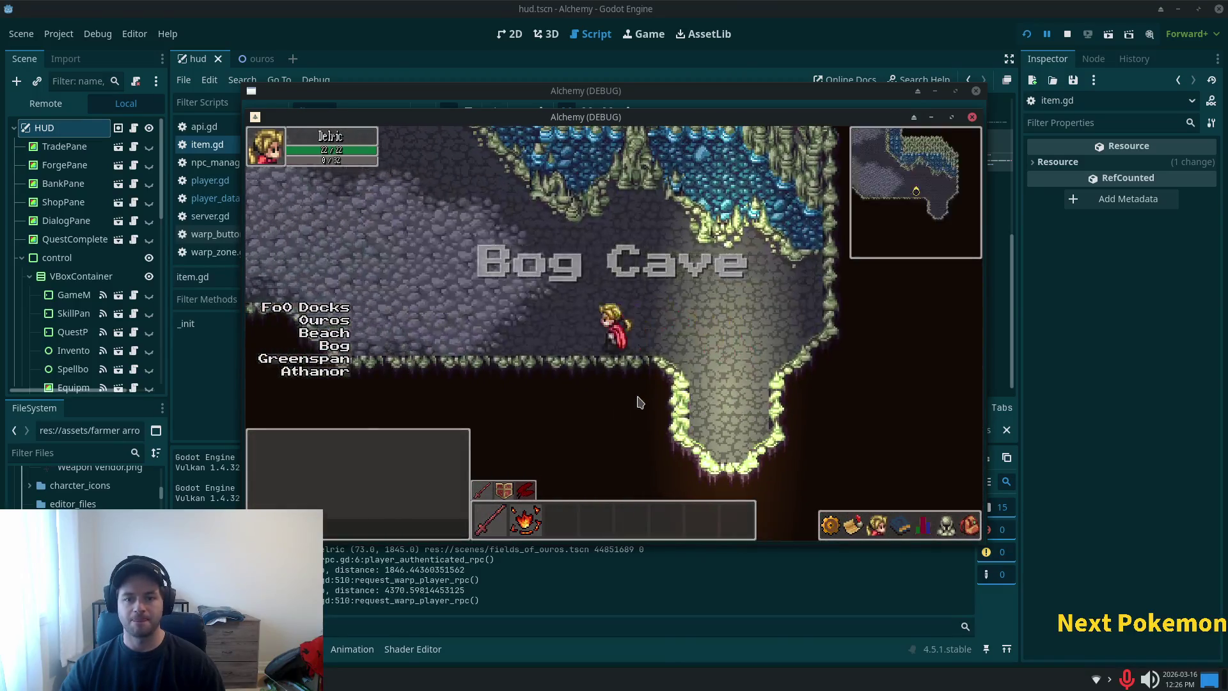
Step: Walk past the chasm and mossy water, across the grey cave floor, out onto Greenspan's stone path
{"action": "key", "text": "a"}
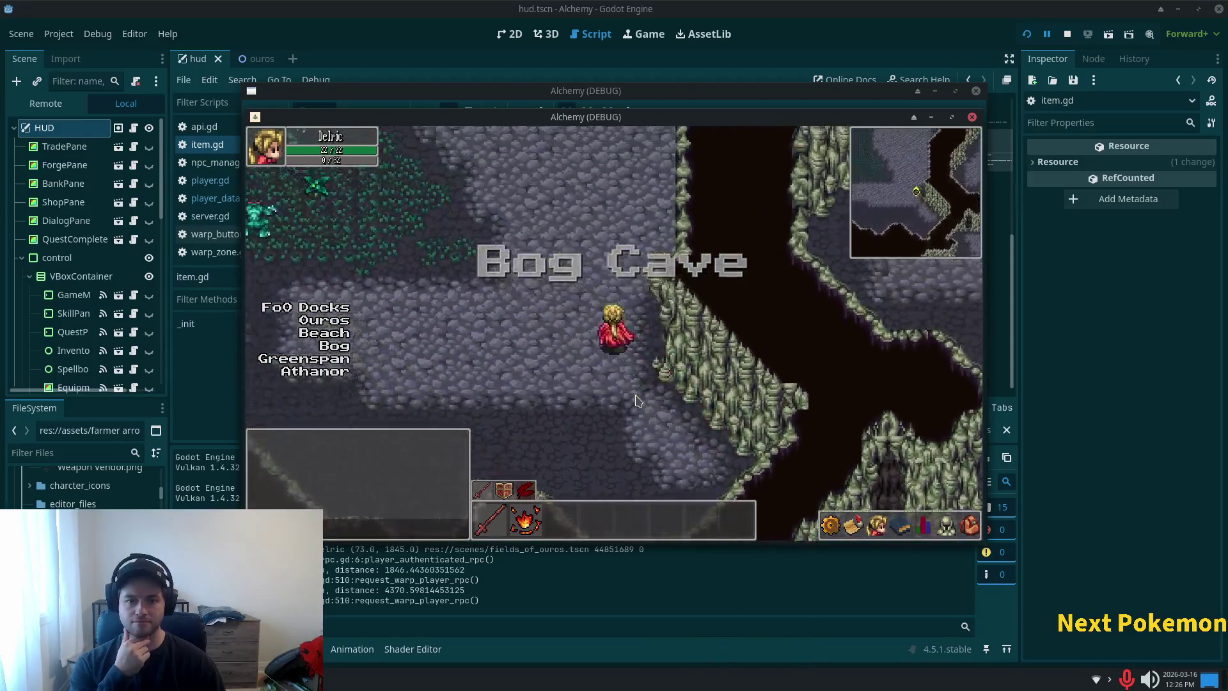
{"action": "key", "text": "a"}
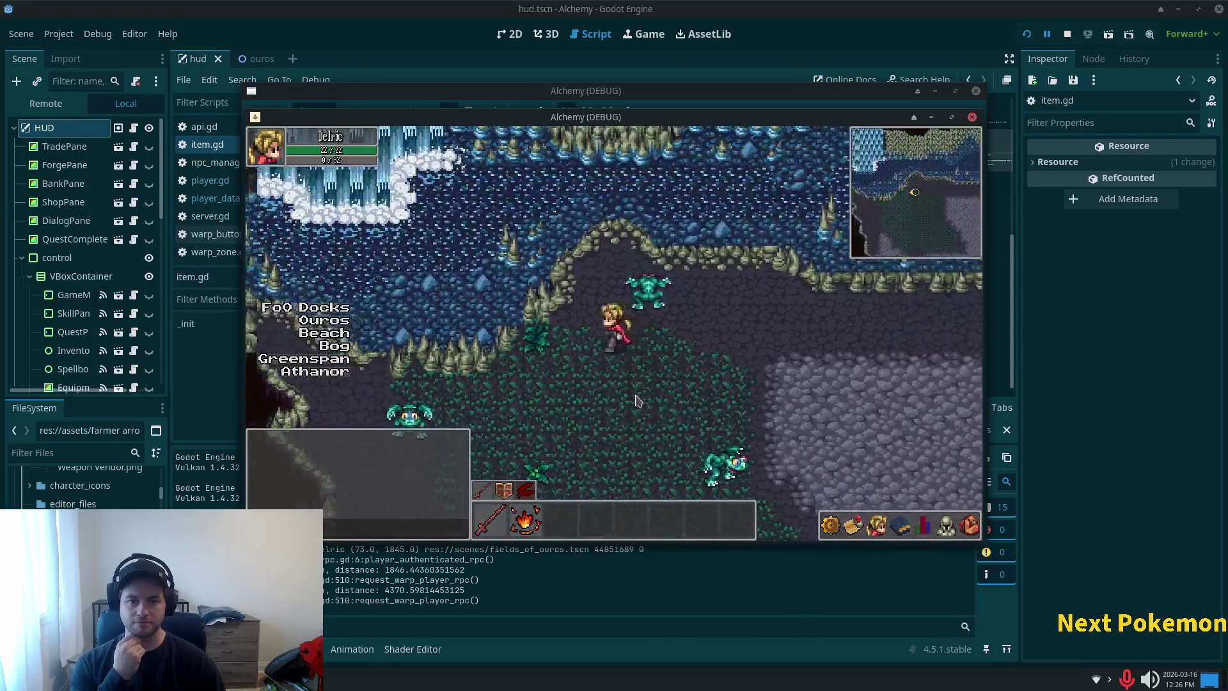
{"action": "key", "text": "s"}
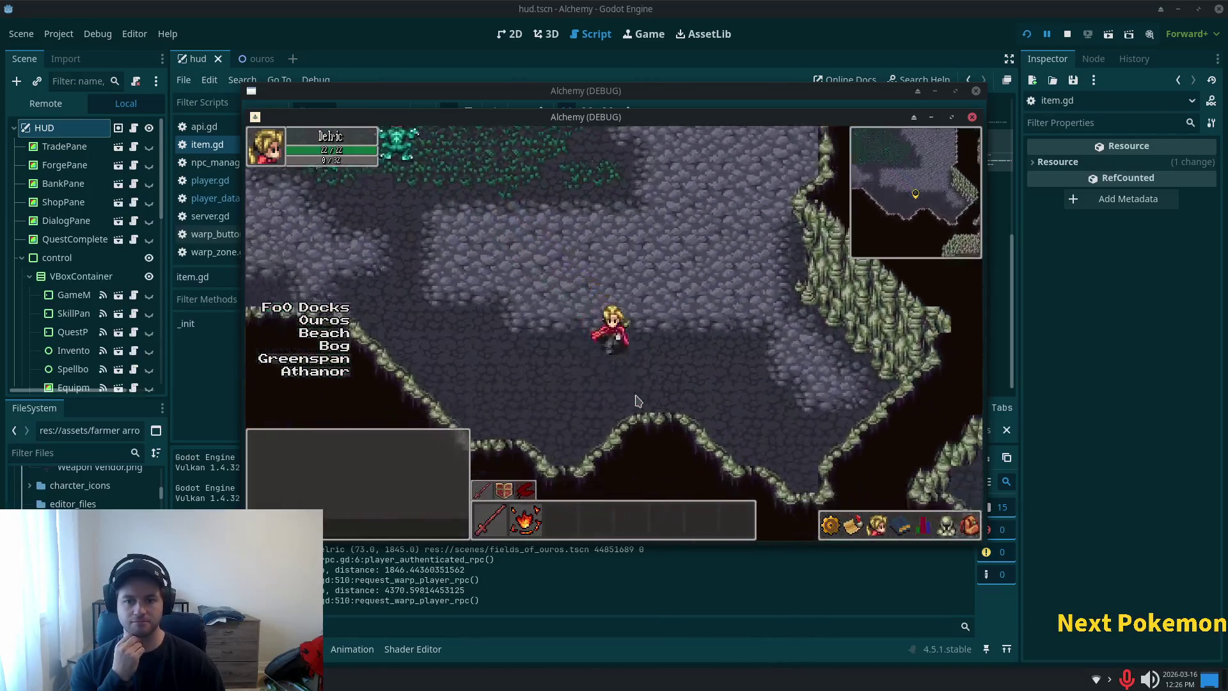
{"action": "key", "text": "d"}
{"action": "key", "text": "s"}
{"action": "key", "text": "w"}
Step: Follow the stone path east through the red house, then south-west to the fenced pasture
{"action": "key", "text": "d"}
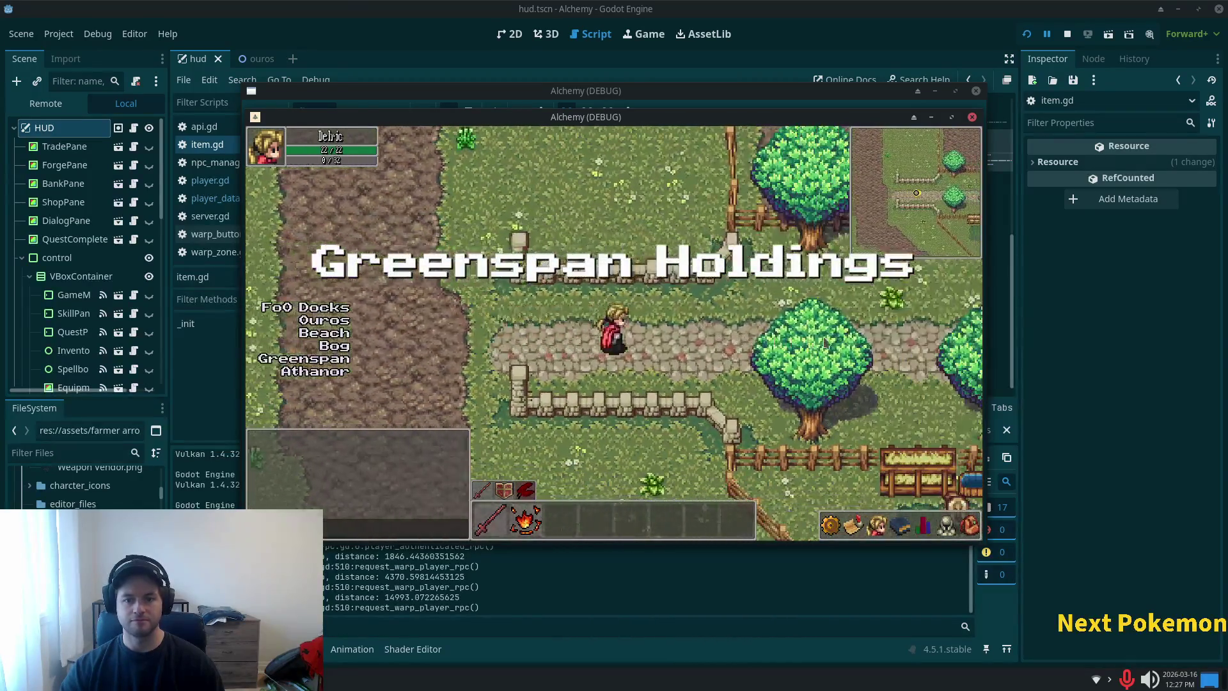
{"action": "key", "text": "d"}
{"action": "key", "text": "d"}
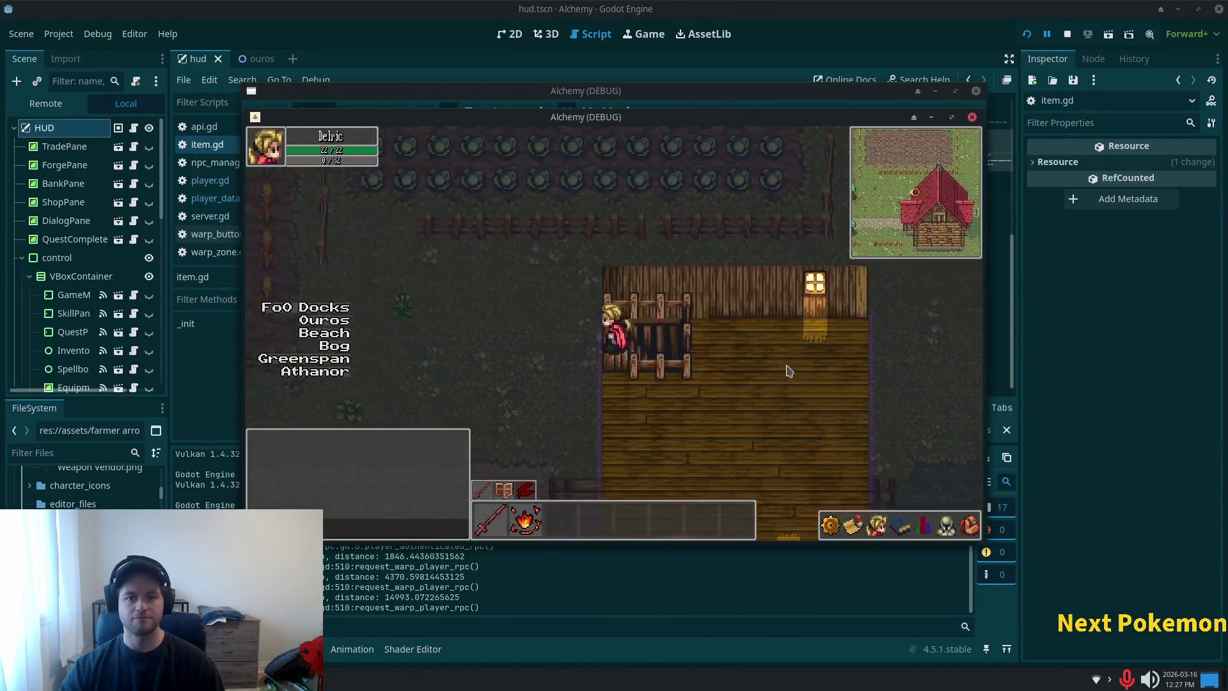
{"action": "key", "text": "s"}
{"action": "key", "text": "d"}
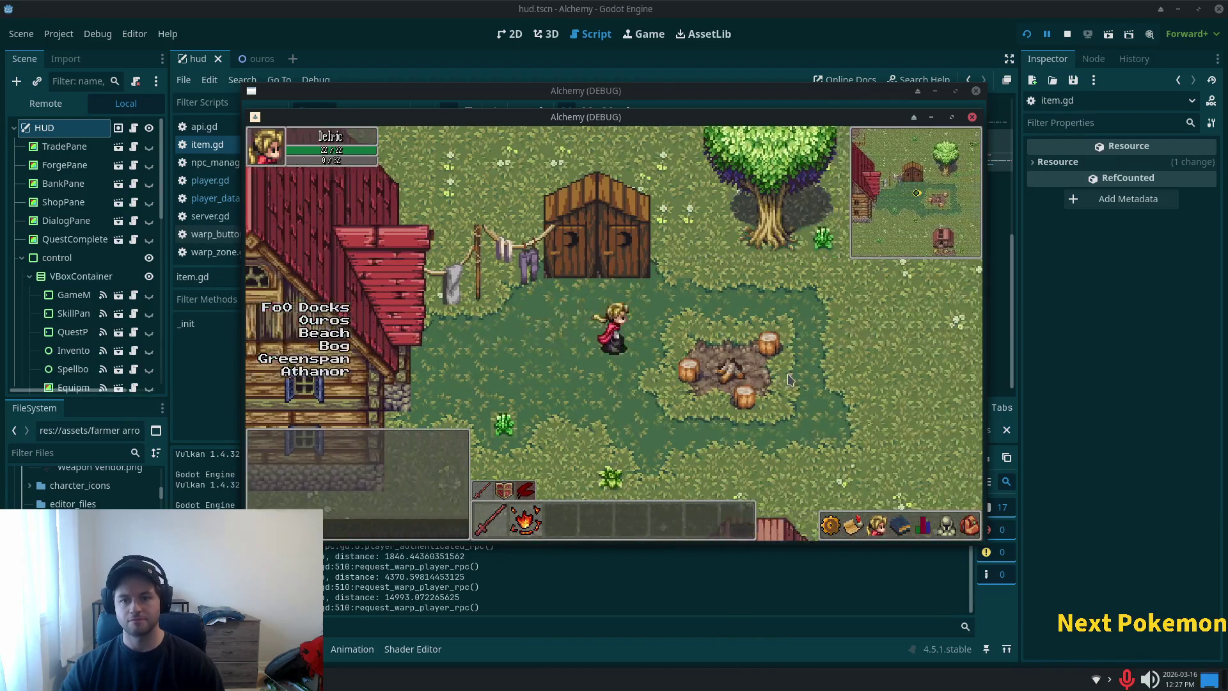
{"action": "key", "text": "a"}
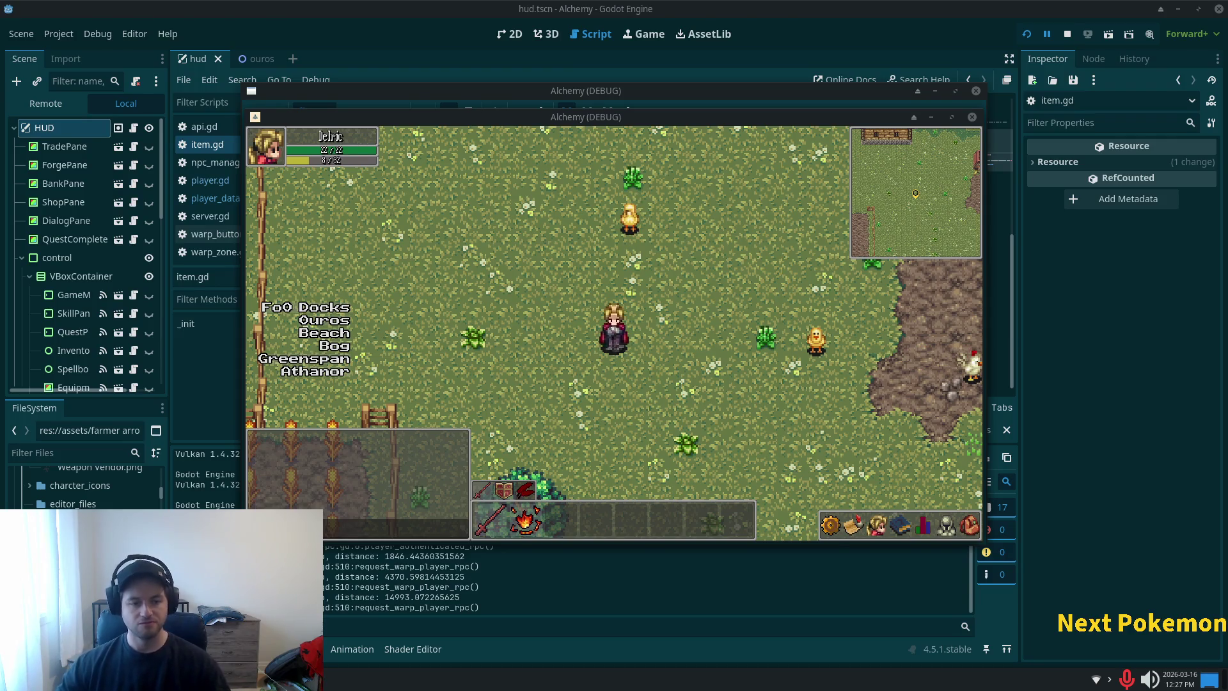
{"action": "key", "text": "s"}
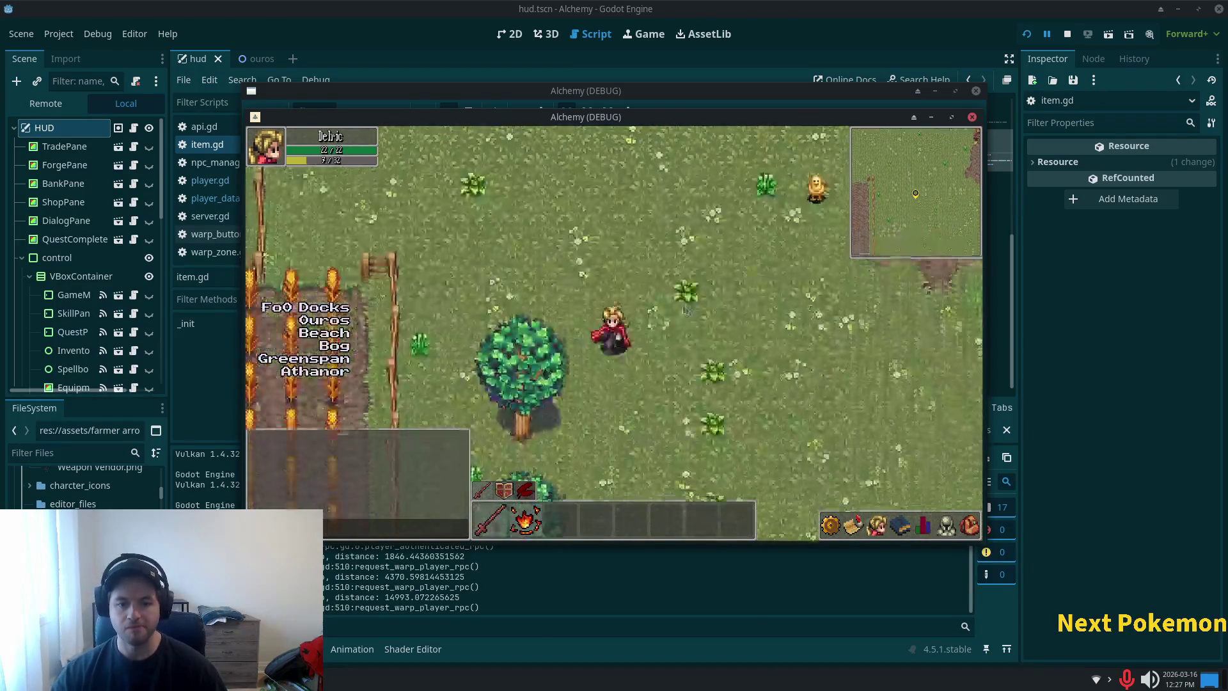
{"action": "key", "text": "a"}
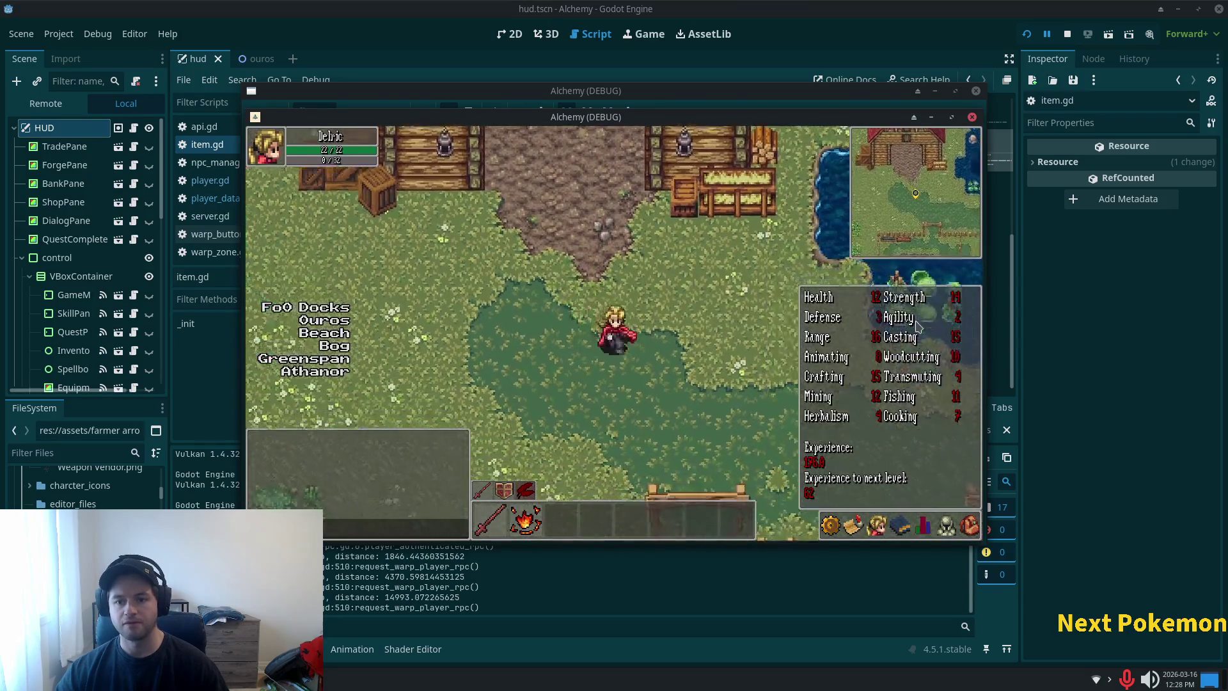
Step: Warp away from the pasture and walk up-left past the tent camp onto the cobblestone path
{"action": "left_click", "coordinate": [327, 311]}
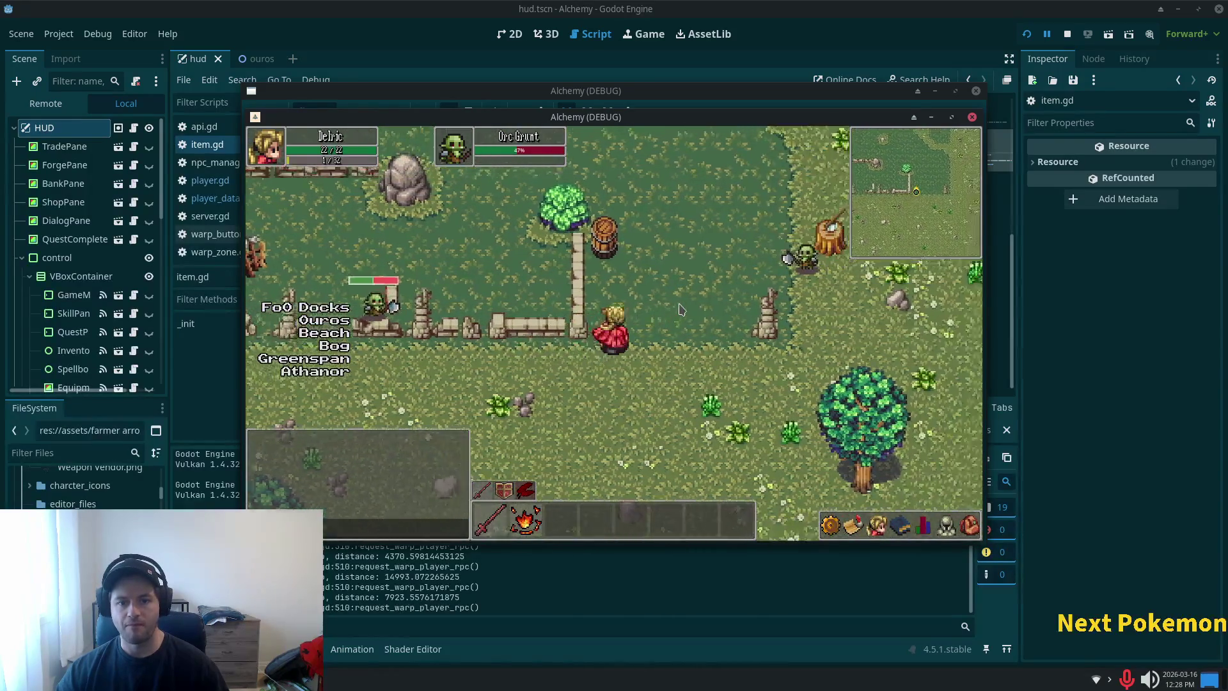
{"action": "key", "text": "w+a"}
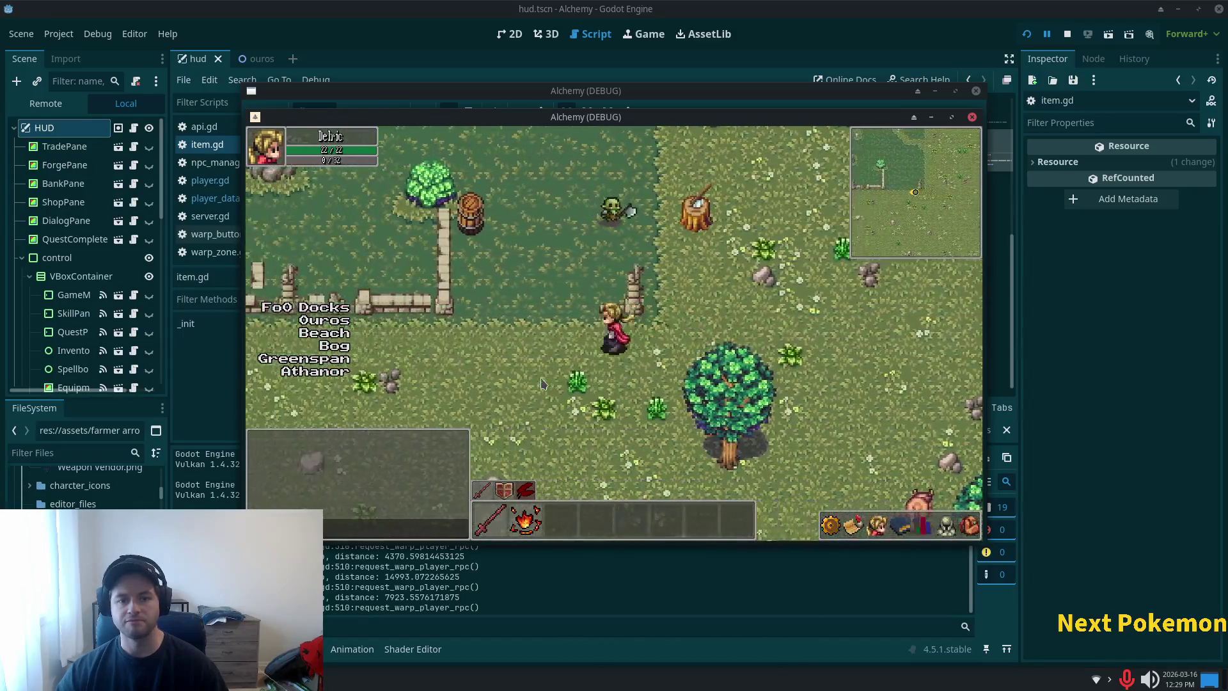
{"action": "key", "text": "Left"}
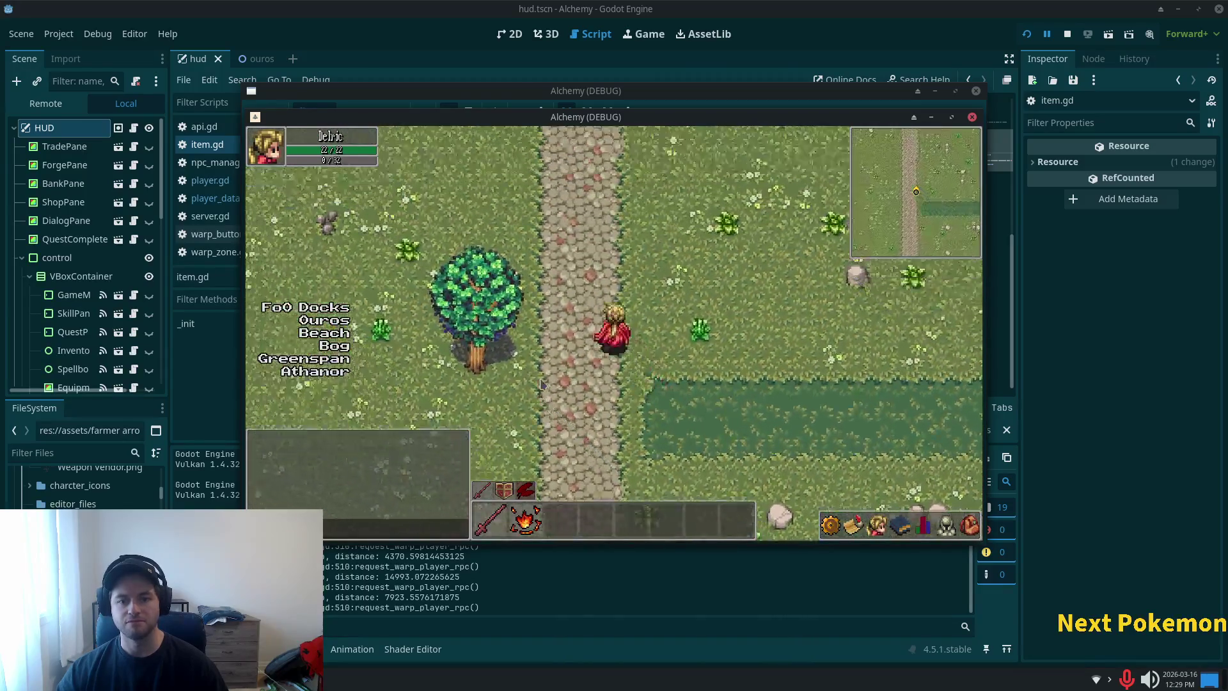
Step: Walk north through Ouros and enter the well into Ouros Caves
{"action": "key", "text": "Up"}
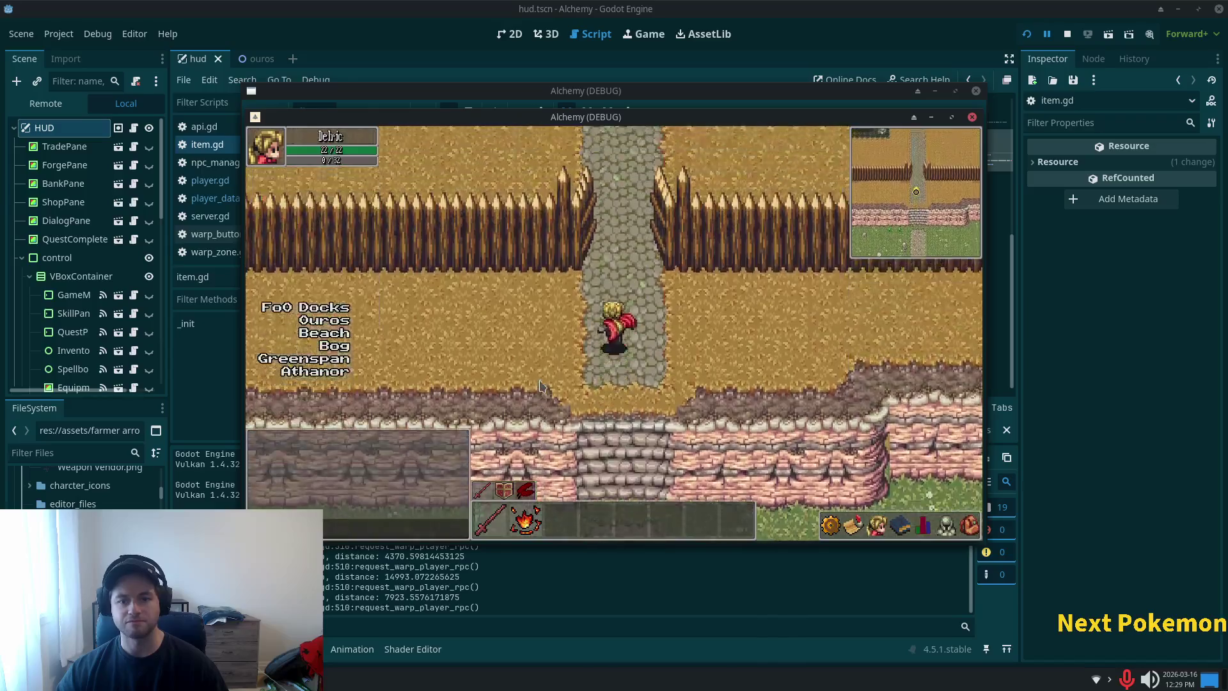
{"action": "key", "text": "Up"}
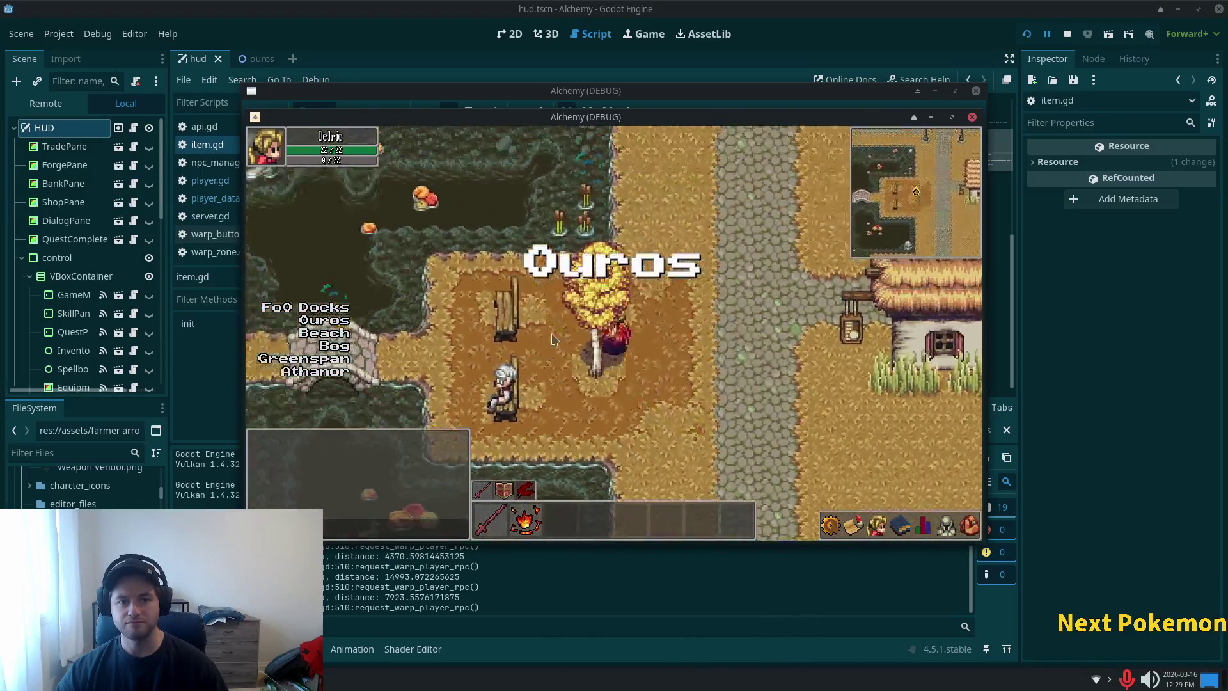
{"action": "key", "text": "Up"}
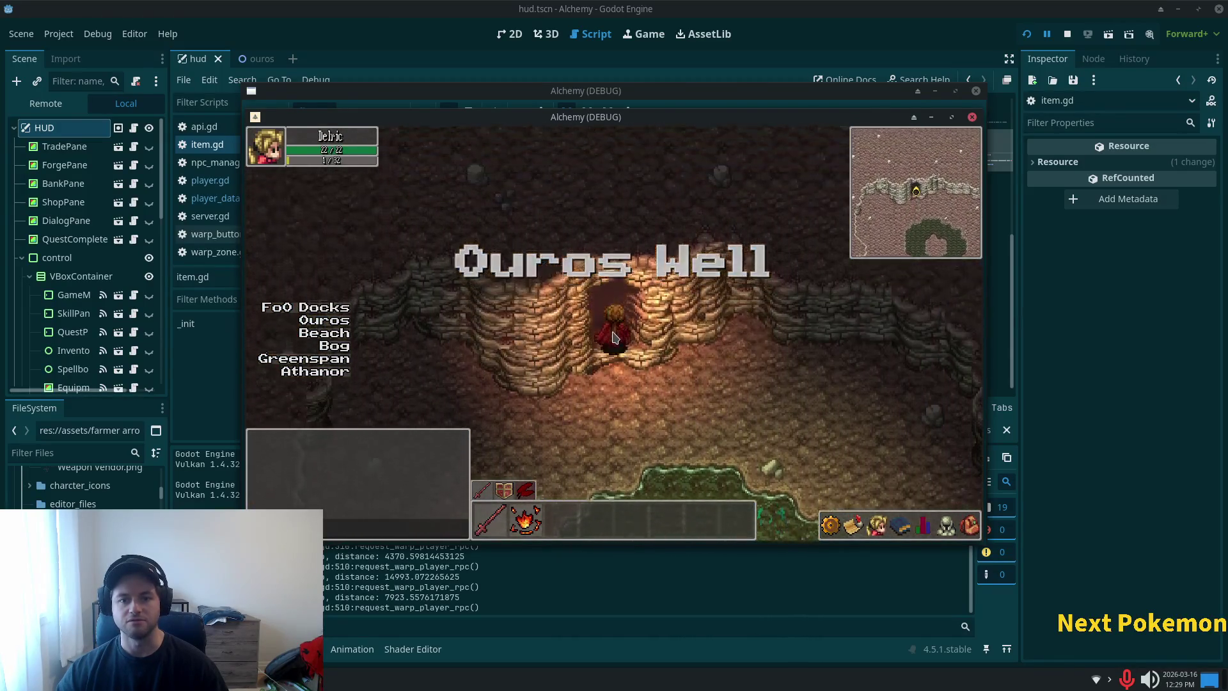
{"action": "key", "text": "Up"}
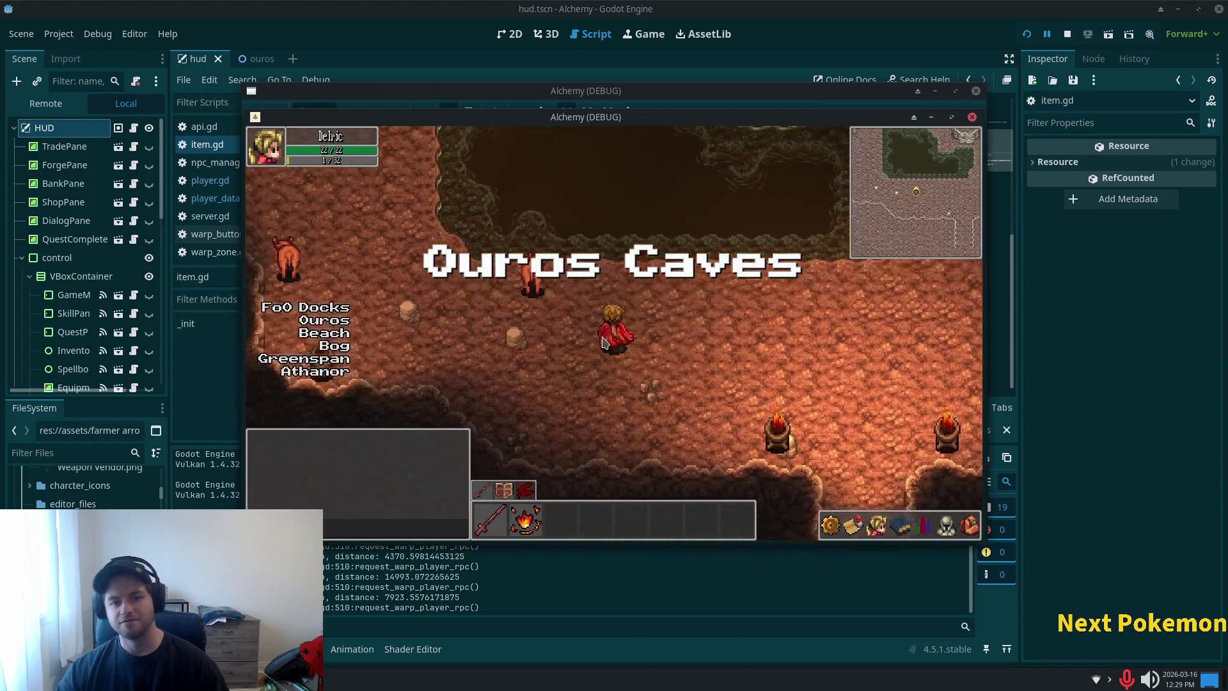
Step: Cross Ouros Caves and exit north onto the grassy path by the fences
{"action": "key", "text": "Left"}
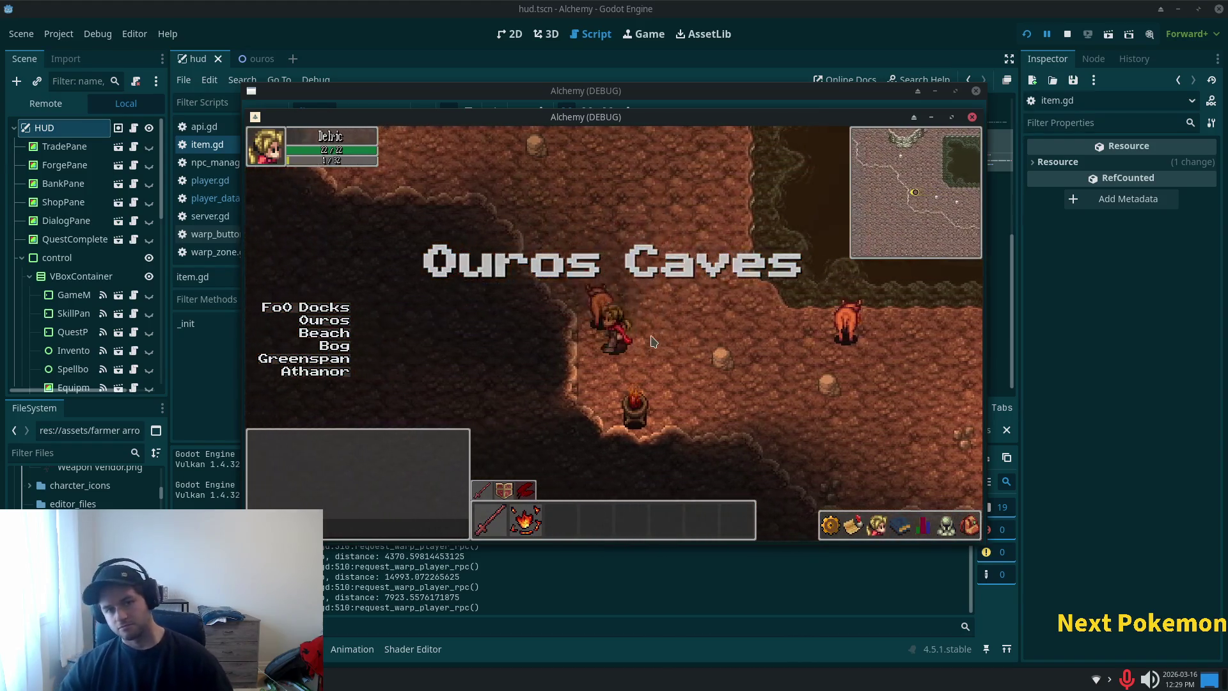
{"action": "key", "text": "Down"}
{"action": "key", "text": "Right"}
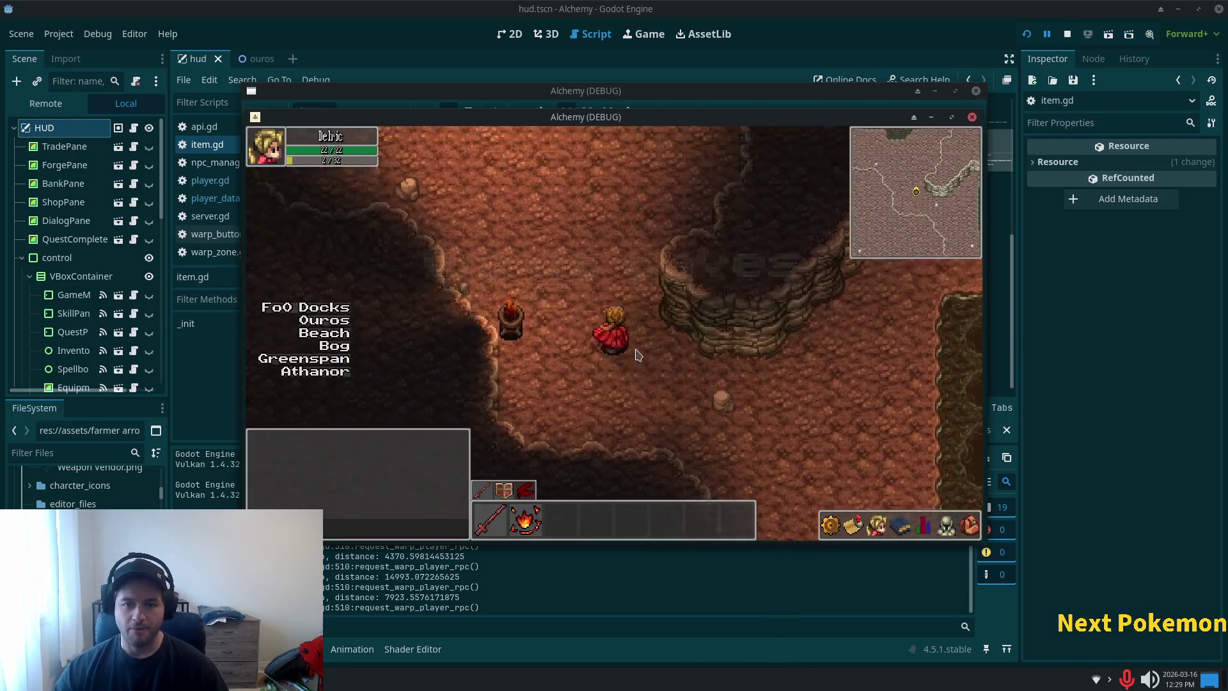
{"action": "key", "text": "Up"}
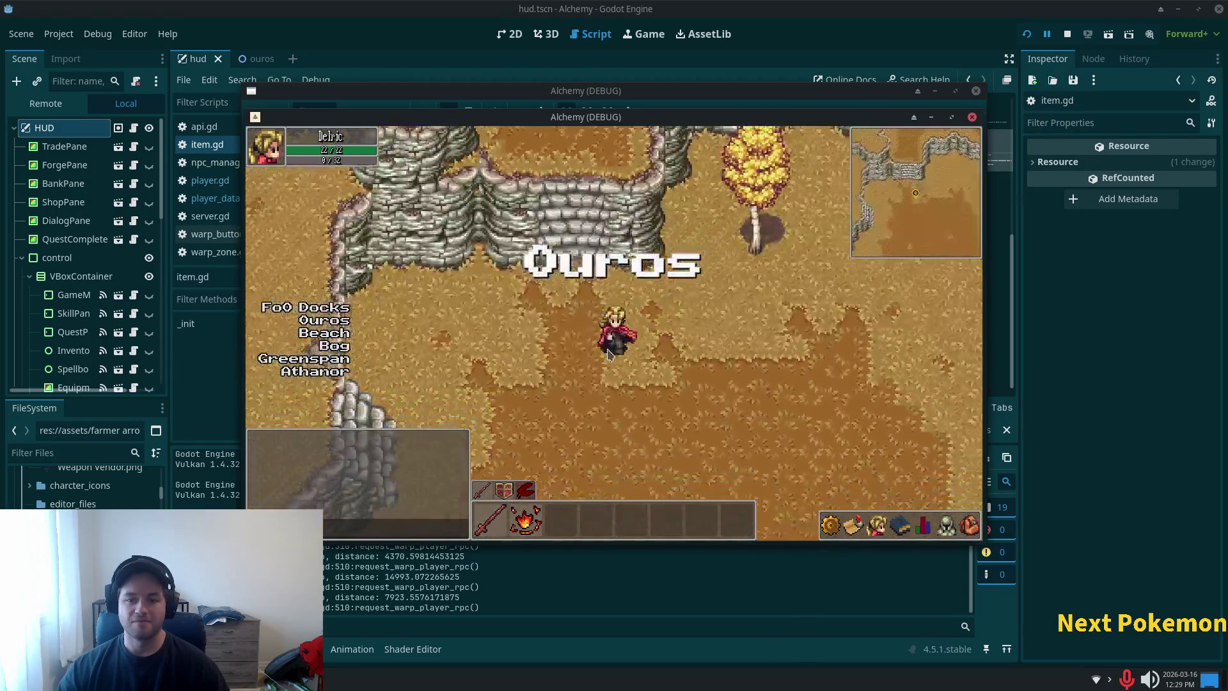
{"action": "key", "text": "Up"}
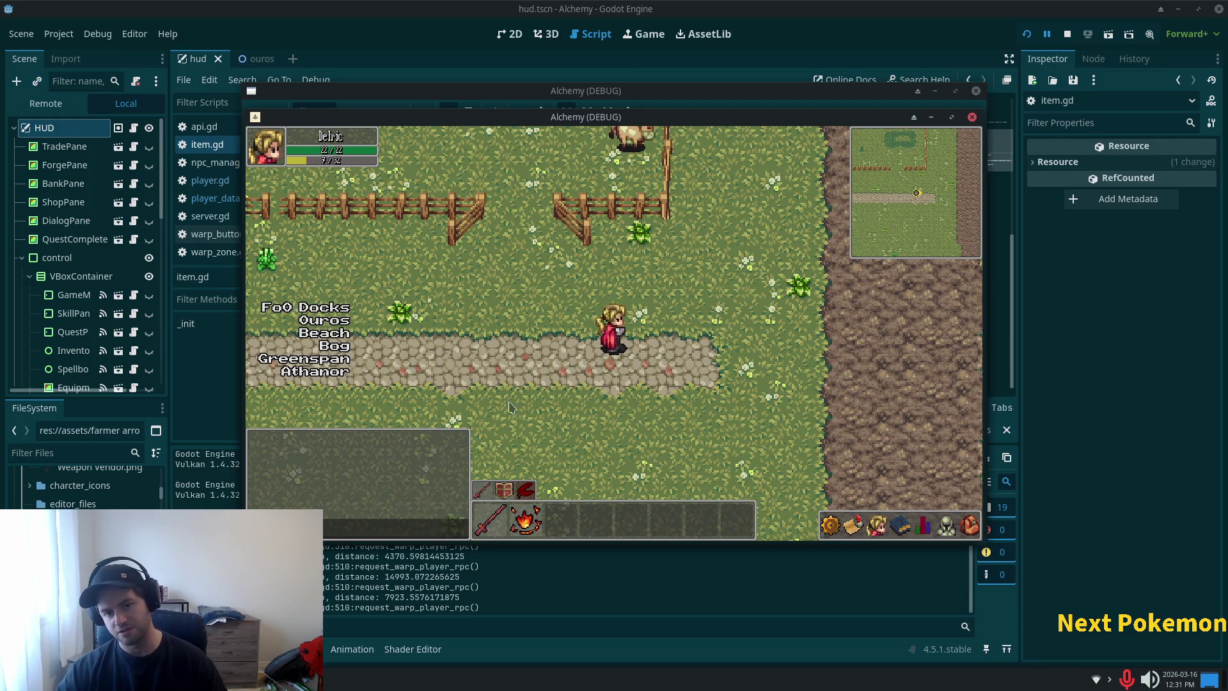
Step: Follow the dirt road down through the Sunken Pass cave to the next area
{"action": "key", "text": "Right"}
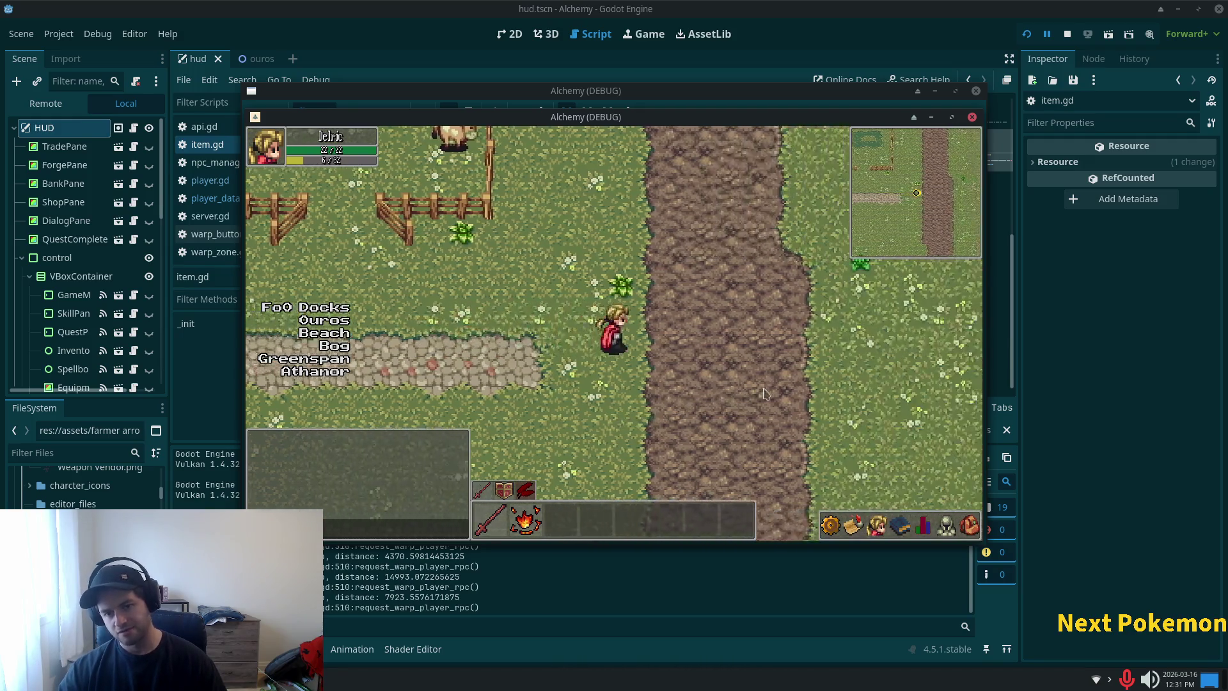
{"action": "key", "text": "Right"}
{"action": "key", "text": "Down"}
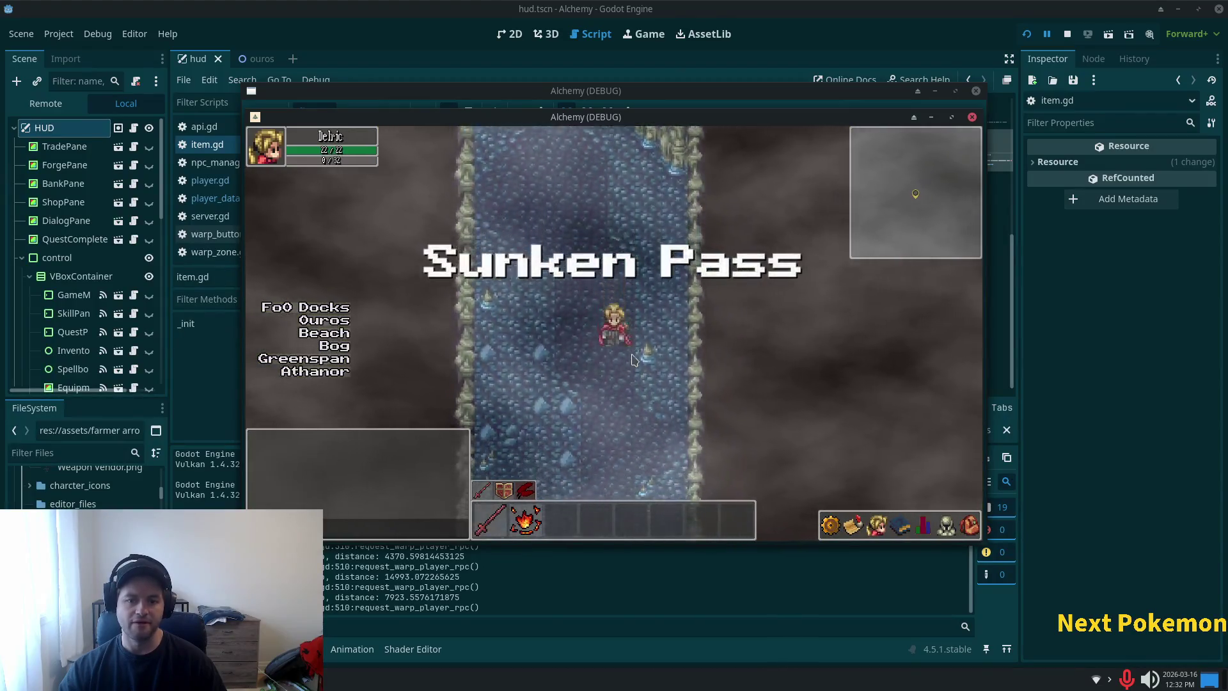
{"action": "key", "text": "Down"}
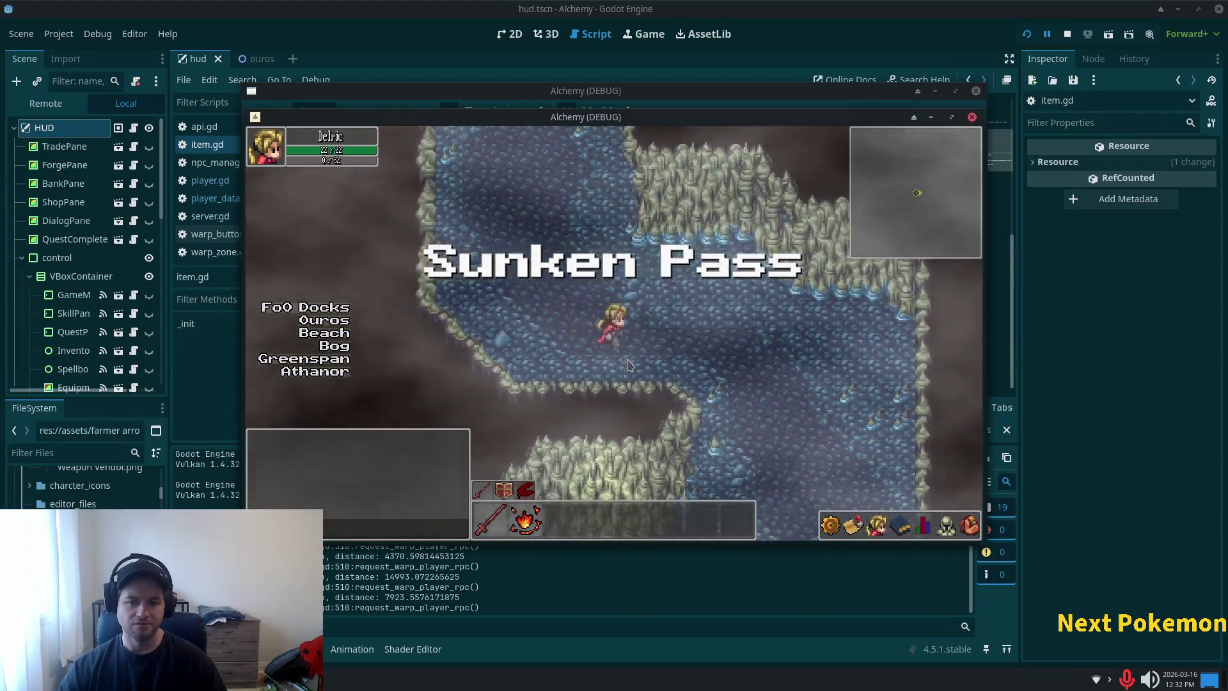
{"action": "key", "text": "Down"}
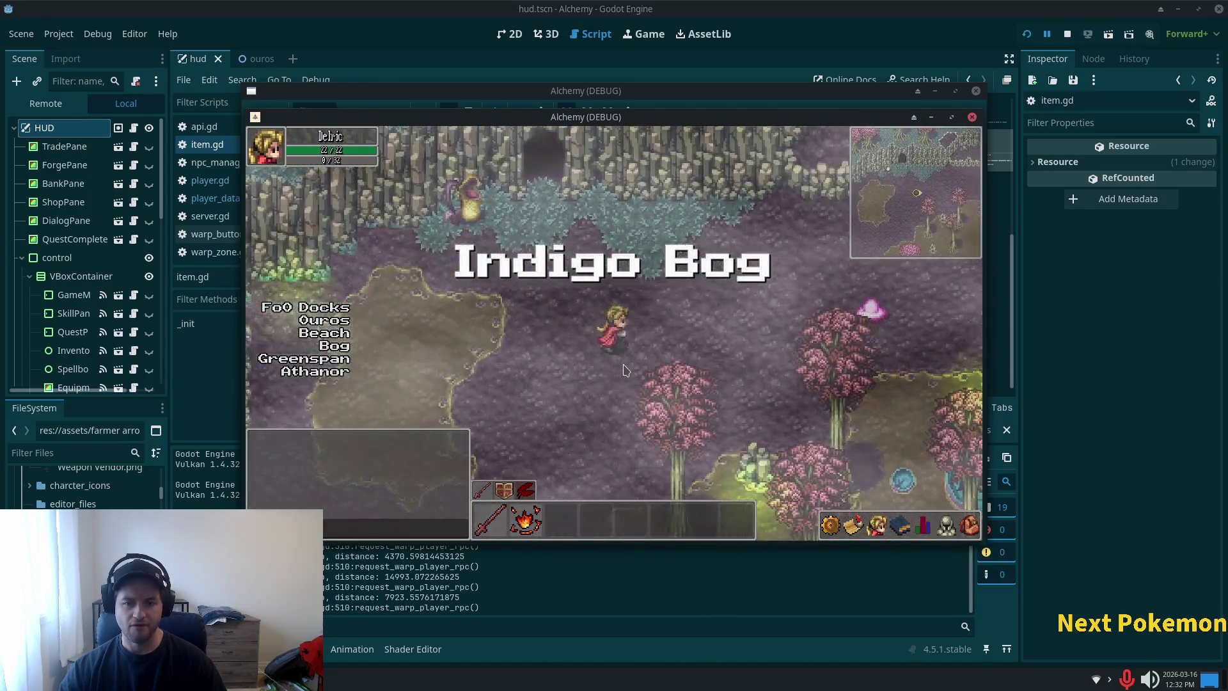
Step: Walk right, then down-left across Indigo Bog into new terrain
{"action": "key", "text": "Right"}
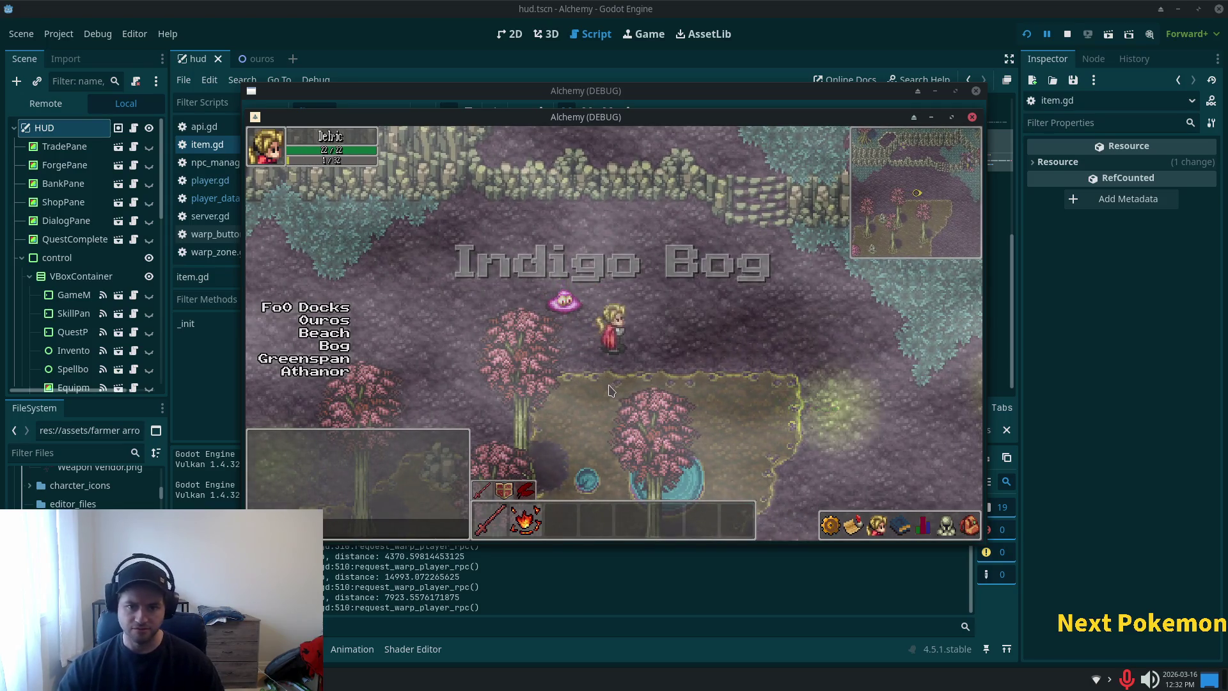
{"action": "key", "text": "Right"}
{"action": "key", "text": "Down"}
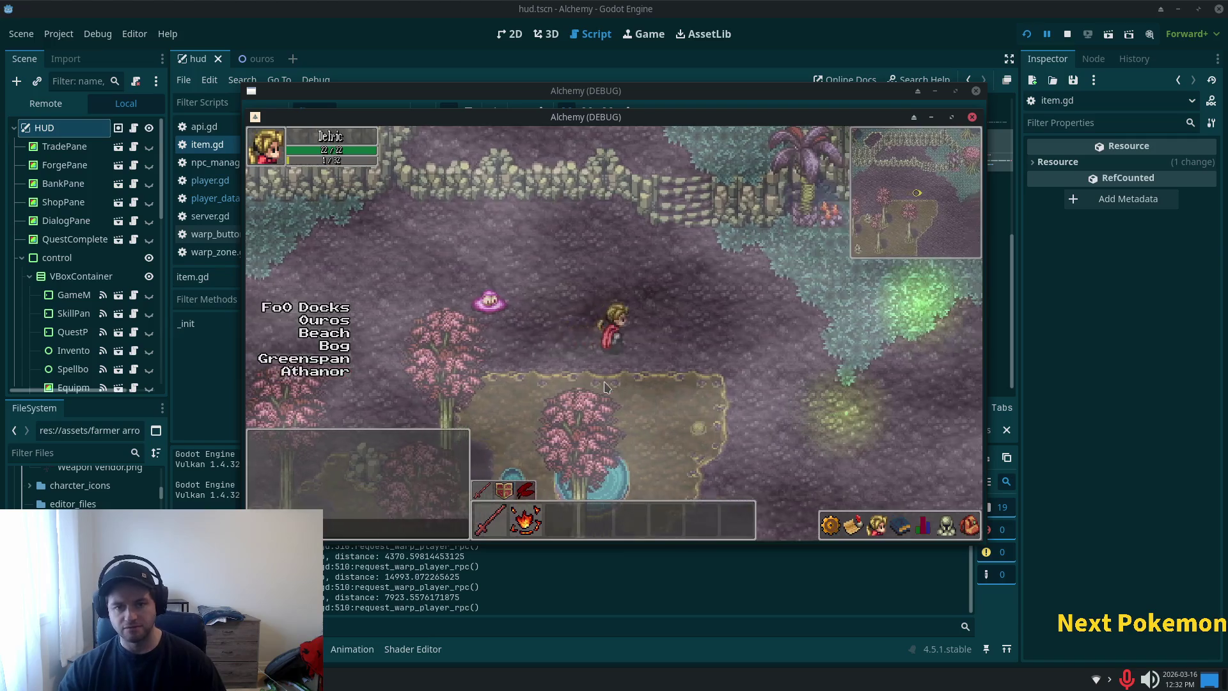
{"action": "key", "text": "Right"}
{"action": "key", "text": "Down"}
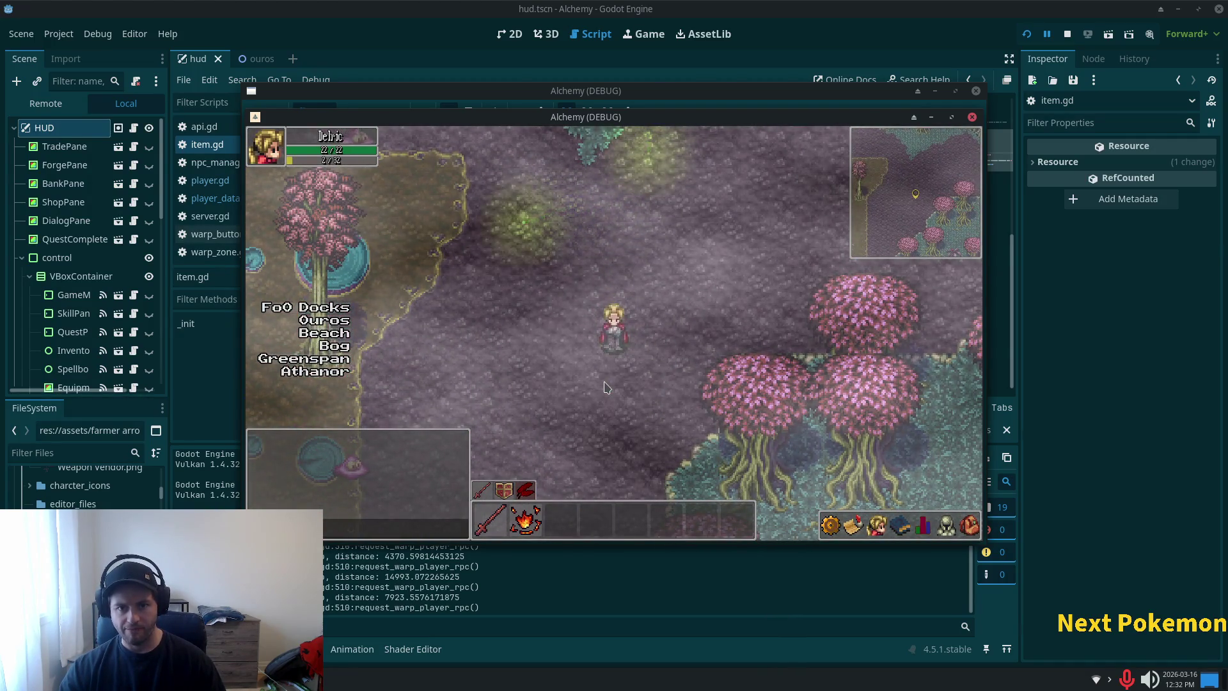
{"action": "key", "text": "Down"}
{"action": "key", "text": "Left"}
{"action": "key", "text": "Down"}
{"action": "key", "text": "Left"}
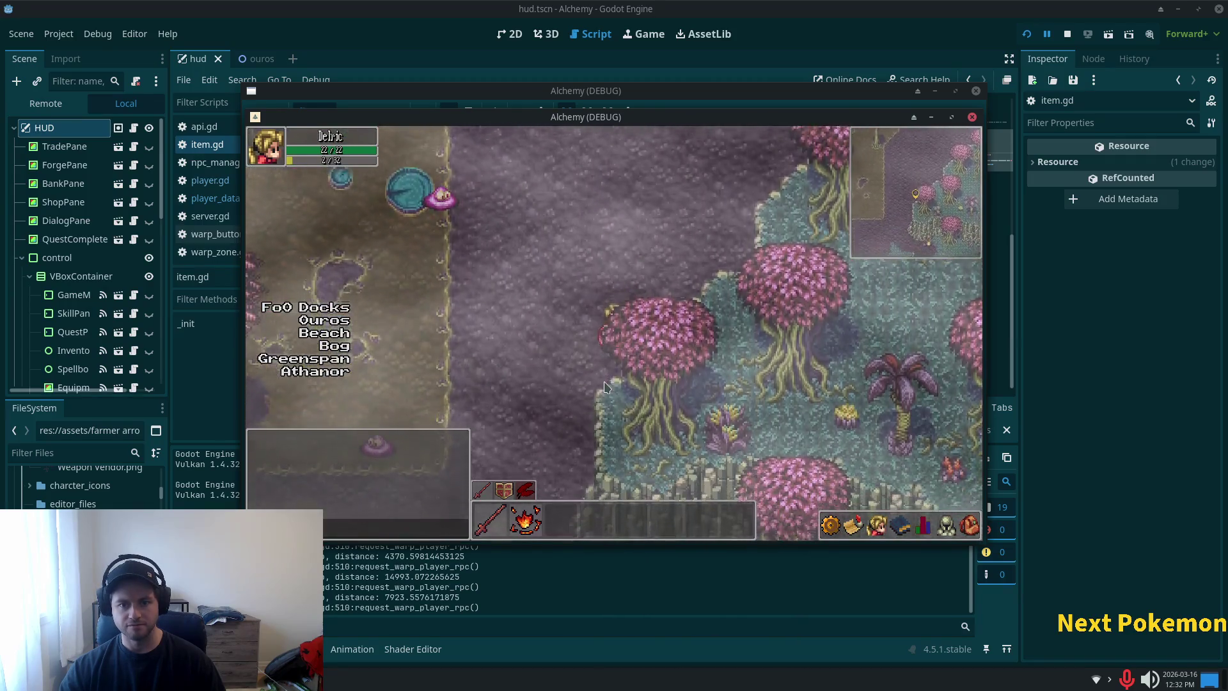
Step: Walk right past the cliffs and out of the swamp into the grassy clearing
{"action": "key", "text": "Right"}
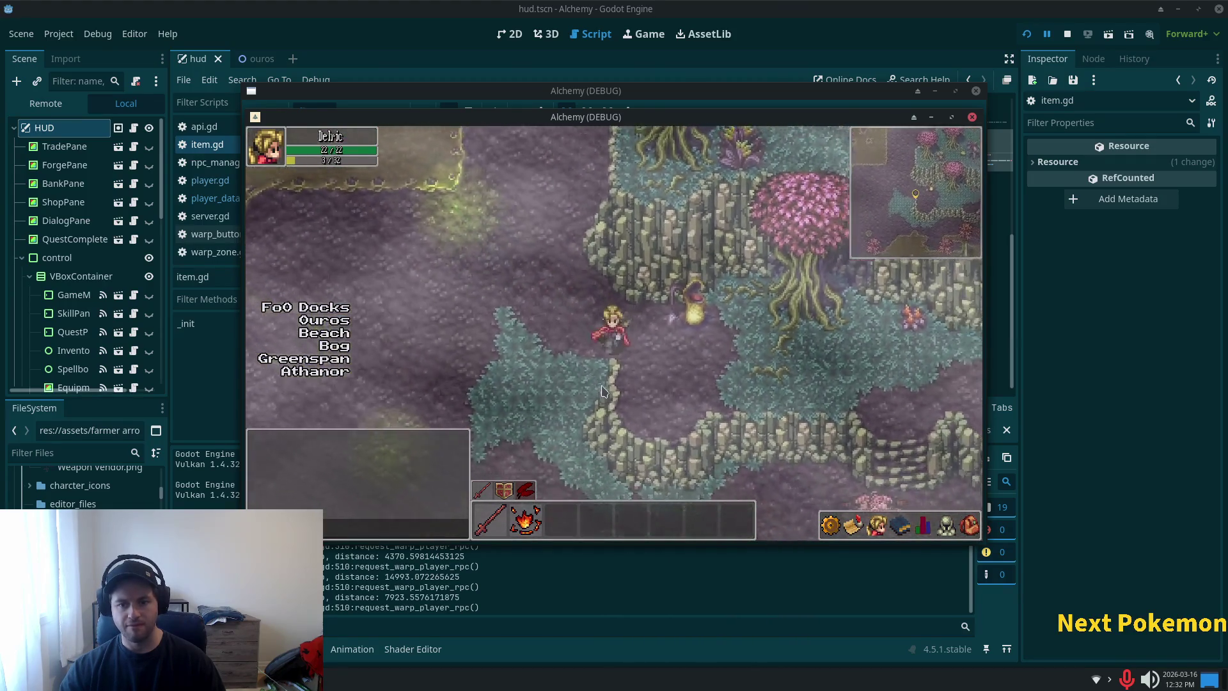
{"action": "key", "text": "Right"}
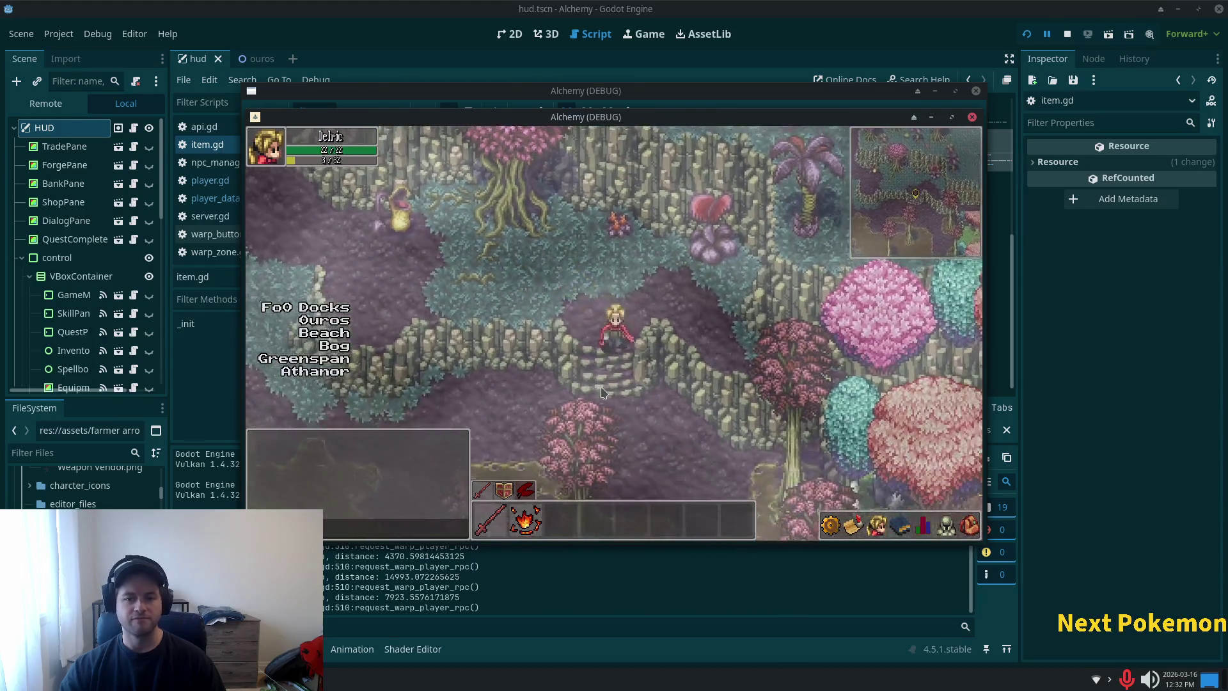
{"action": "key", "text": "Right"}
{"action": "key", "text": "Down"}
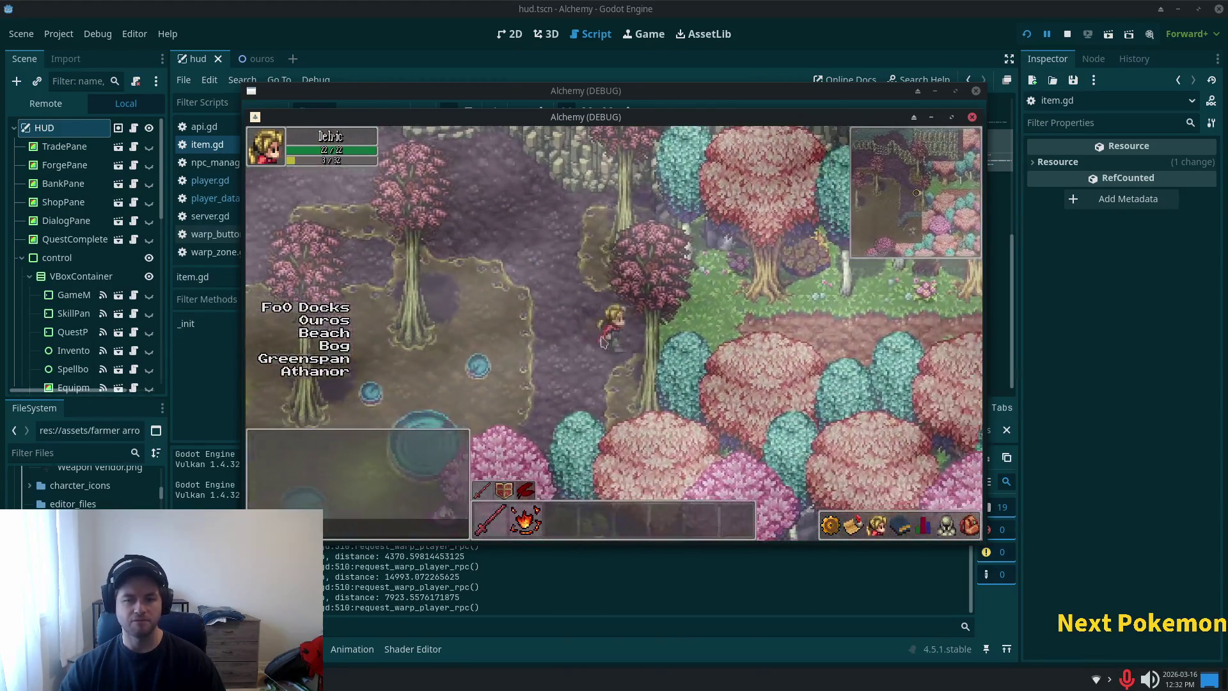
{"action": "key", "text": "Right"}
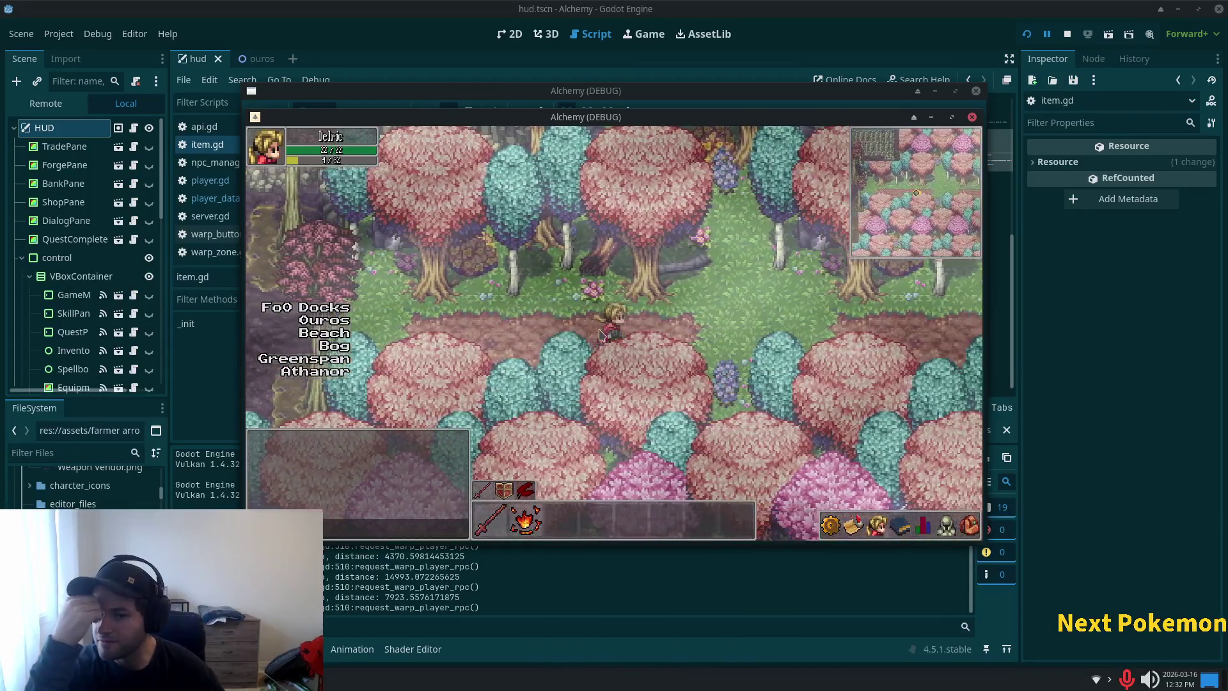
{"action": "key", "text": "Right"}
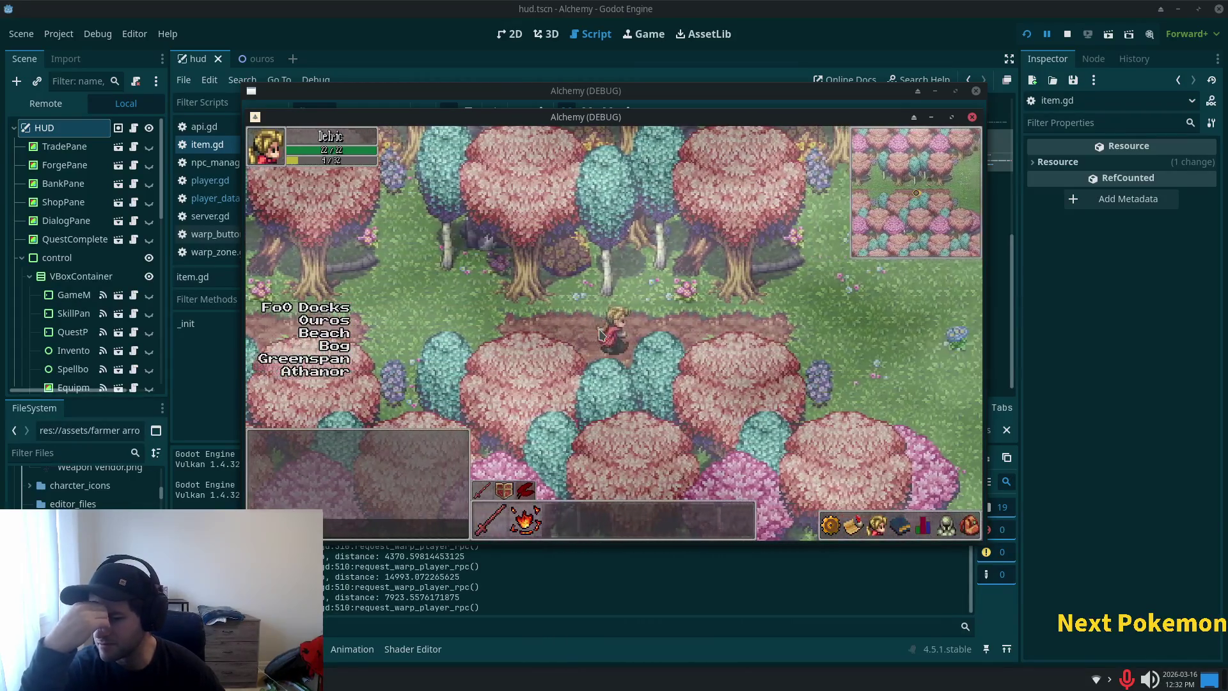
Step: Cross Verdigris Meadows, then bring the PokemonCommunityGame popup forward and focus its search
{"action": "key", "text": "Right"}
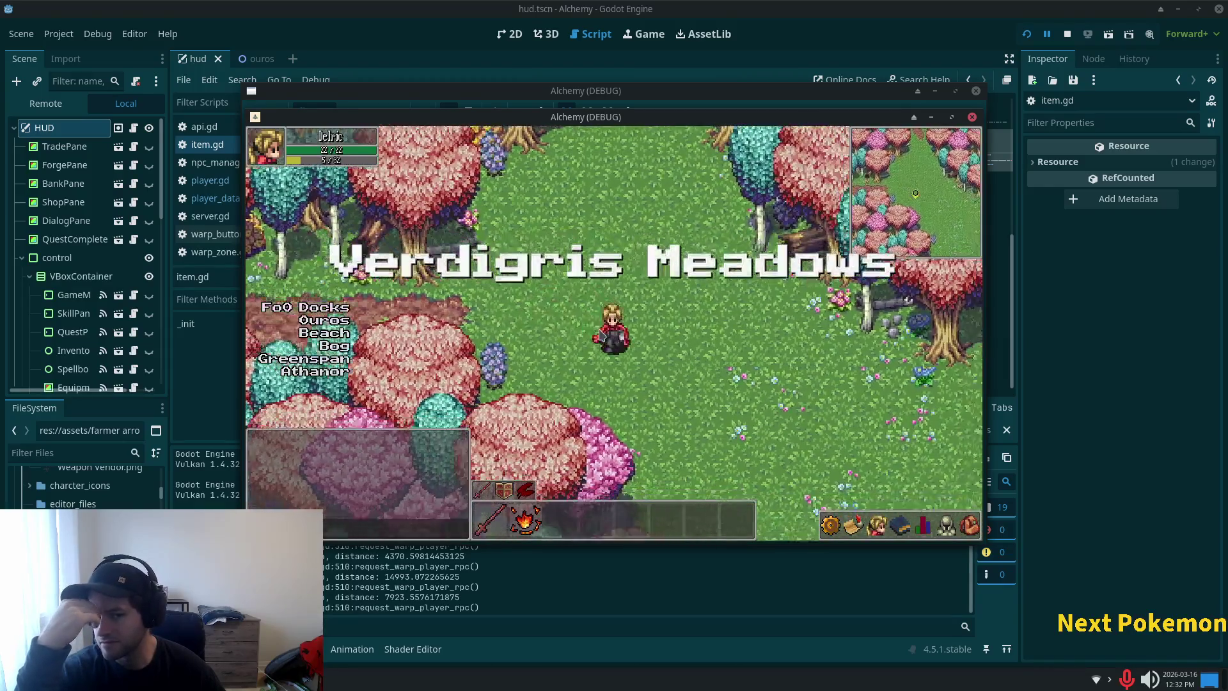
{"action": "key", "text": "Right"}
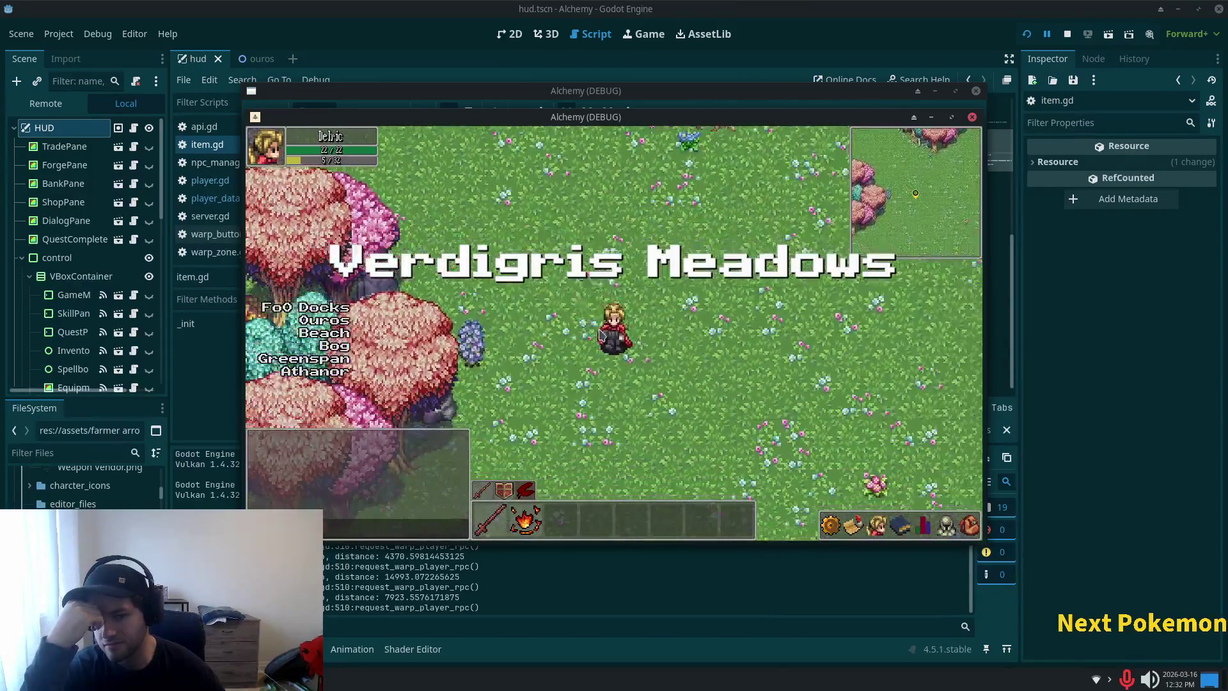
{"action": "key", "text": "Right"}
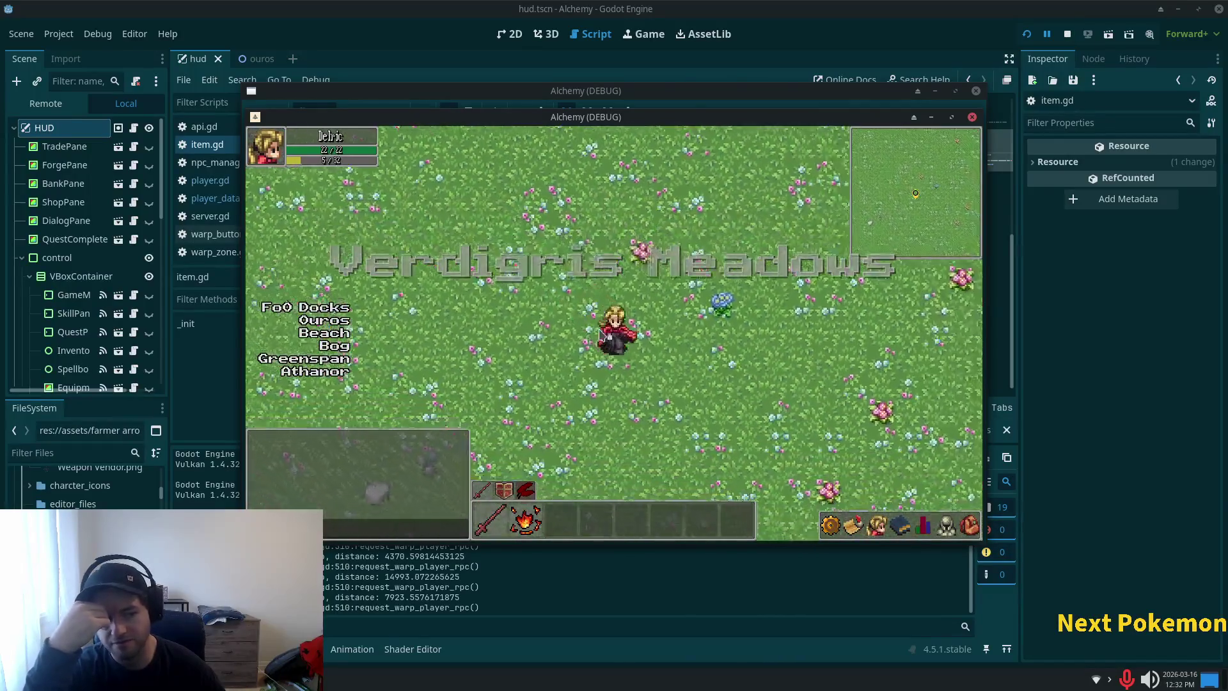
{"action": "key", "text": "Right"}
{"action": "key", "text": "Down"}
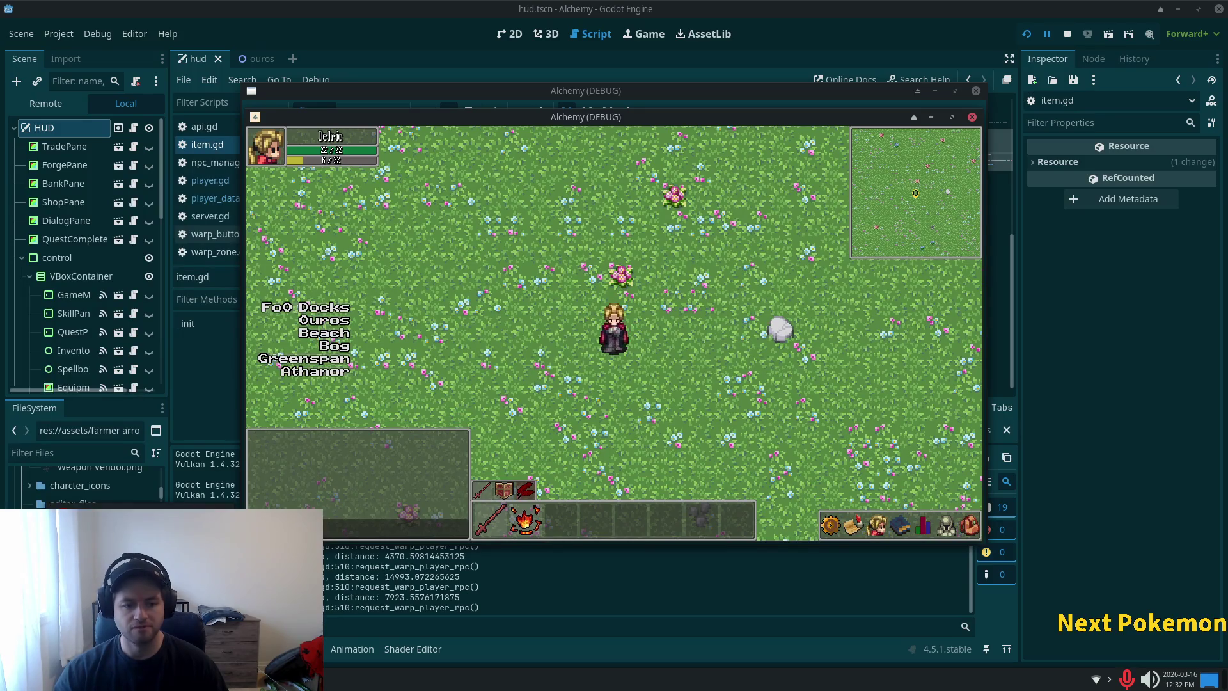
{"action": "key", "text": "alt+Tab"}
{"action": "left_click", "coordinate": [864, 275]}
Step: Search the Pokémon collection for a name starting 'sanda', then clear the search
{"action": "type", "text": "da"}
{"action": "key", "text": "BackSpace"}
{"action": "key", "text": "BackSpace"}
{"action": "type", "text": "sanm"}
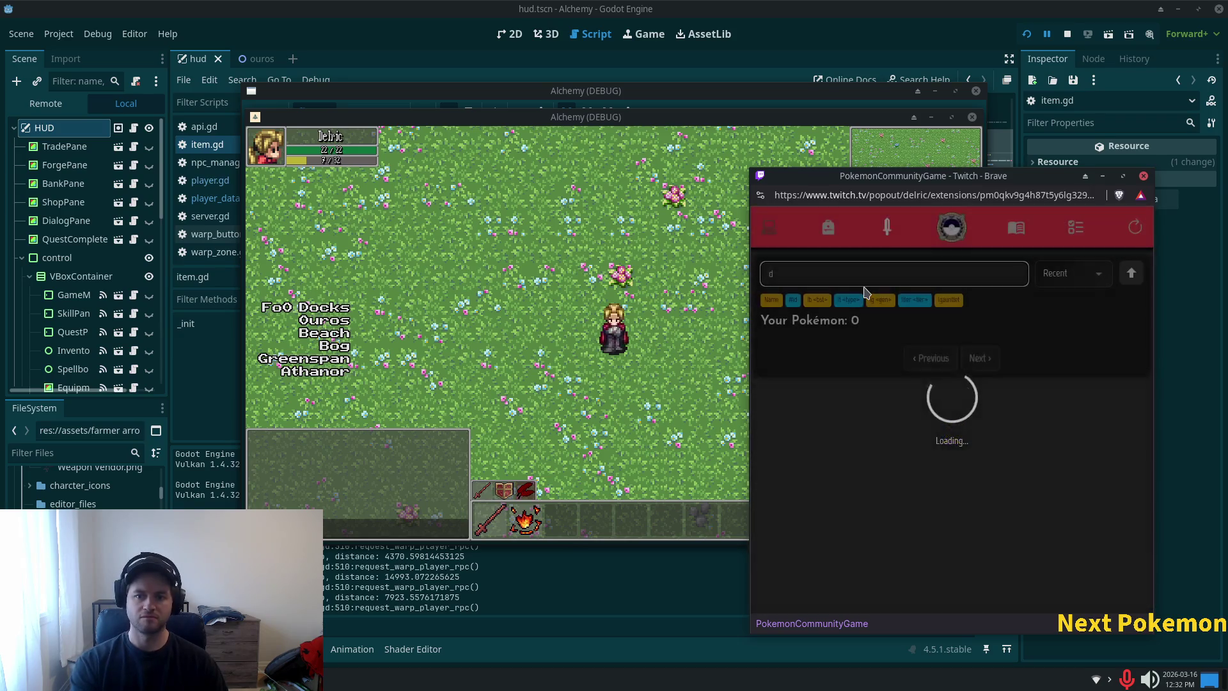
{"action": "key", "text": "BackSpace"}
{"action": "type", "text": "da"}
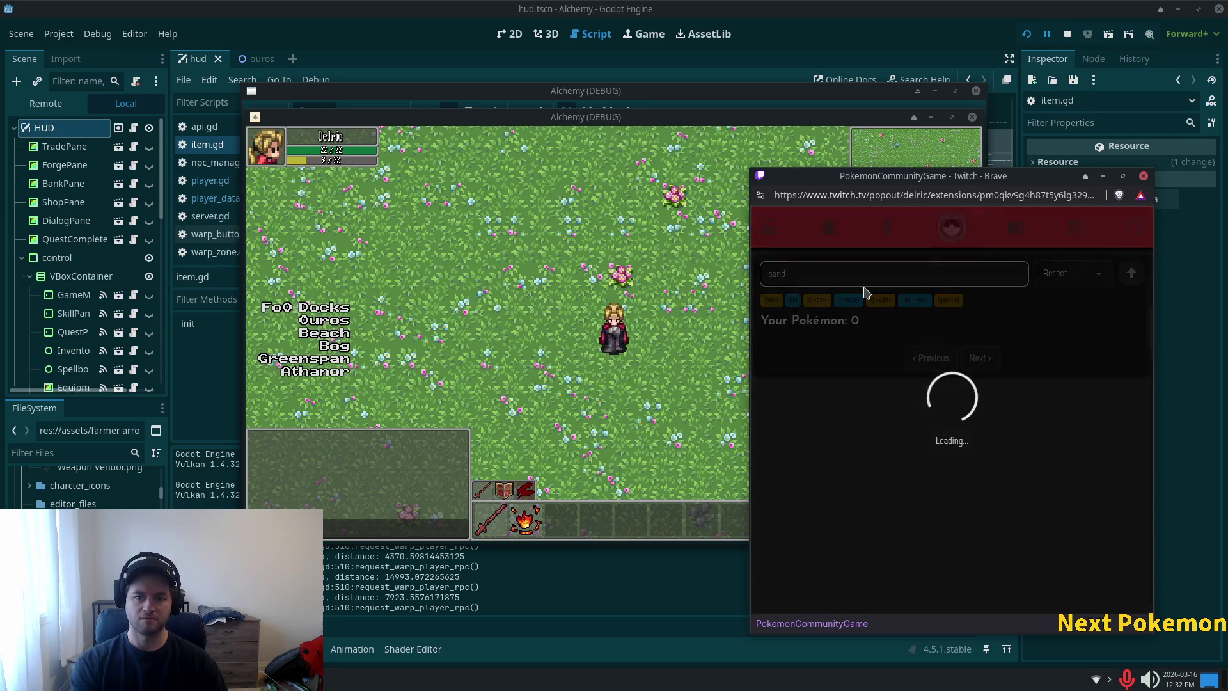
{"action": "type", "text": "c"}
{"action": "key", "text": "BackSpace"}
{"action": "key", "text": "BackSpace"}
{"action": "key", "text": "BackSpace"}
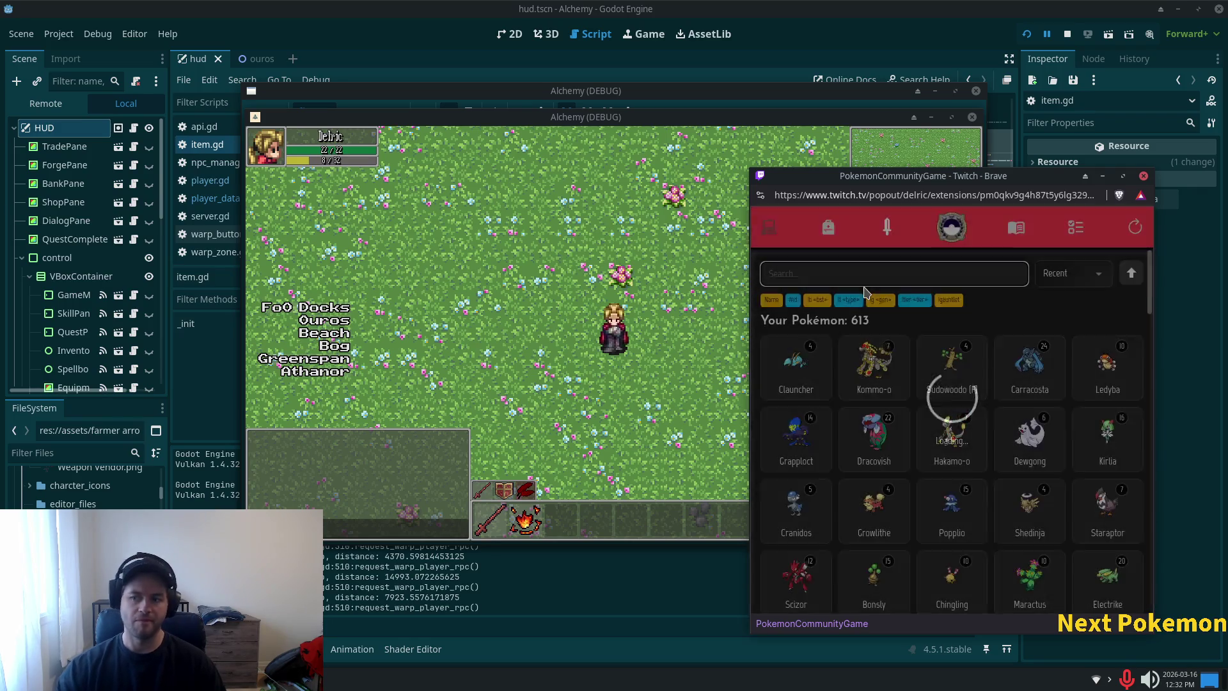
Step: Bring the popout back in front and view the Loyalty page: level 4, 567 points
{"action": "left_click", "coordinate": [641, 375]}
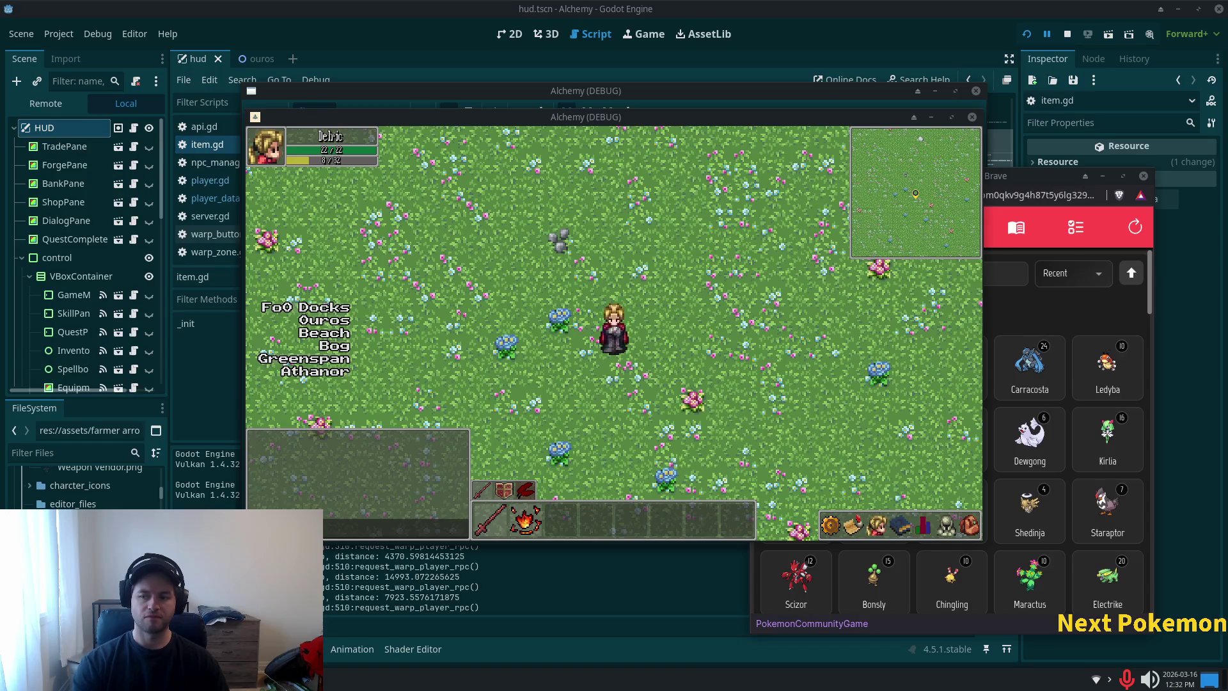
{"action": "left_click", "coordinate": [1043, 232]}
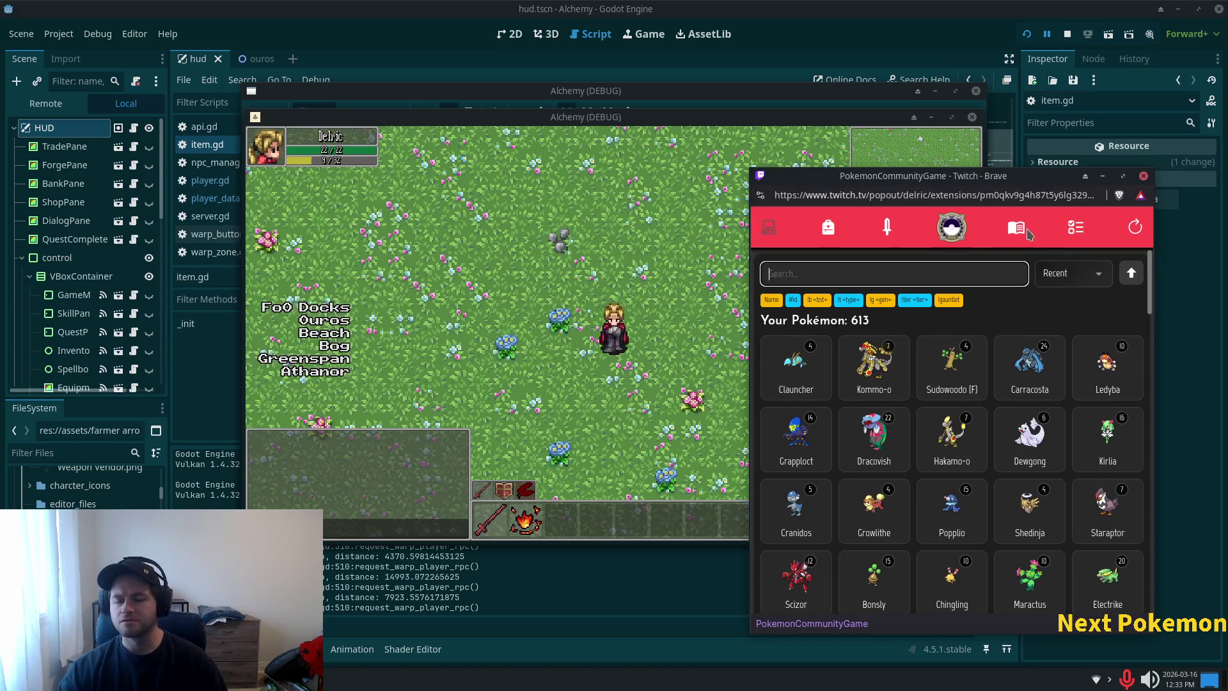
{"action": "left_click", "coordinate": [1014, 230]}
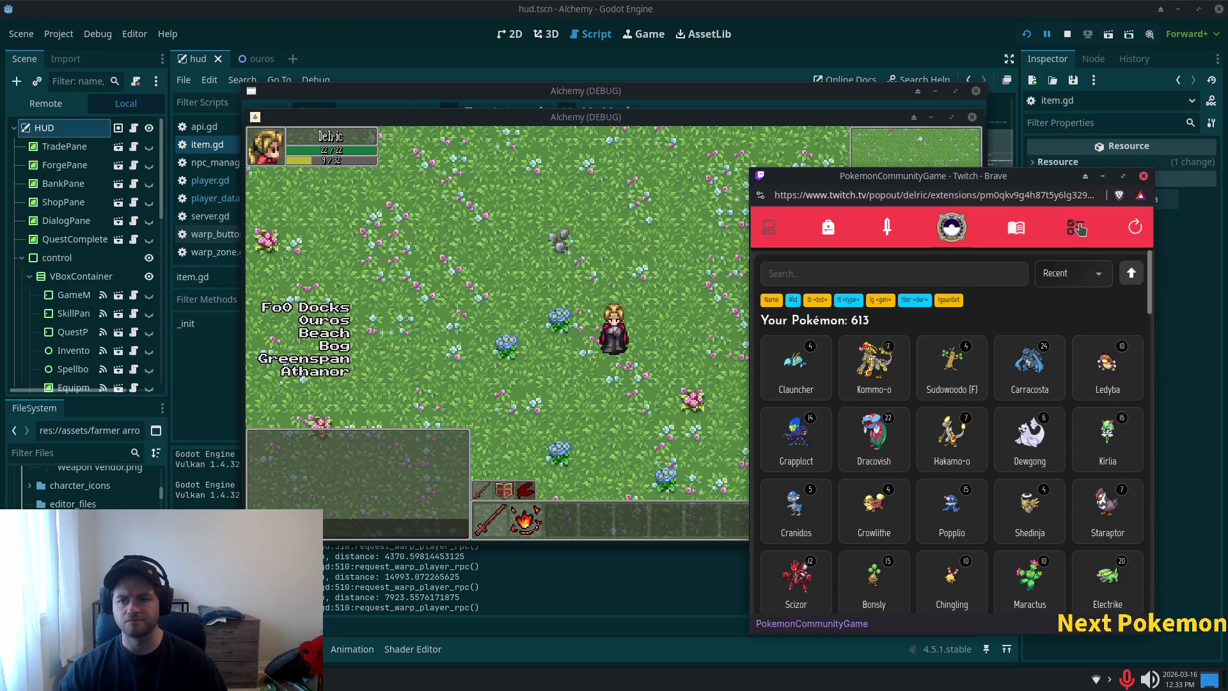
{"action": "left_click", "coordinate": [1029, 266]}
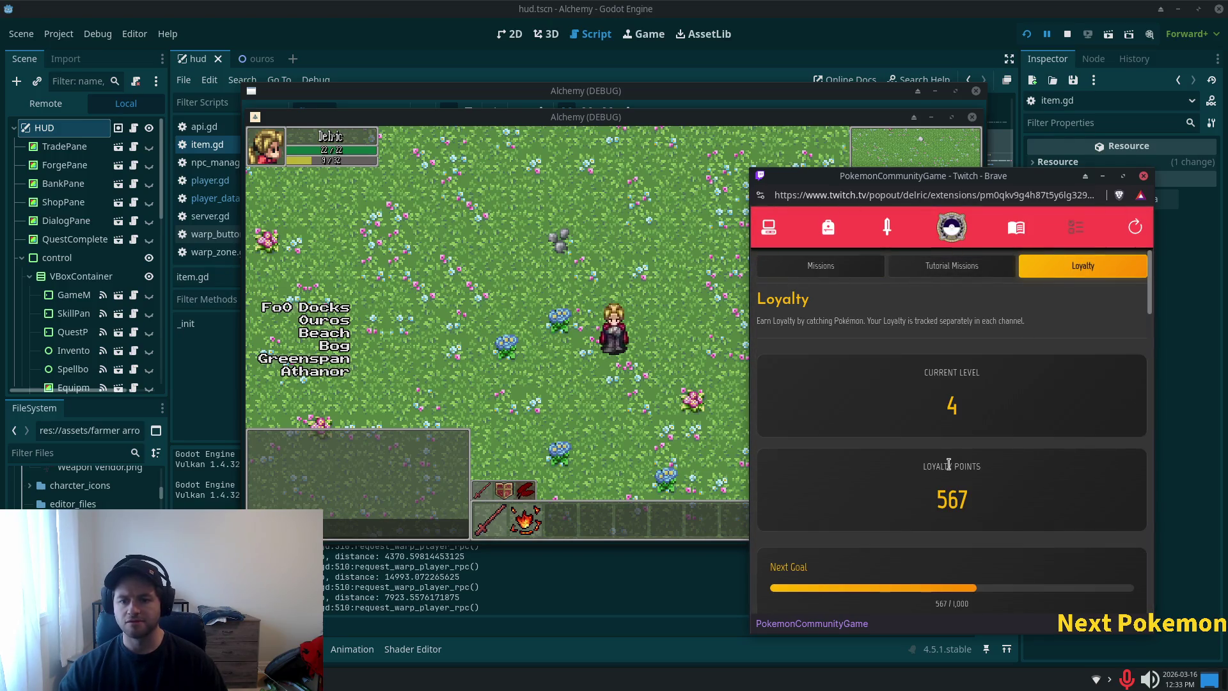
Step: Scroll through the unlocked 100, 250 and 500-point rewards, then return to the game window
{"action": "scroll", "coordinate": [950, 462], "scroll_direction": "down", "scroll_amount": 5}
{"action": "scroll", "coordinate": [994, 463], "scroll_direction": "down", "scroll_amount": 1}
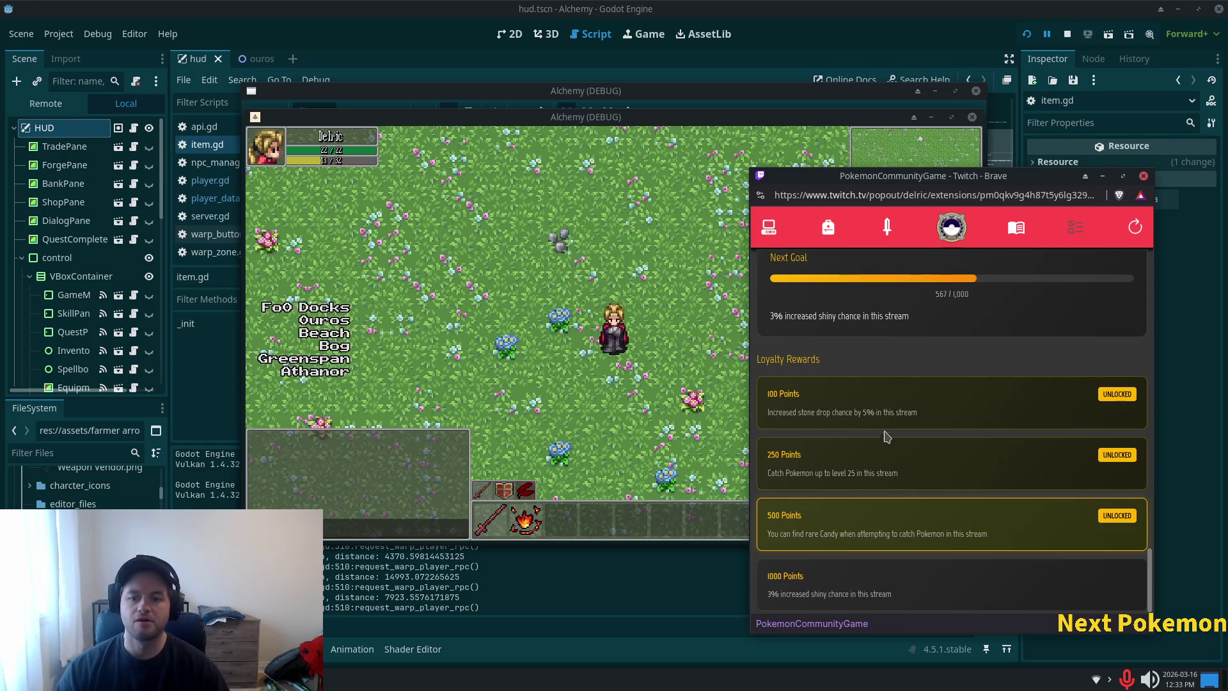
{"action": "left_click", "coordinate": [614, 304]}
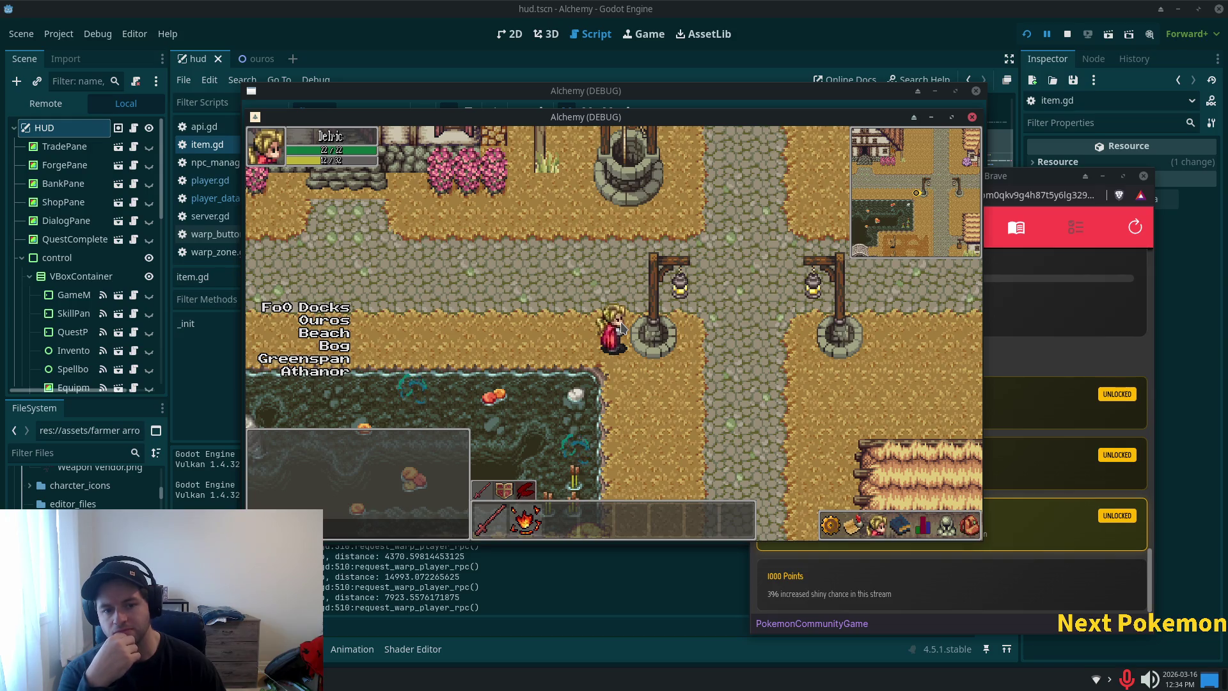
Step: Walk the character south through the village and right into the shopkeeper's house
{"action": "key", "text": "Down"}
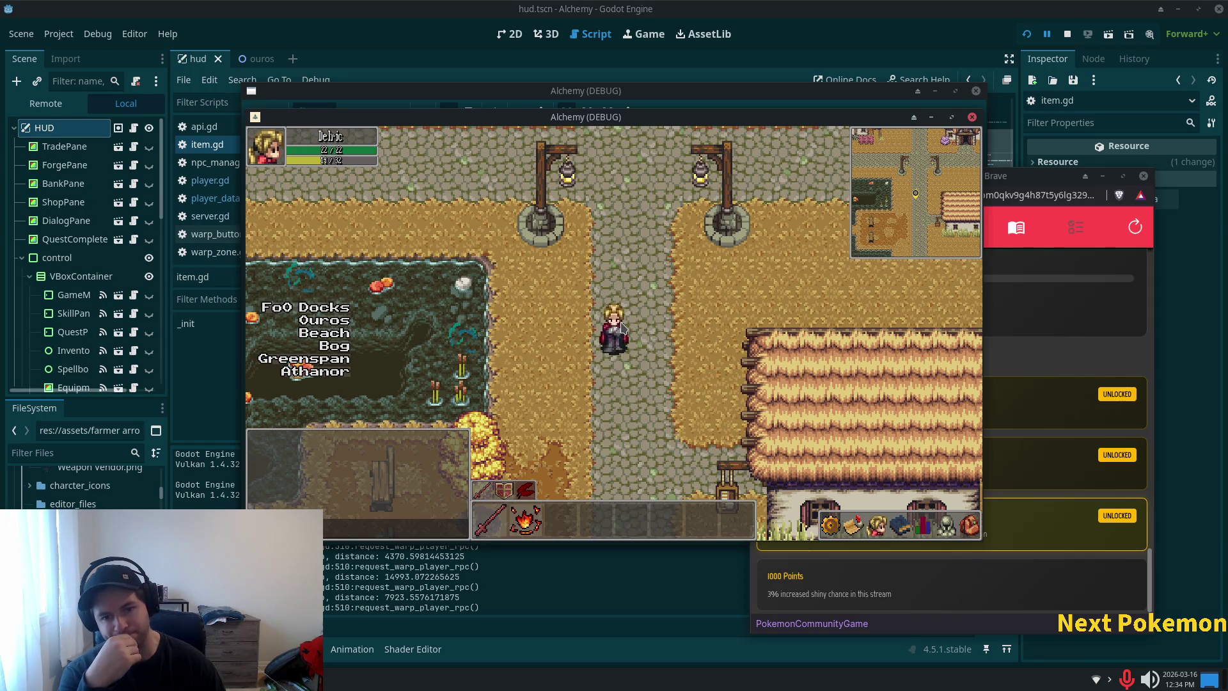
{"action": "key", "text": "Down"}
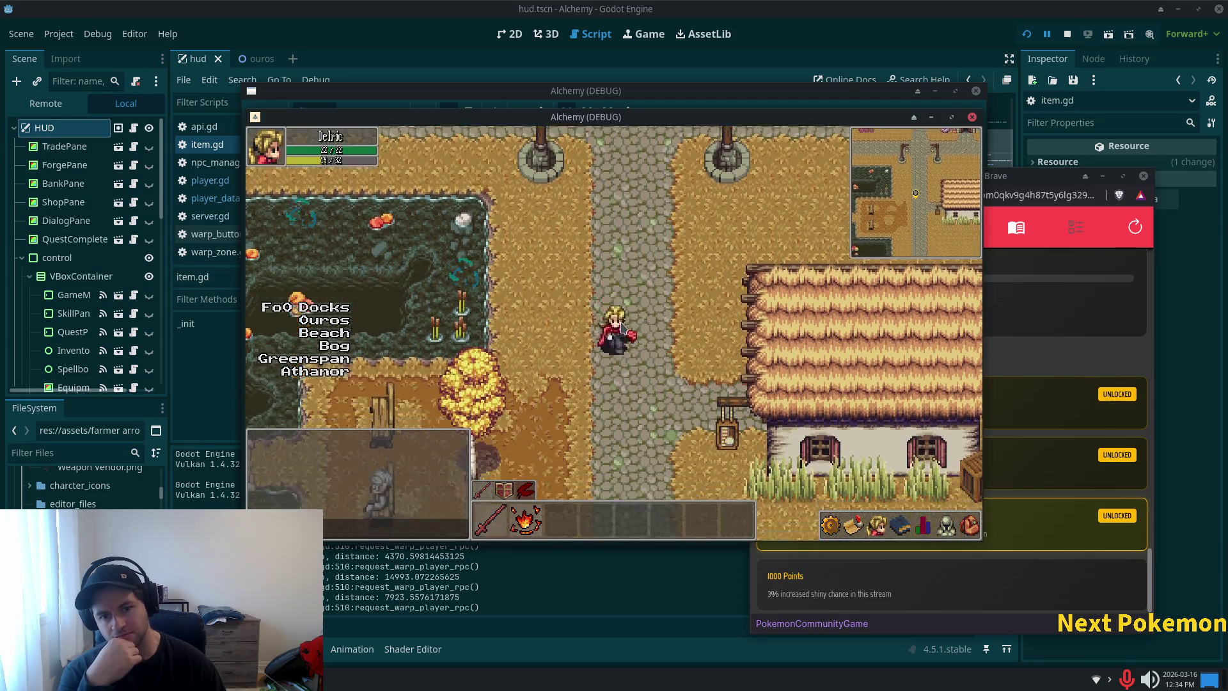
{"action": "key", "text": "Down"}
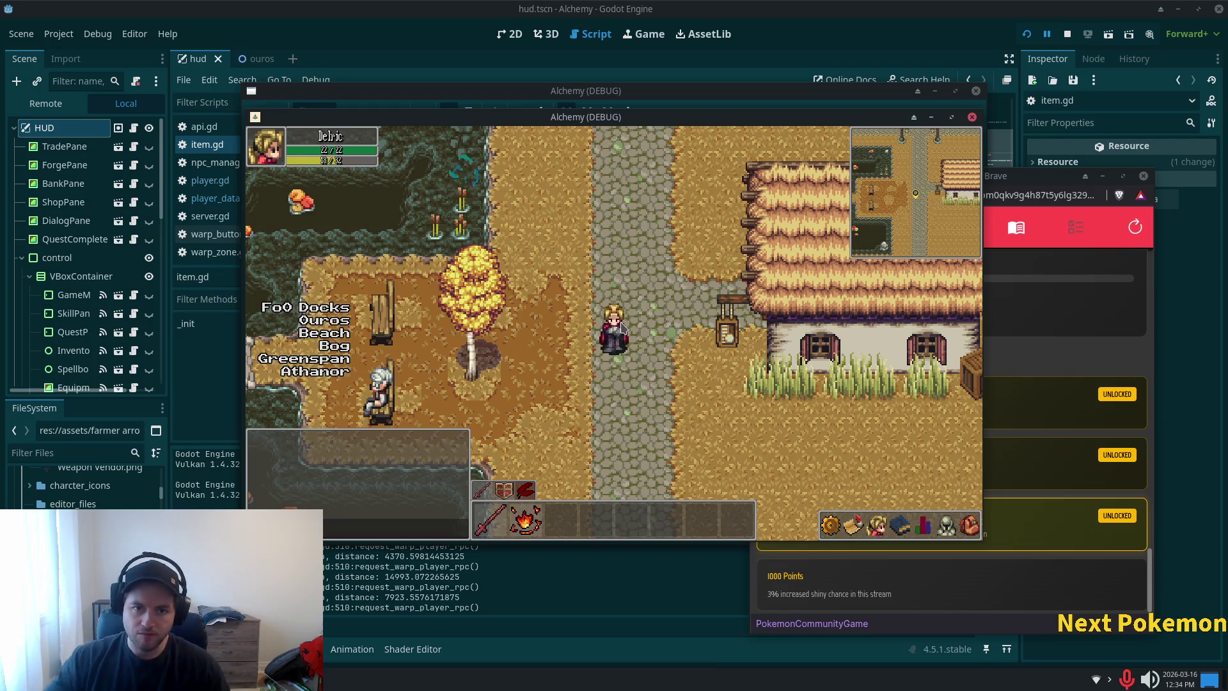
{"action": "key", "text": "Right"}
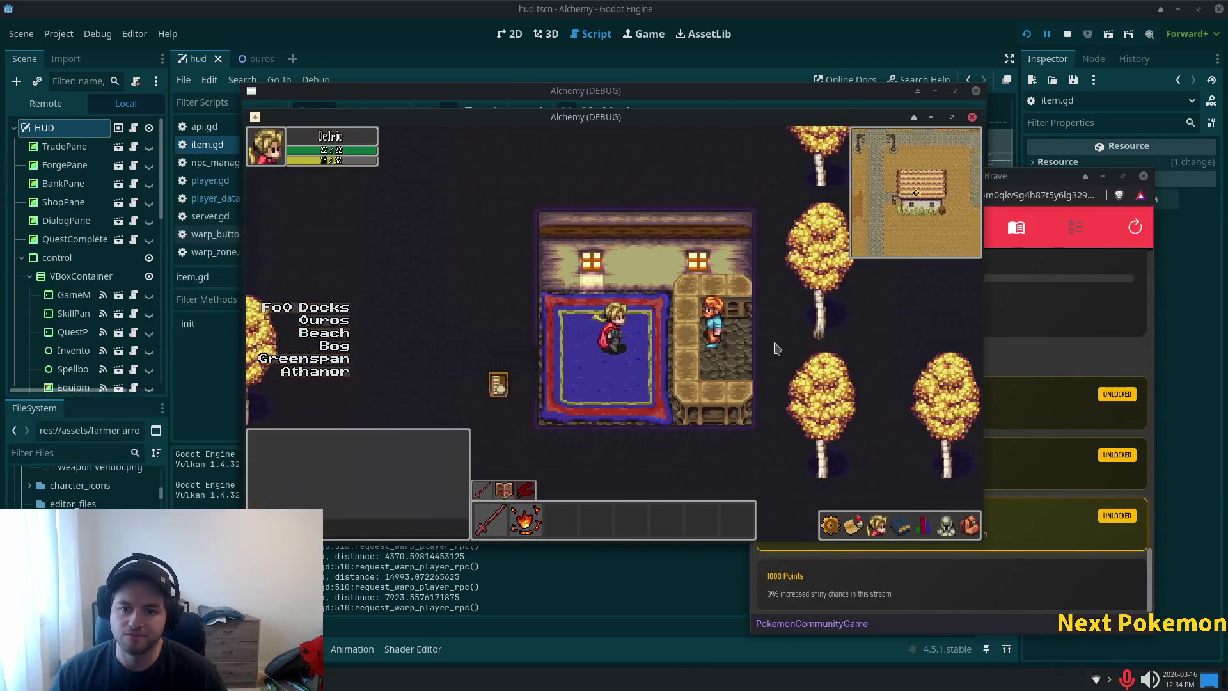
Step: Deposit the scythe through the shopkeeper's bank, then drop it from the inventory onto the village path
{"action": "left_click", "coordinate": [665, 339]}
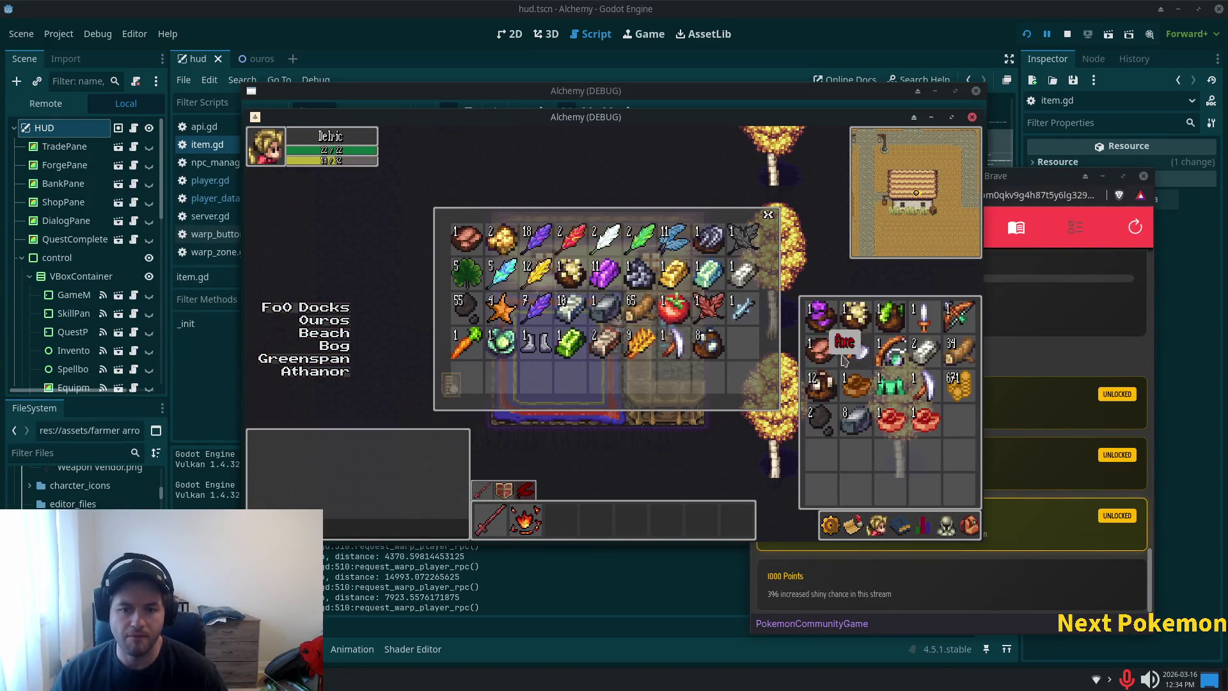
{"action": "left_click", "coordinate": [662, 350]}
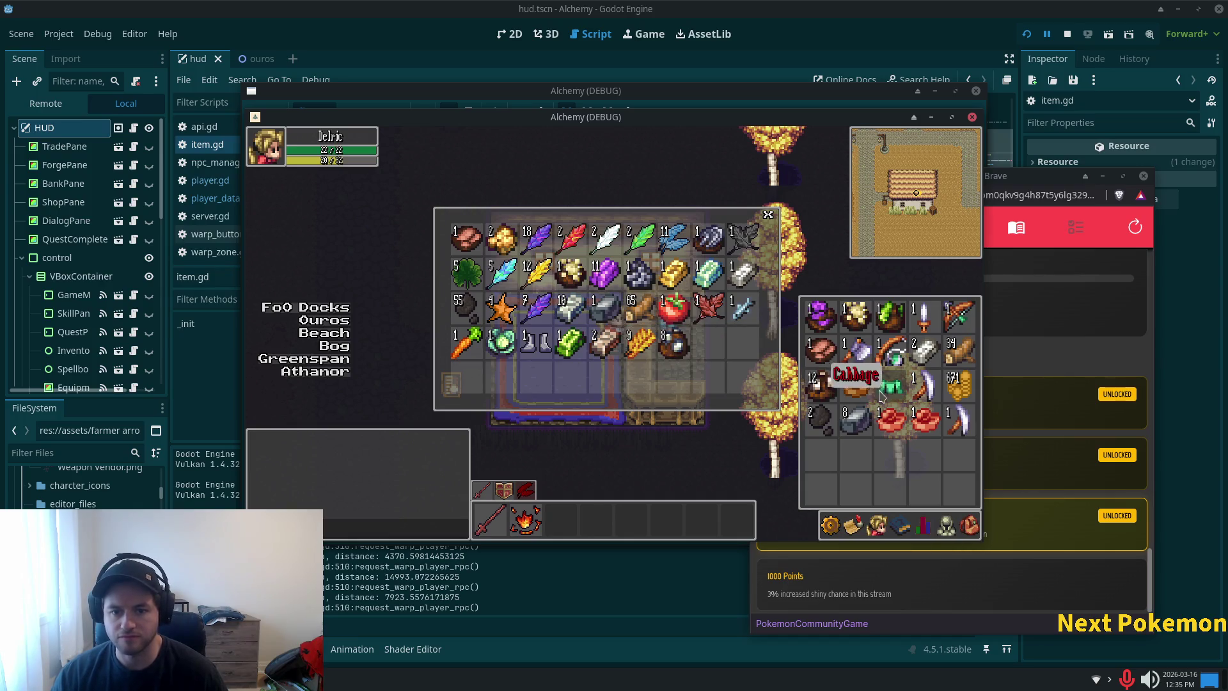
{"action": "left_click", "coordinate": [769, 222]}
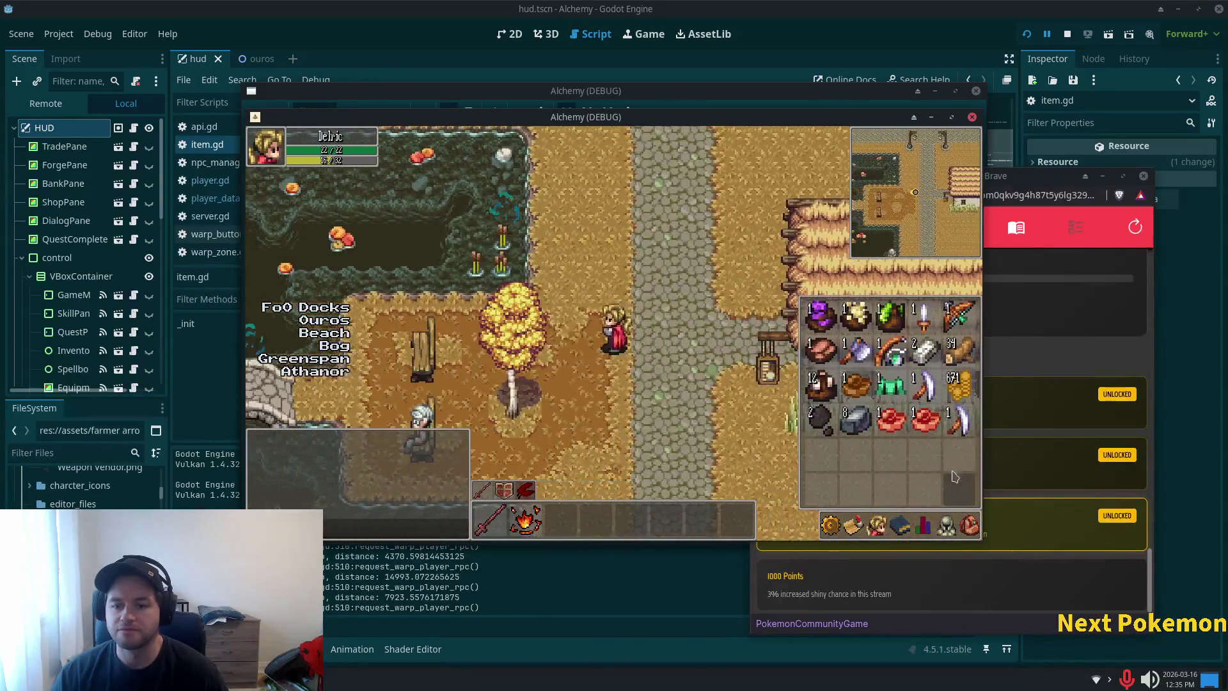
{"action": "right_click", "coordinate": [960, 419]}
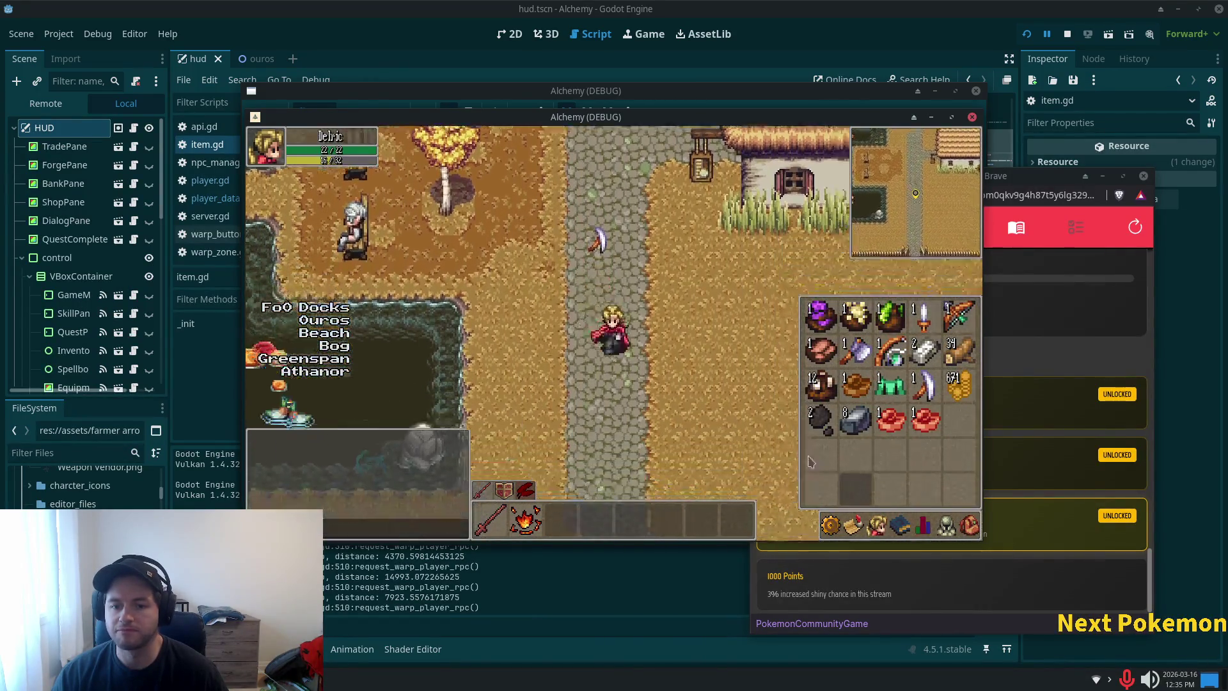
{"action": "left_click", "coordinate": [744, 384]}
Step: Walk into the thatched house, move around inside, and step back out
{"action": "key", "text": "Up"}
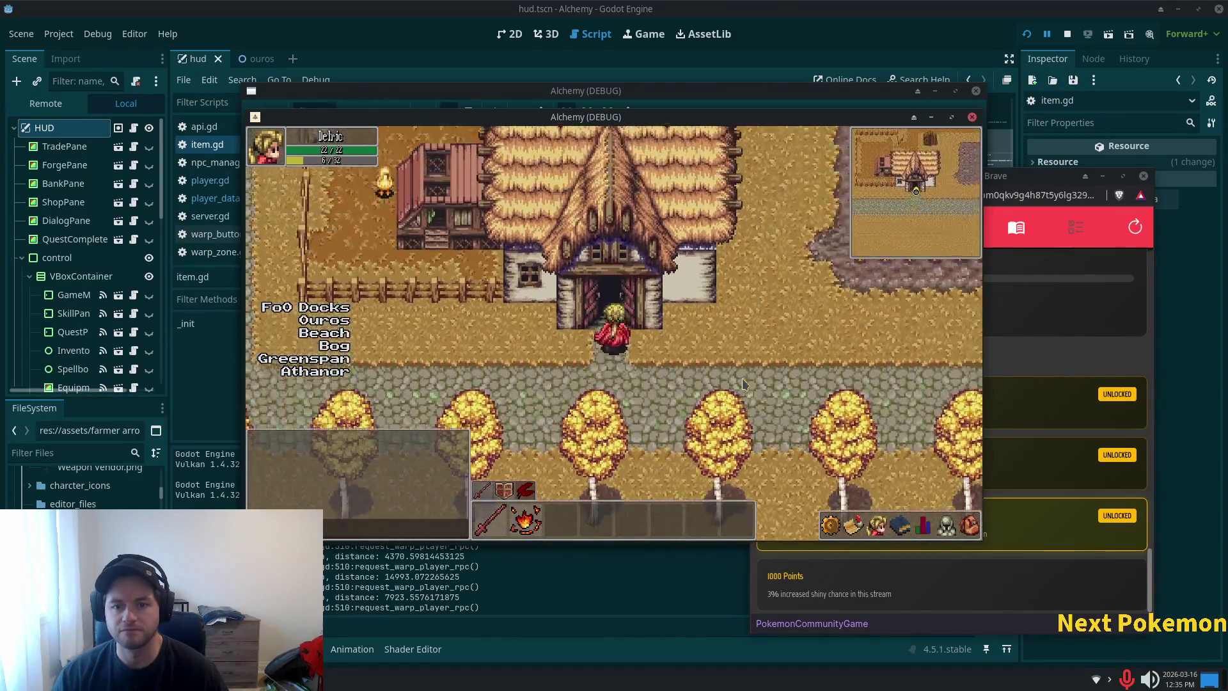
{"action": "key", "text": "Up"}
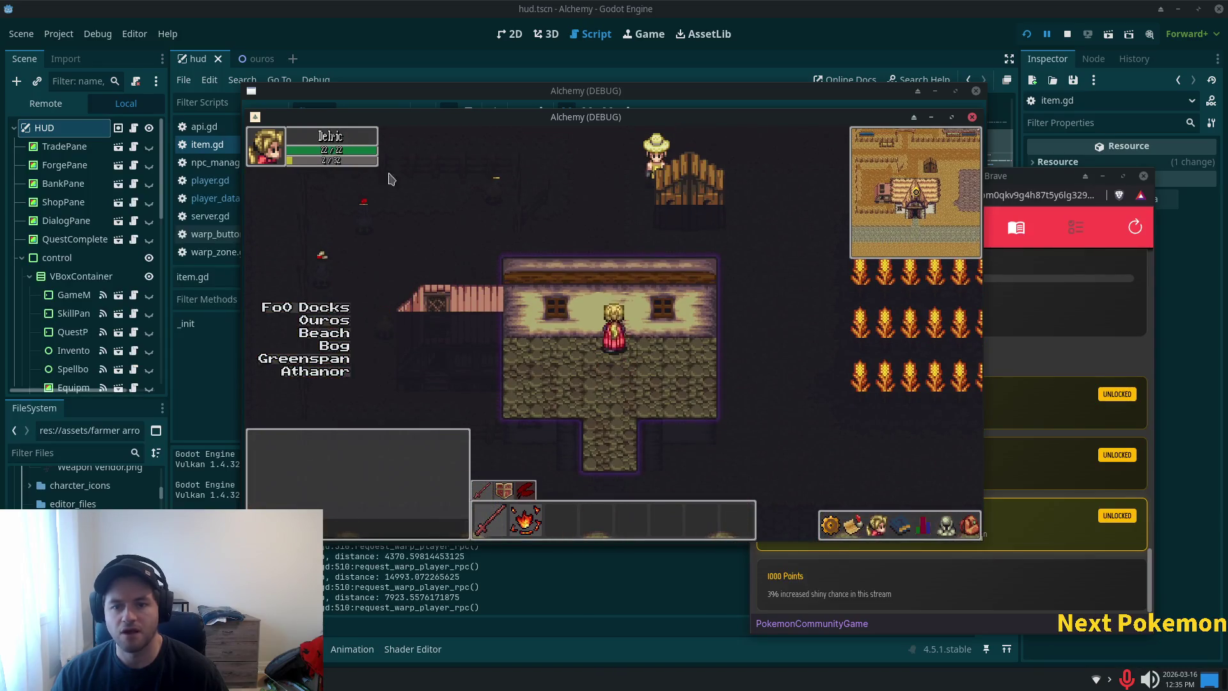
{"action": "left_click", "coordinate": [771, 370]}
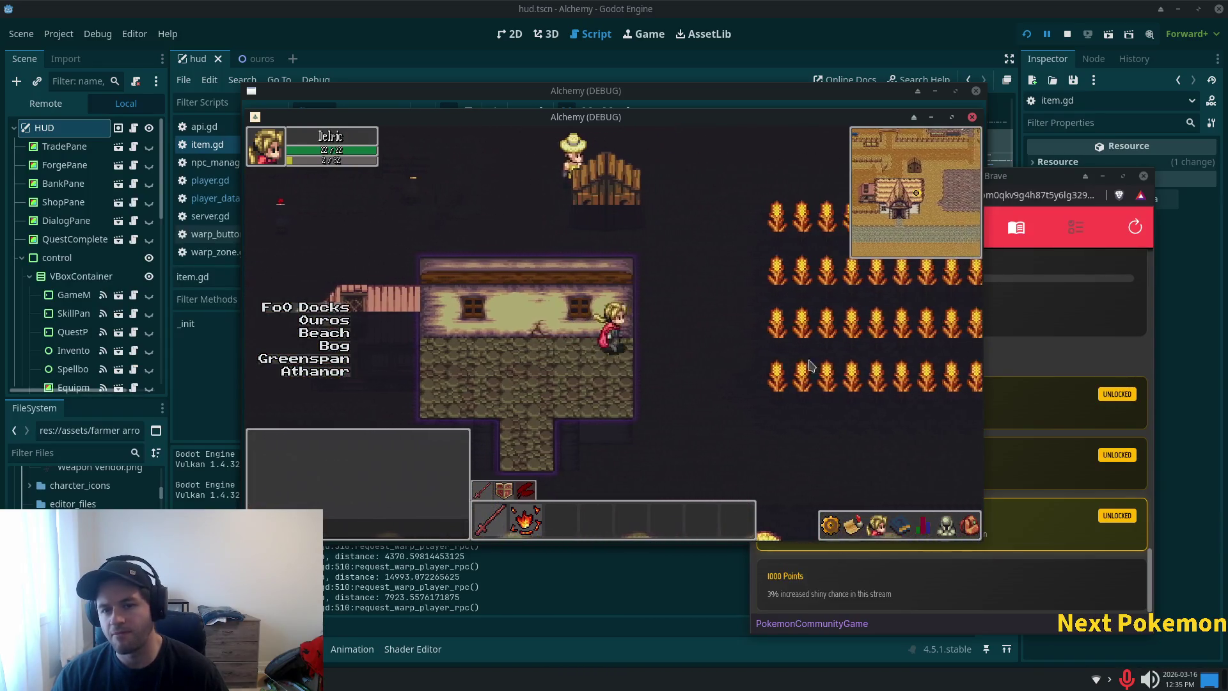
{"action": "left_click", "coordinate": [595, 425]}
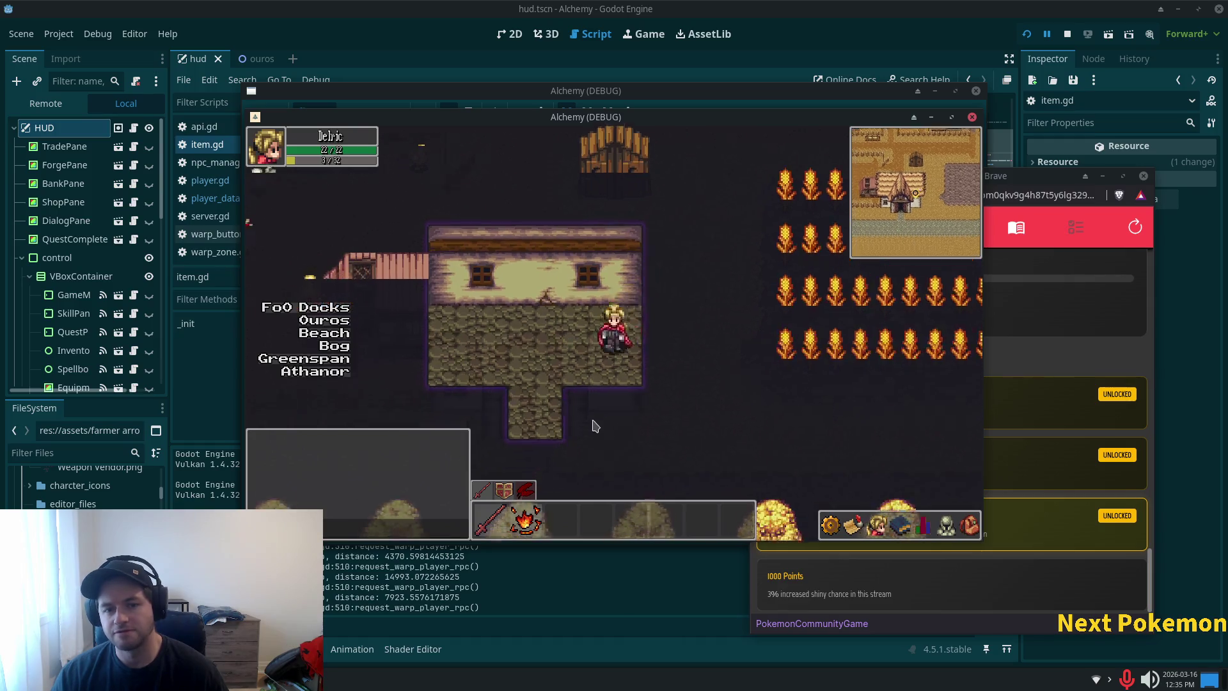
{"action": "key", "text": "Up"}
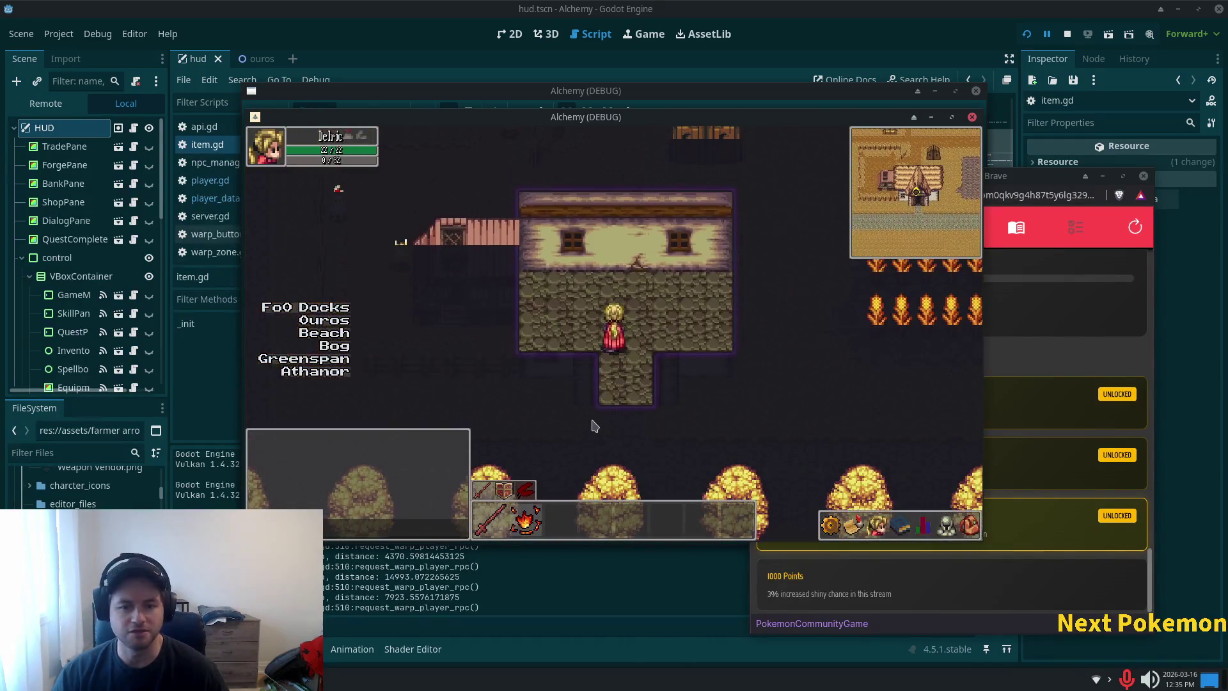
{"action": "left_click", "coordinate": [592, 426]}
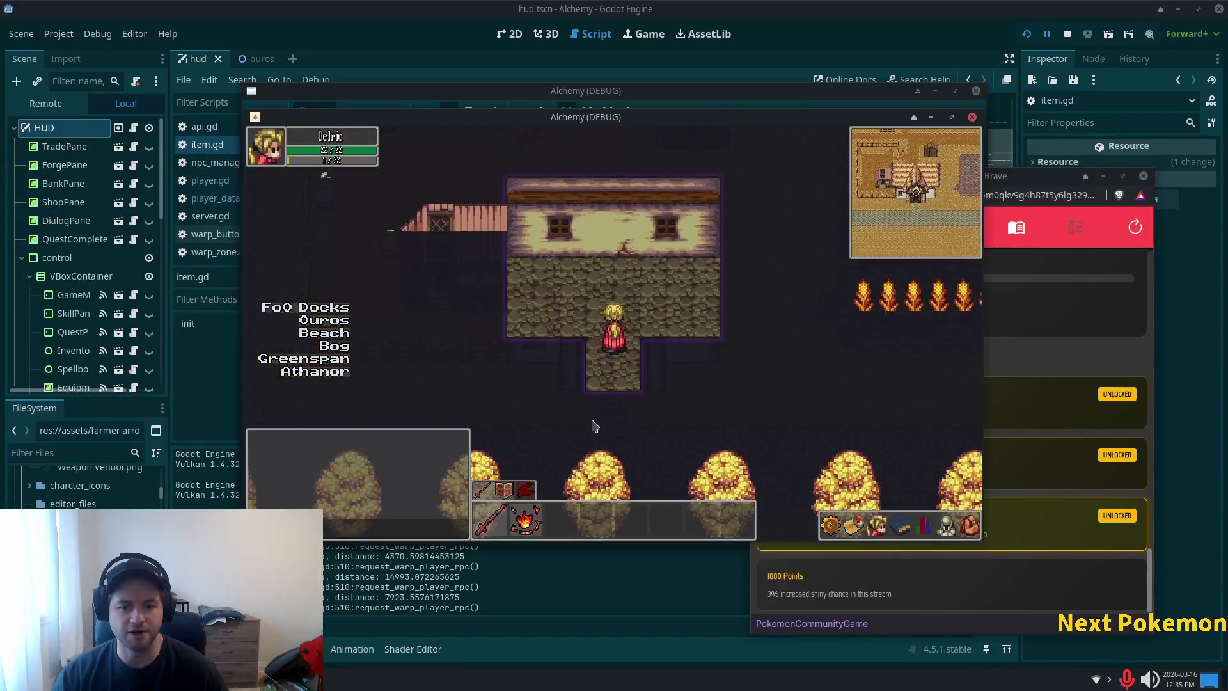
Step: Walk east along the cobbled path past the crop field to the fence gap and camp
{"action": "left_click", "coordinate": [592, 426]}
{"action": "left_click", "coordinate": [707, 359]}
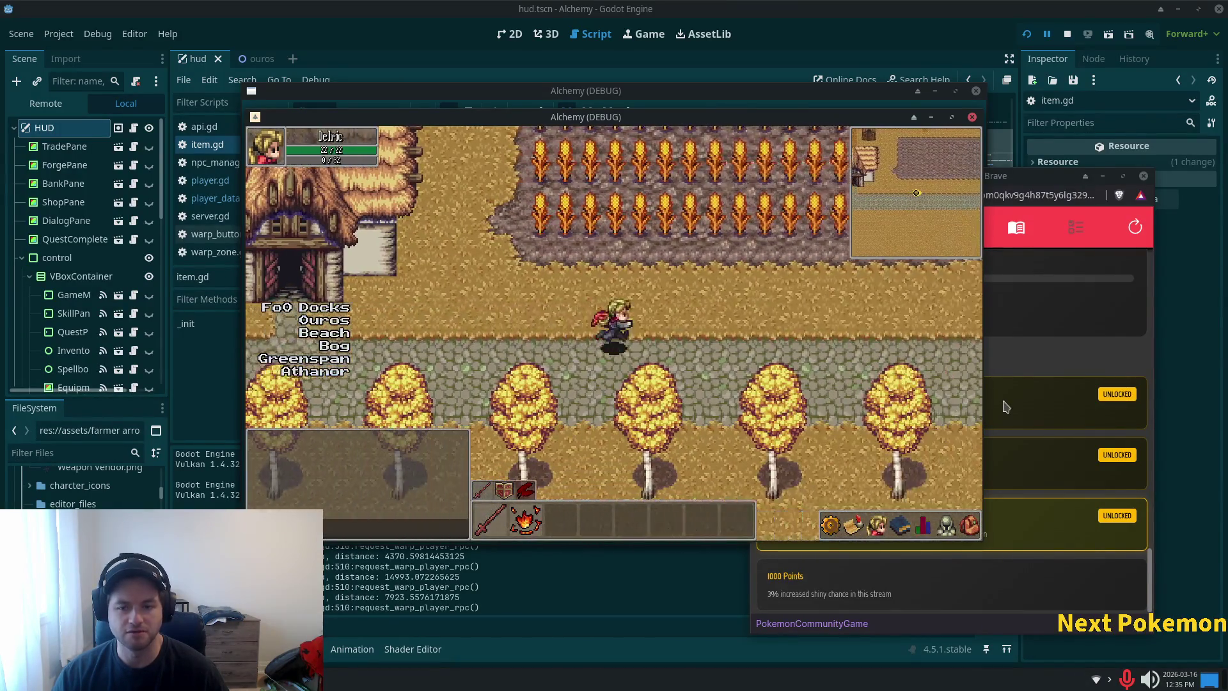
{"action": "mouse_move", "coordinate": [707, 355]}
{"action": "left_mouse_down"}
{"action": "mouse_move", "coordinate": [679, 348]}
{"action": "mouse_move", "coordinate": [680, 358]}
{"action": "mouse_move", "coordinate": [677, 315]}
{"action": "left_mouse_up"}
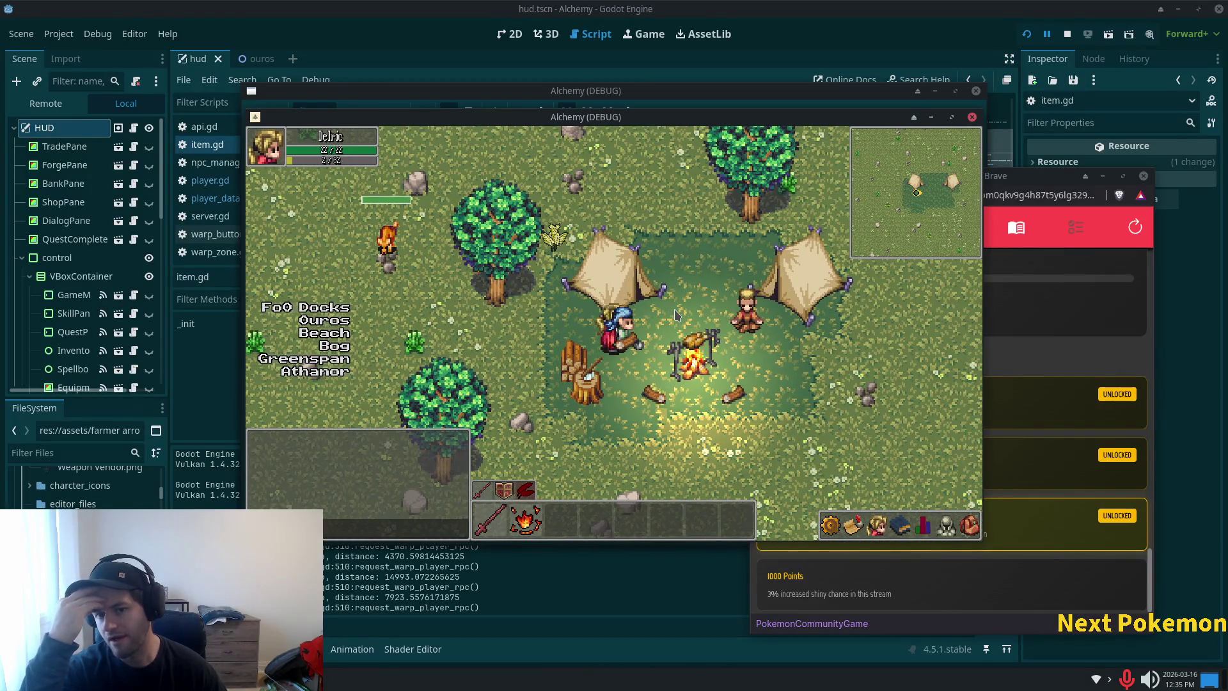
Step: Walk south out of the tent camp and across the meadow toward the water
{"action": "key", "text": "Down"}
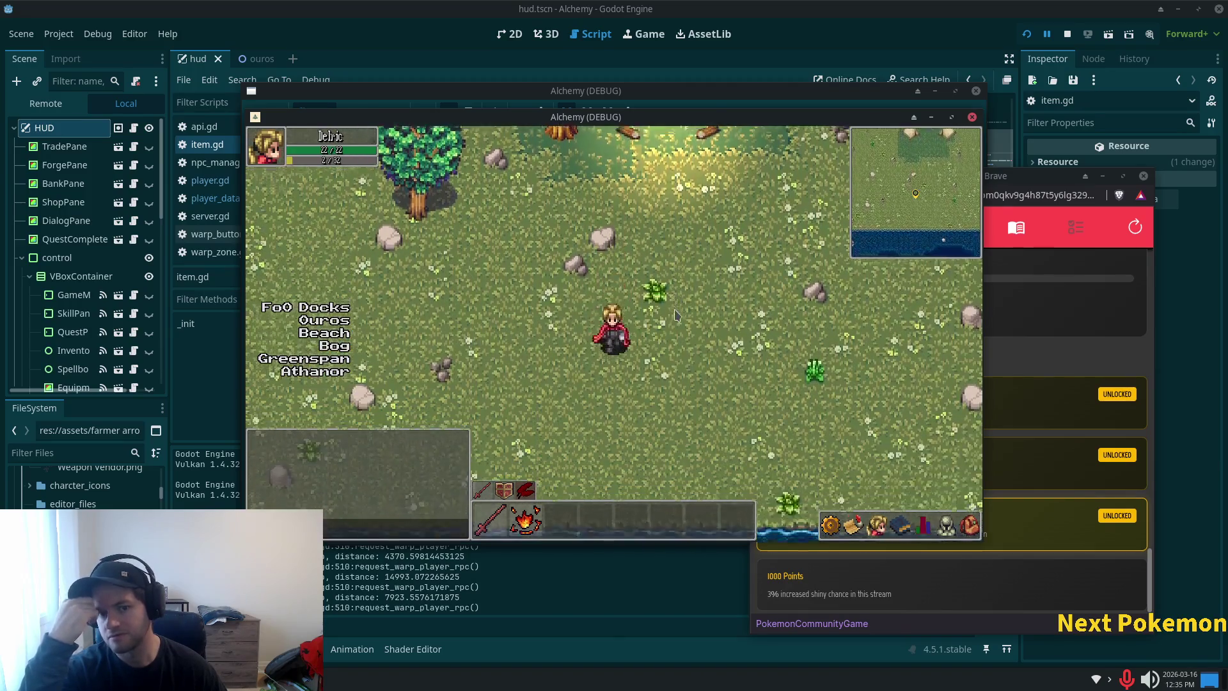
{"action": "key", "text": "Down"}
{"action": "left_click_drag", "start_coordinate": [675, 314], "coordinate": [675, 315]}
{"action": "key", "text": "Left"}
{"action": "key", "text": "Left"}
{"action": "key", "text": "Left"}
{"action": "key", "text": "Left"}
{"action": "key", "text": "Left"}
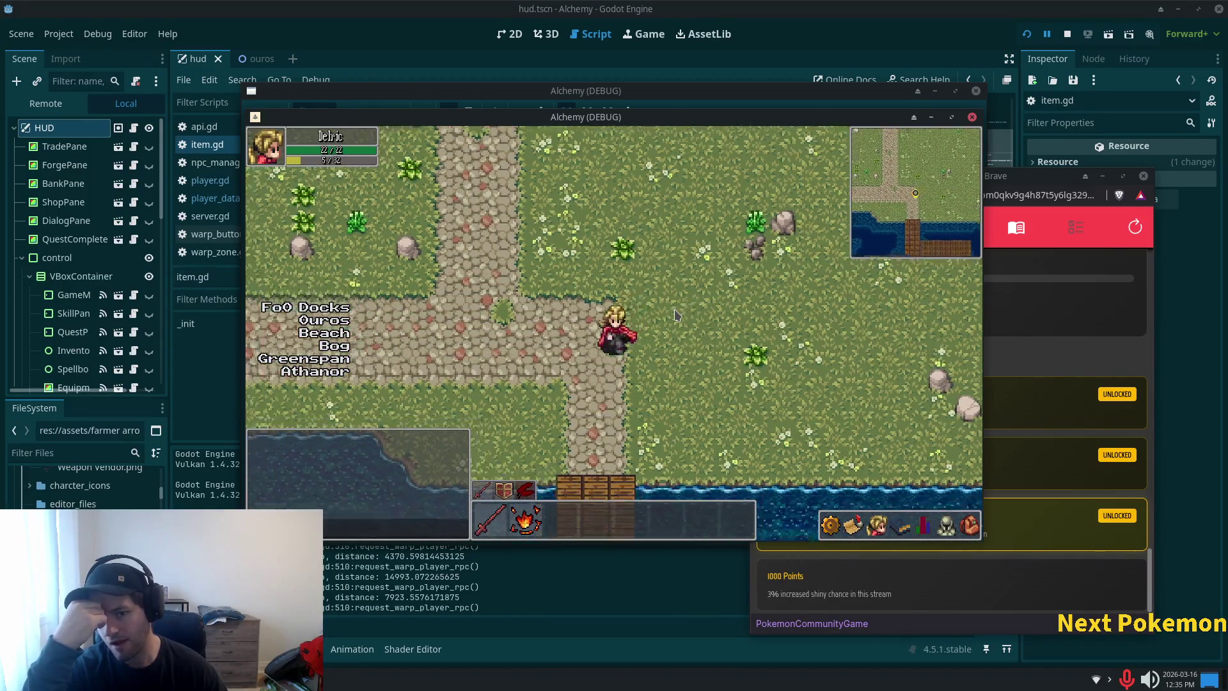
Step: Walk down the wooden docks, around the side piers, and north back onto the path
{"action": "key", "text": "Down"}
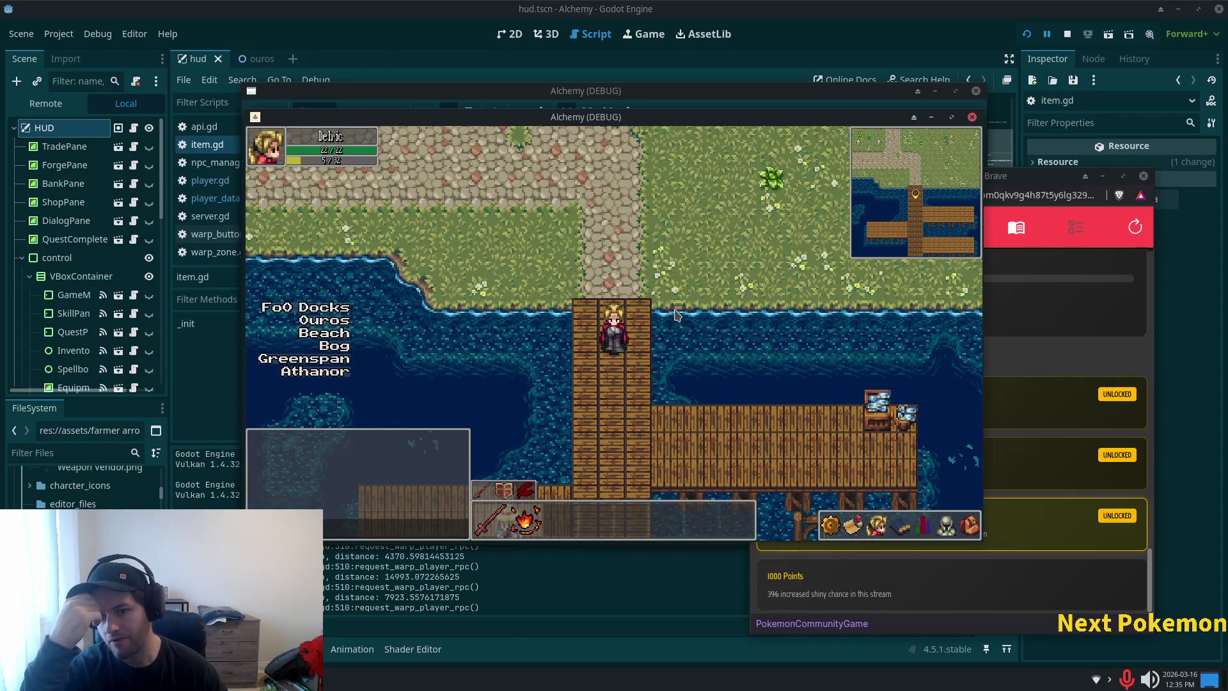
{"action": "key", "text": "Down"}
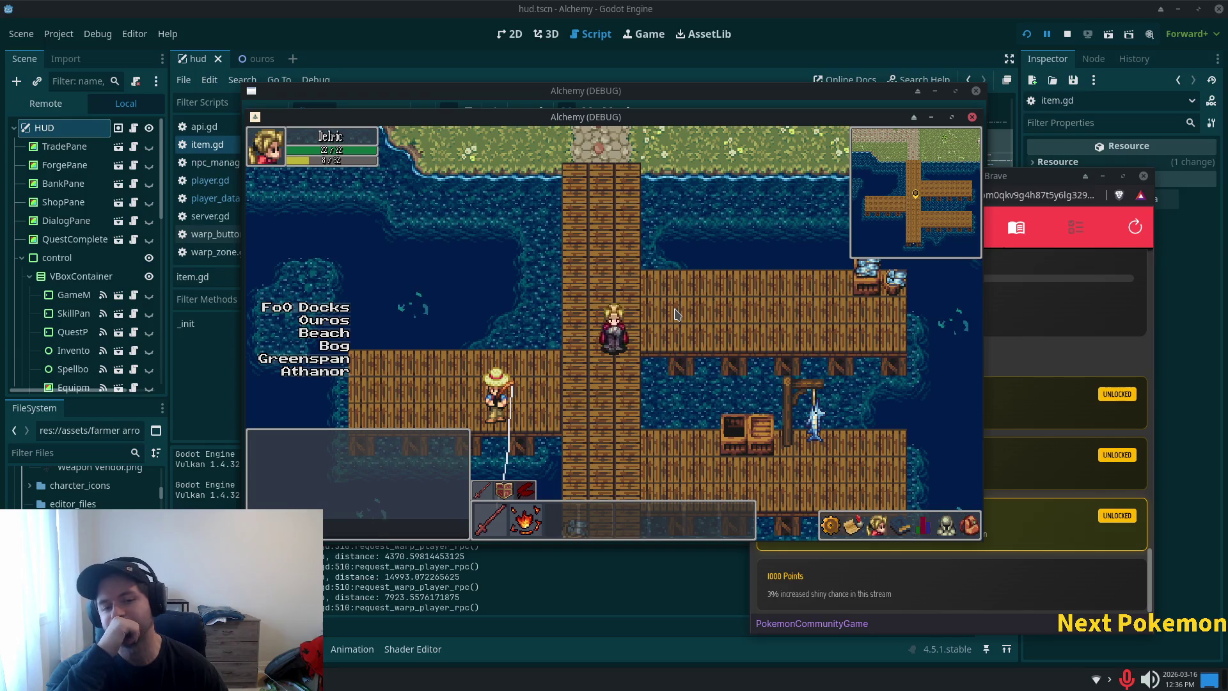
{"action": "key", "text": "Down"}
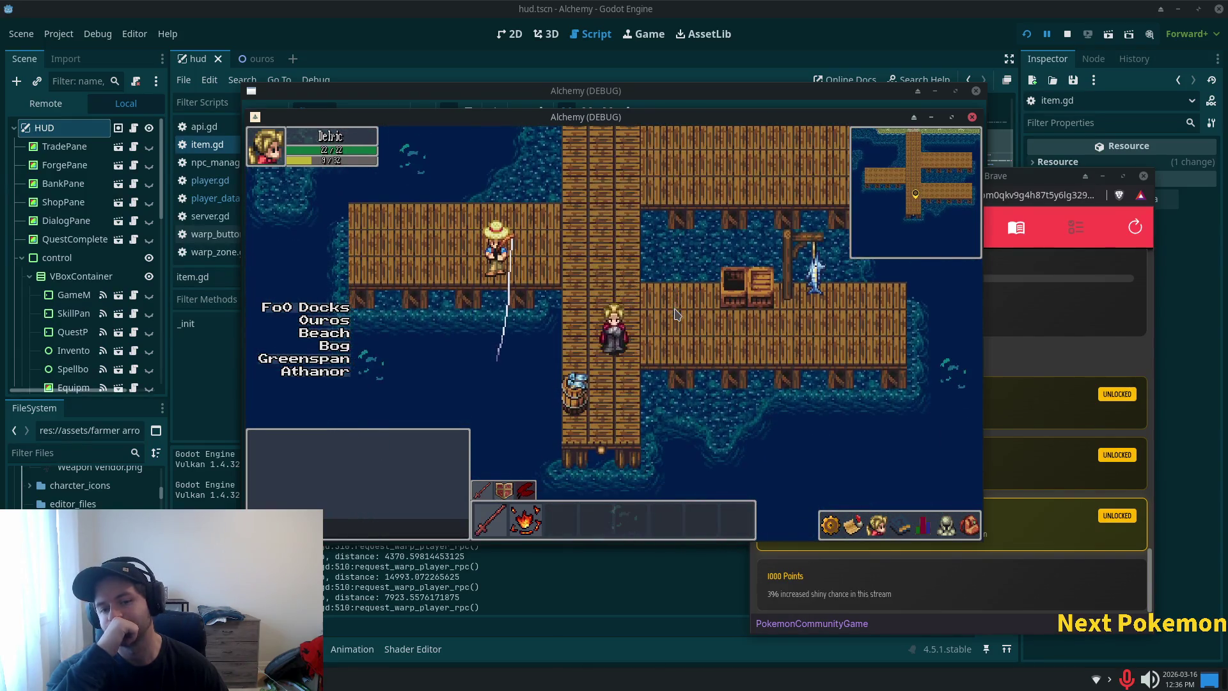
{"action": "key", "text": "Left"}
{"action": "key", "text": "Up"}
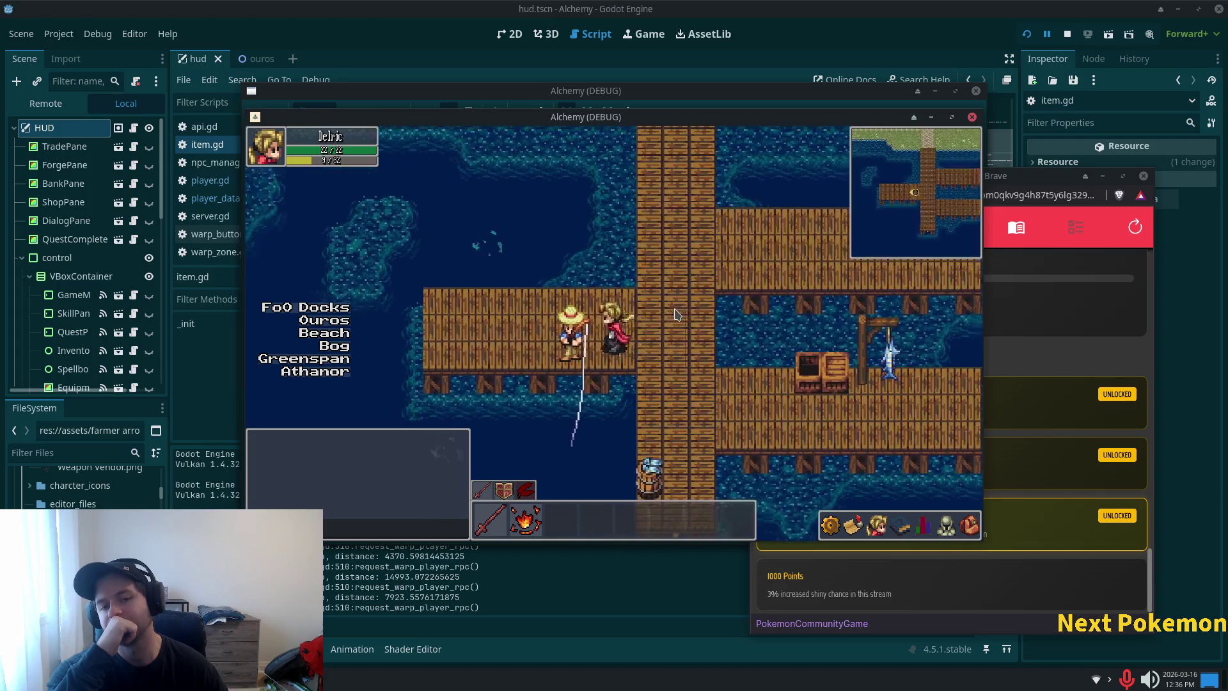
{"action": "key", "text": "Left"}
{"action": "key", "text": "Up"}
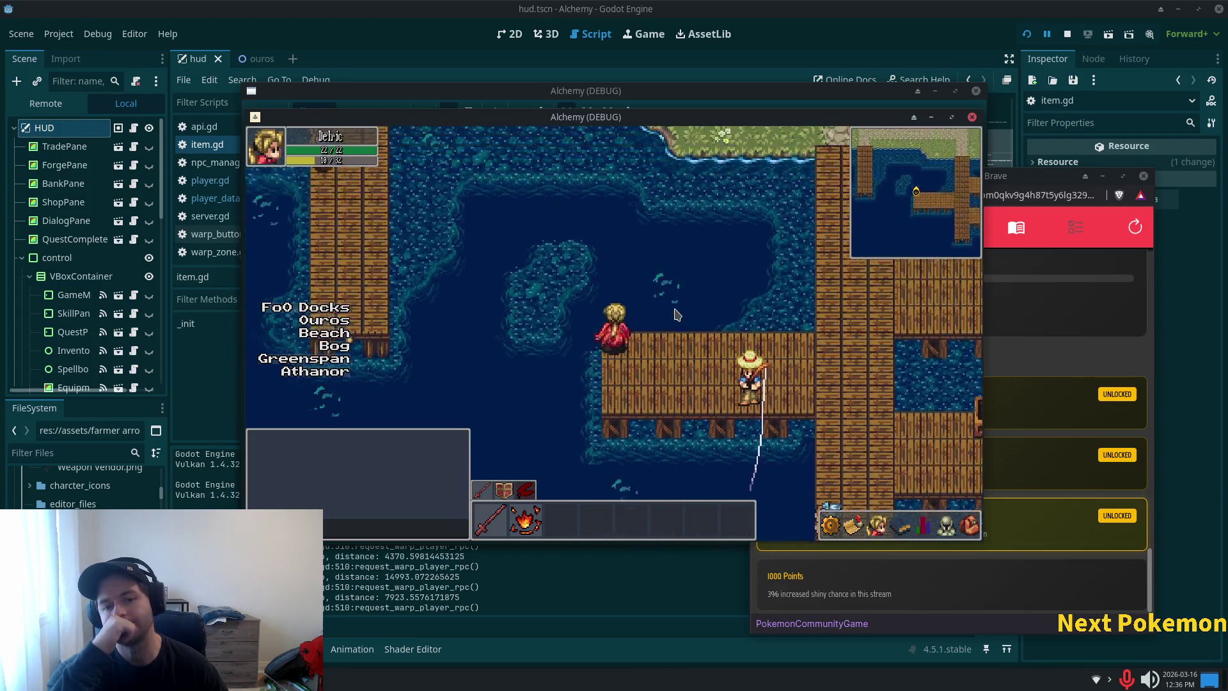
{"action": "key", "text": "Up"}
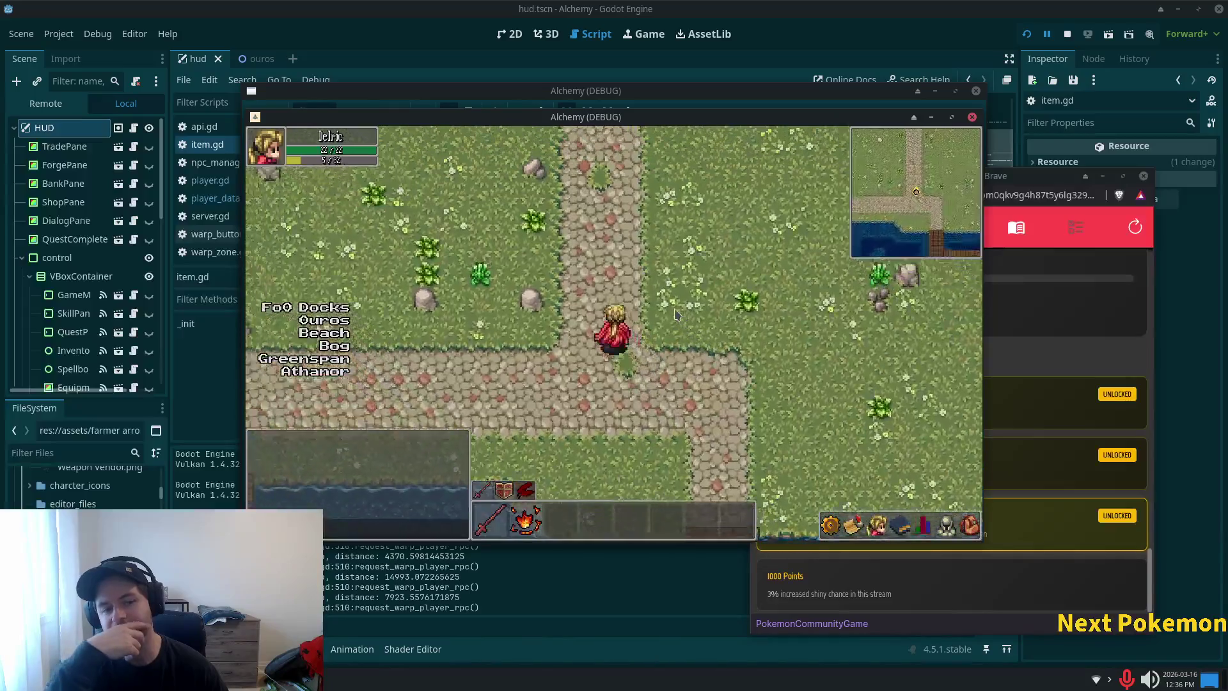
Step: Walk up the stairs into the village, past the wells, and back and forth through the palisade
{"action": "key", "text": "Up"}
{"action": "key", "text": "Up"}
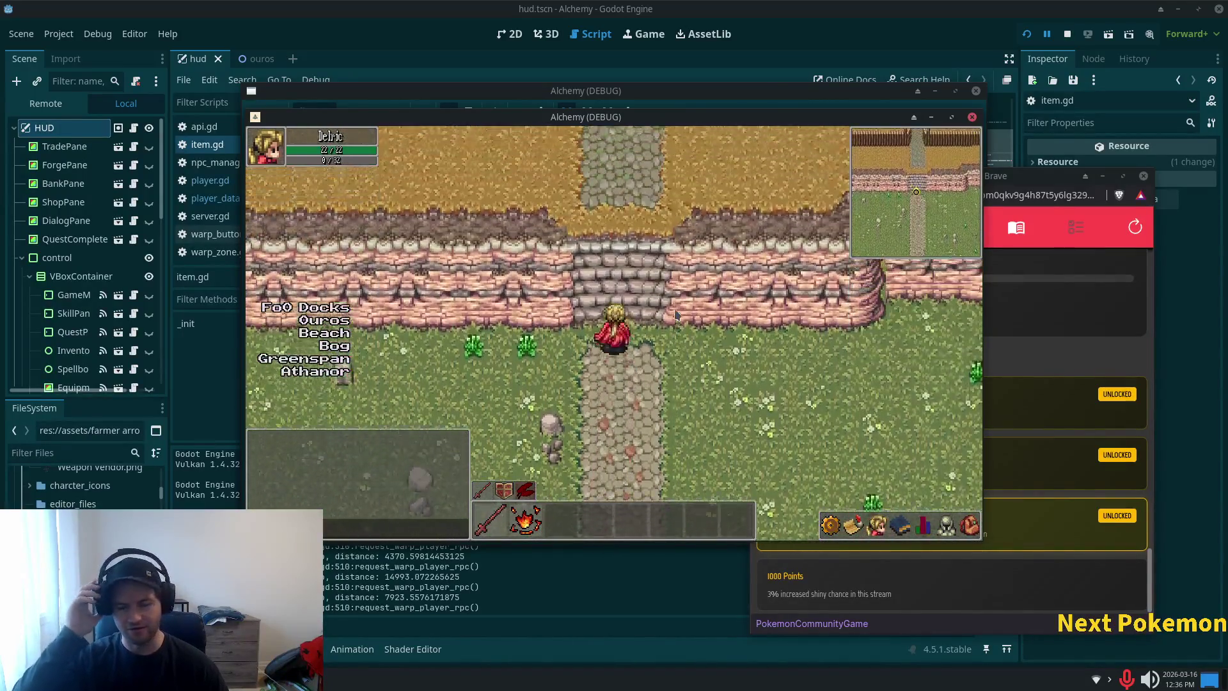
{"action": "key", "text": "Up"}
{"action": "key", "text": "Left"}
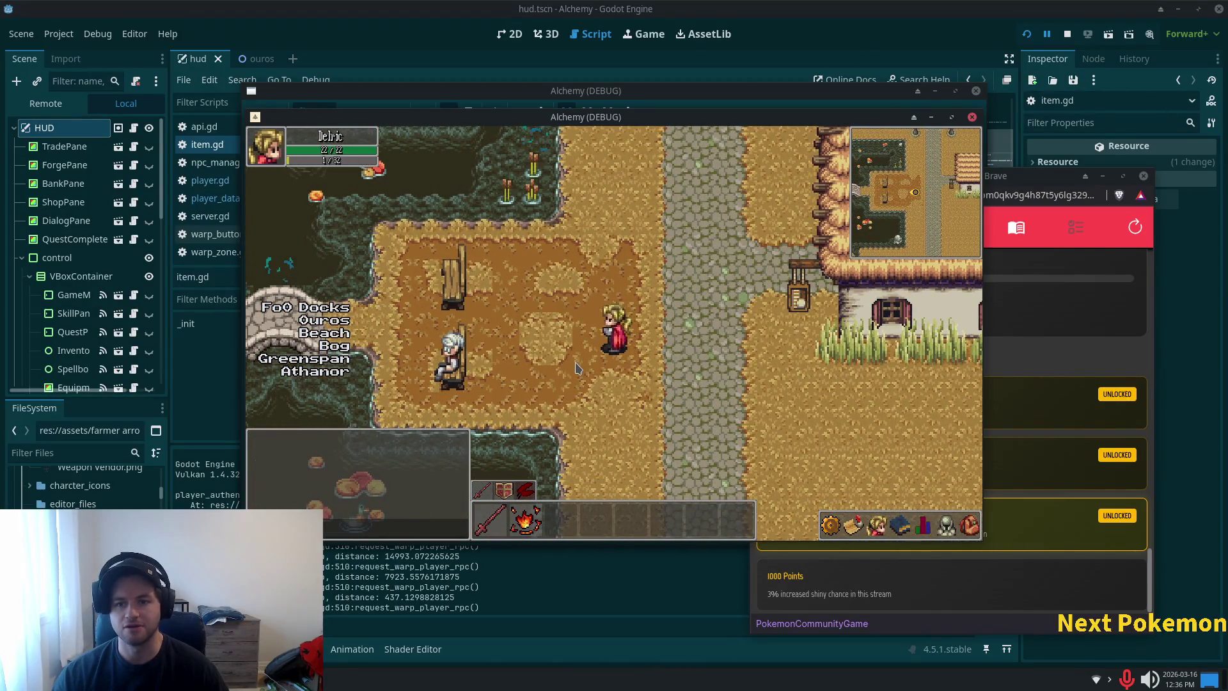
{"action": "key", "text": "Right"}
{"action": "key", "text": "Up"}
{"action": "key", "text": "Up"}
{"action": "key", "text": "Down"}
{"action": "key", "text": "Down"}
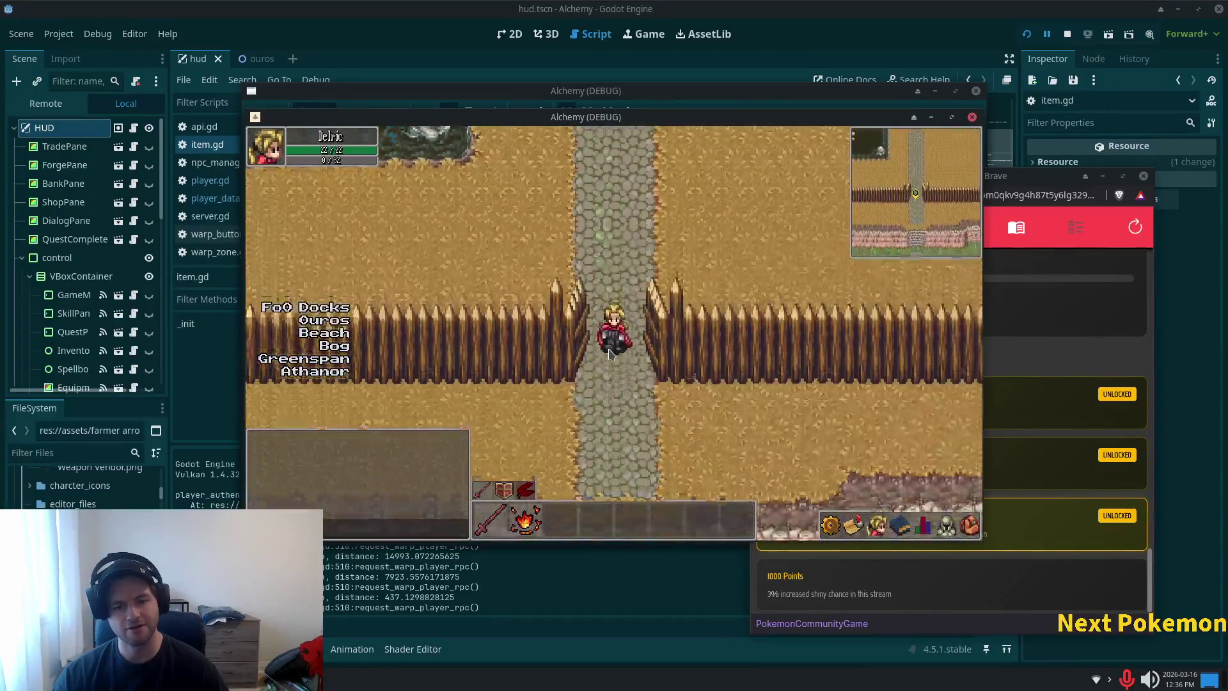
{"action": "key", "text": "Down"}
{"action": "key", "text": "Up"}
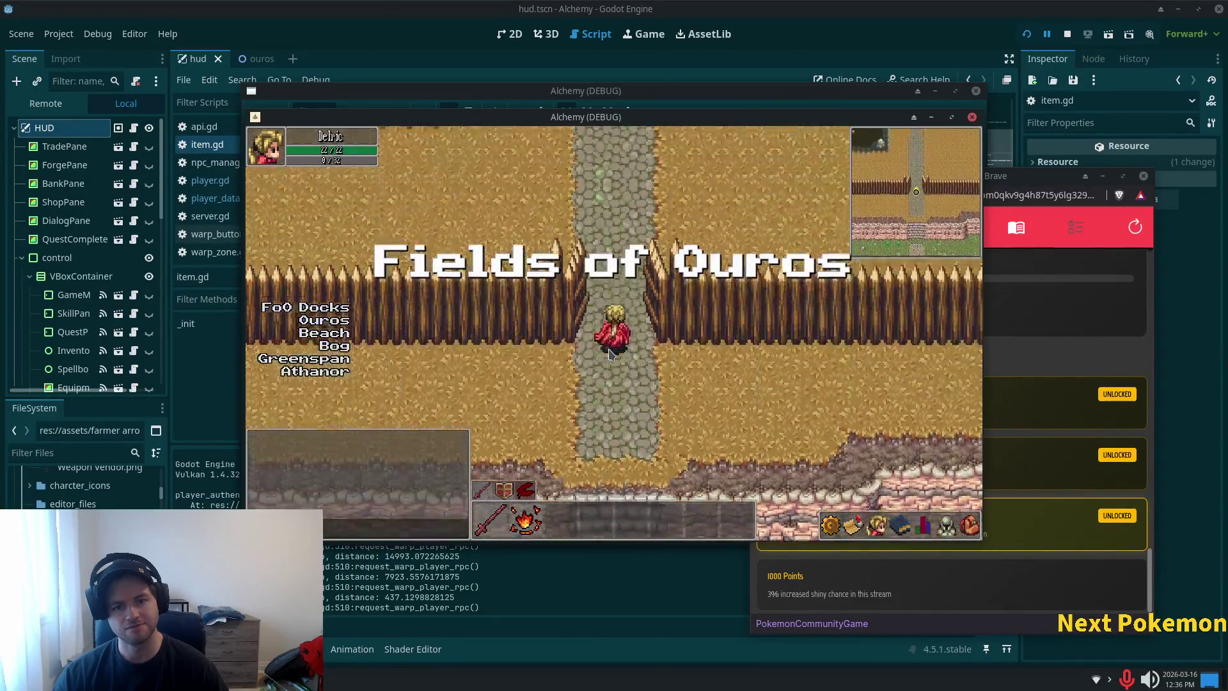
{"action": "key", "text": "Down"}
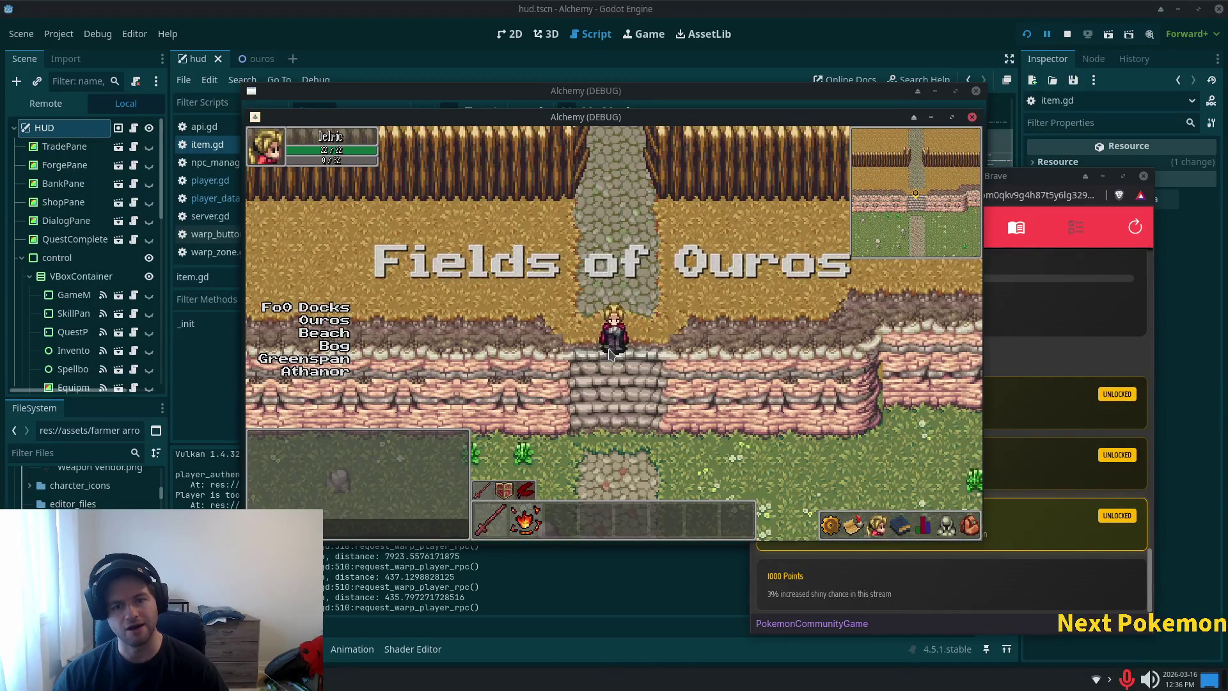
{"action": "key", "text": "Down"}
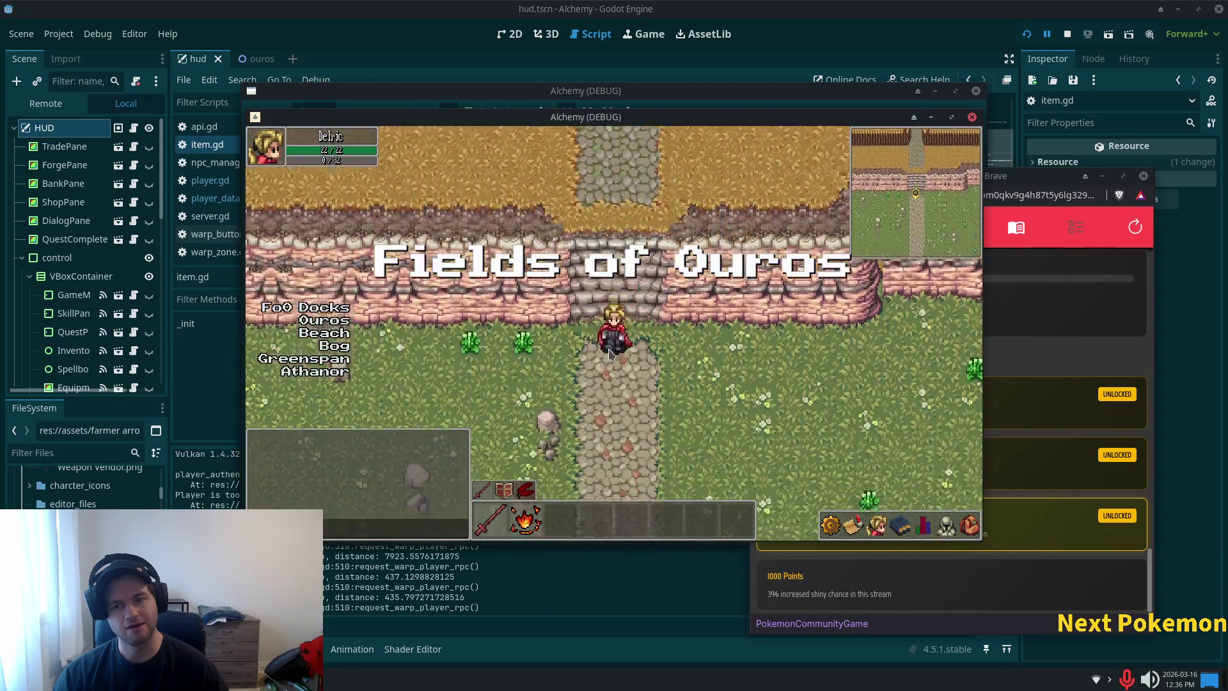
{"action": "key", "text": "Up"}
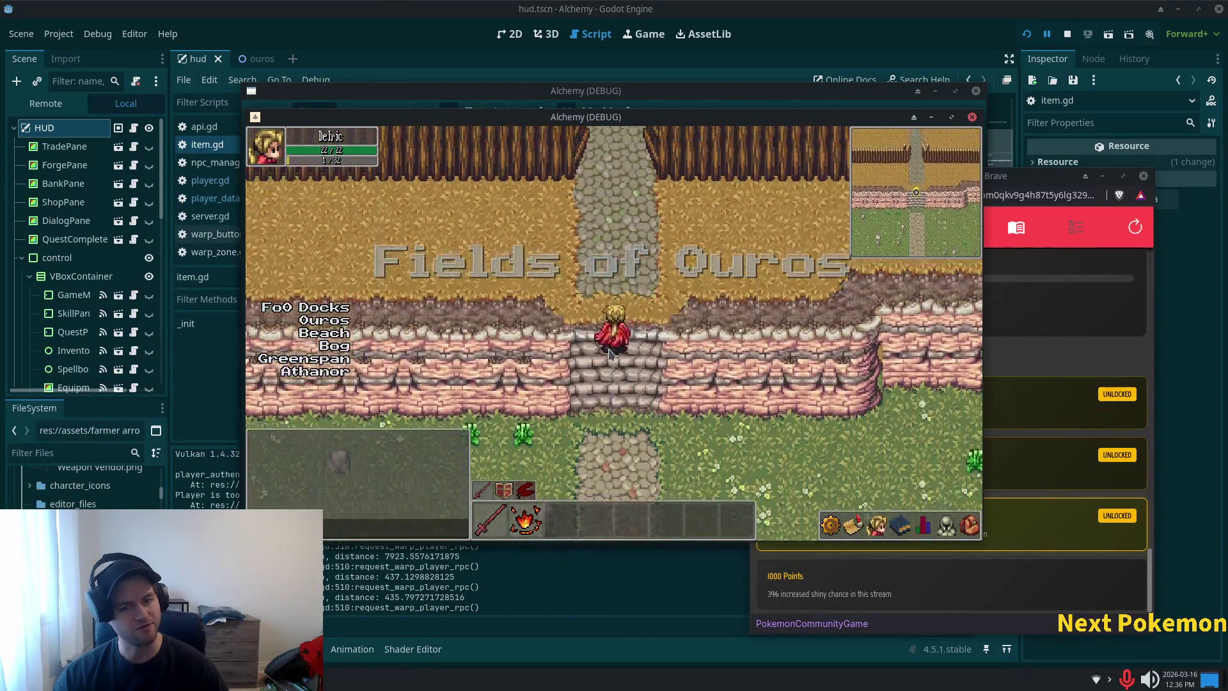
{"action": "key", "text": "Up"}
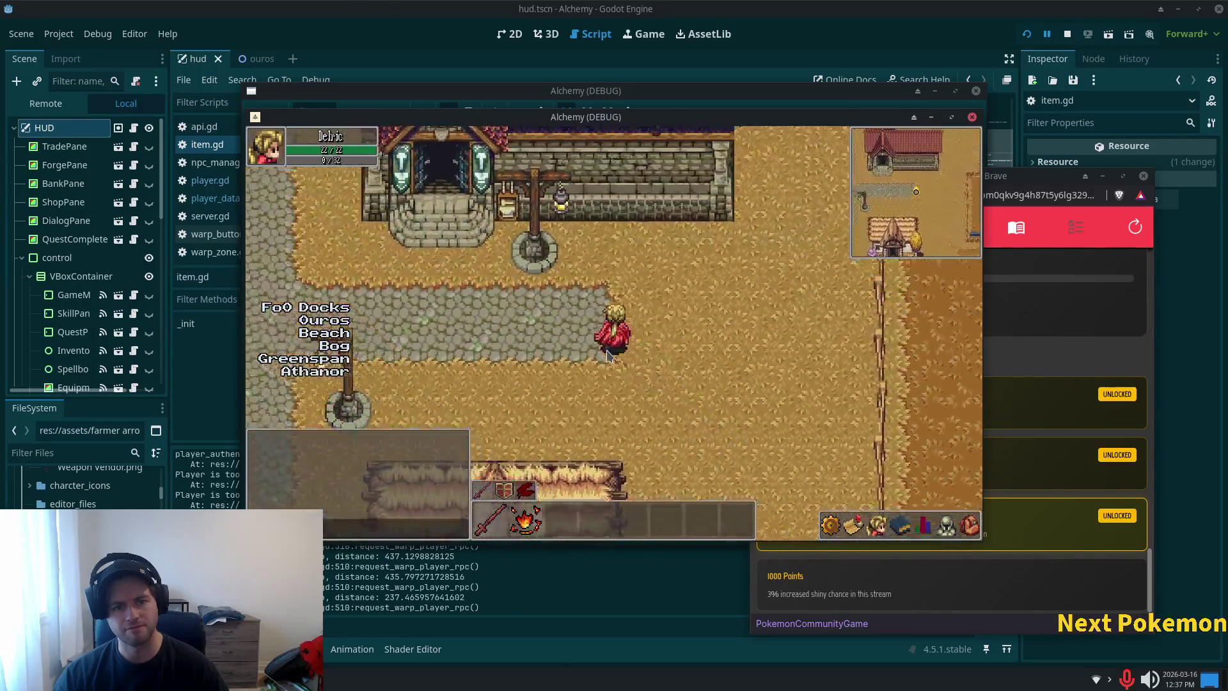
Step: Walk north into Etheros Forest and back south to the fields, then return to item.gd
{"action": "key", "text": "w"}
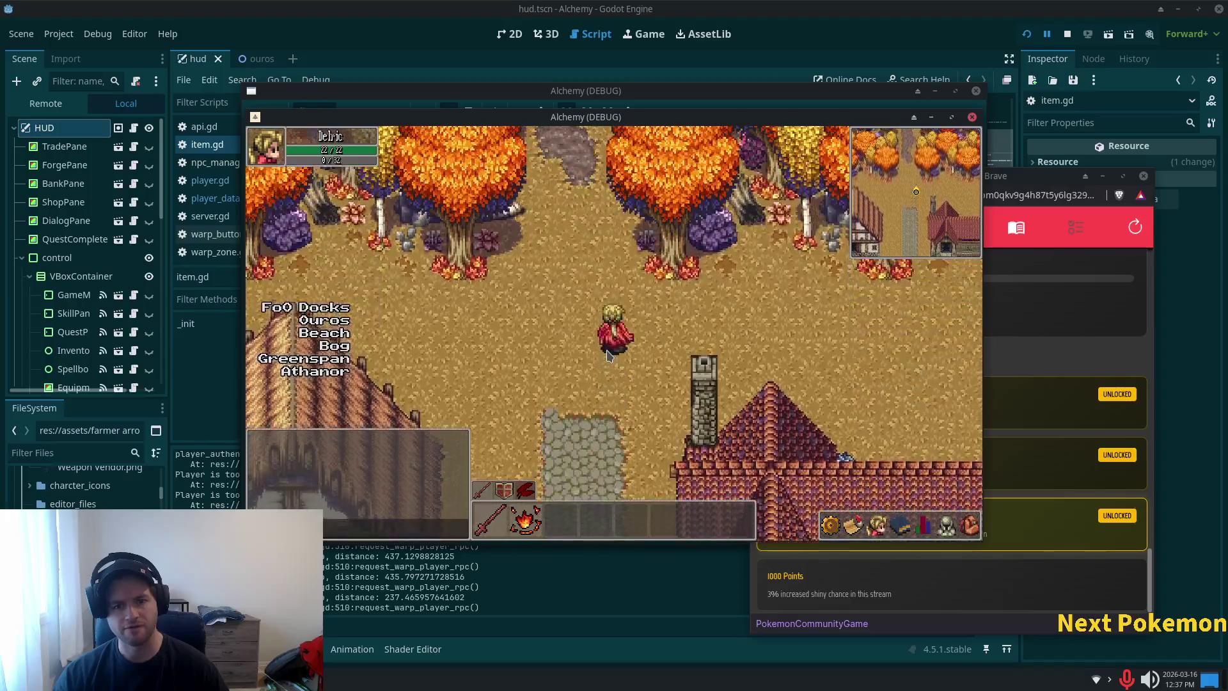
{"action": "key", "text": "w"}
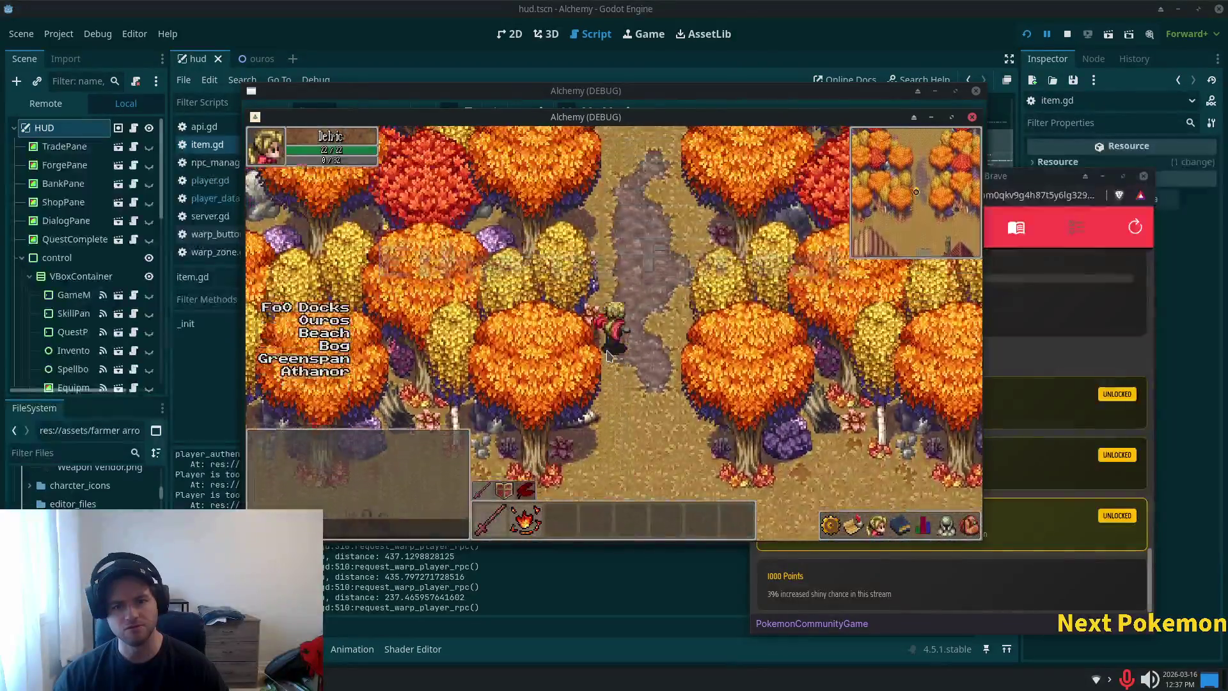
{"action": "key", "text": "s"}
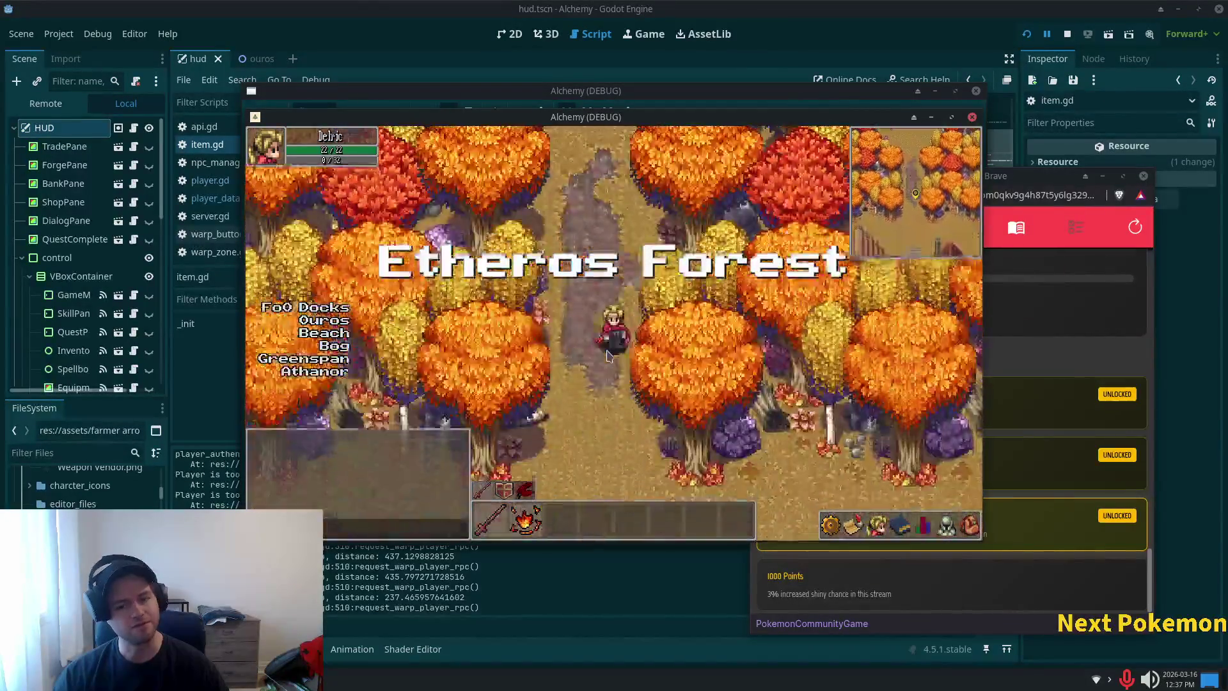
{"action": "key", "text": "s"}
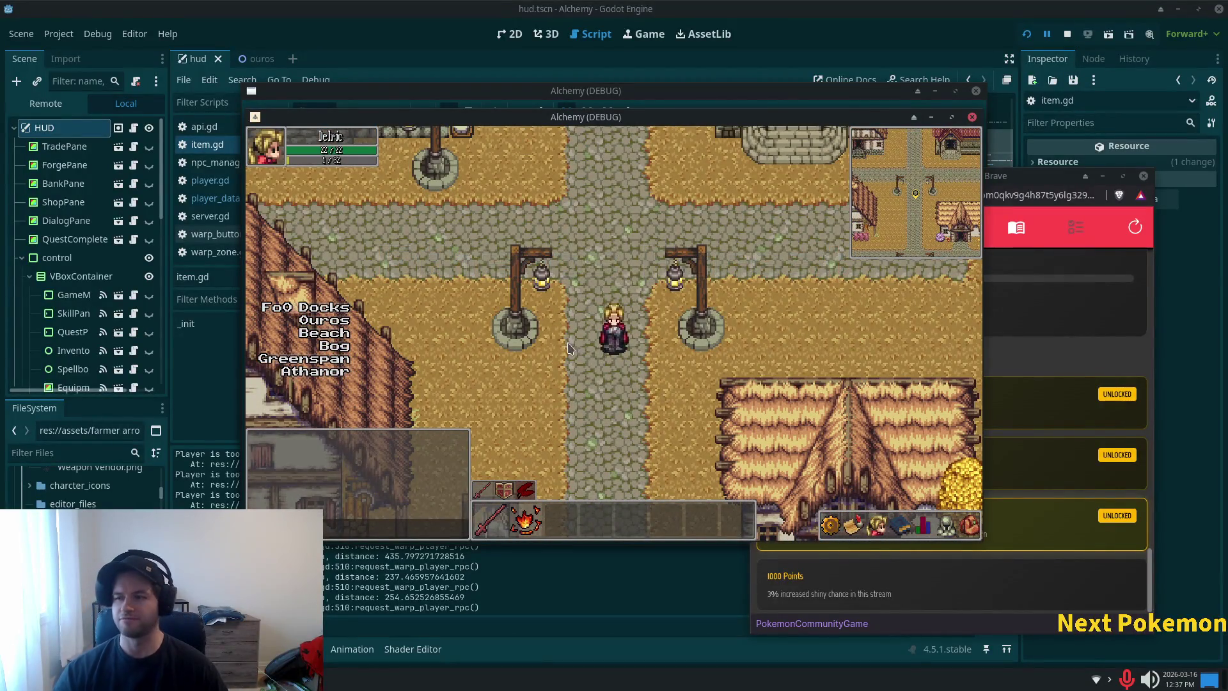
{"action": "key", "text": "w"}
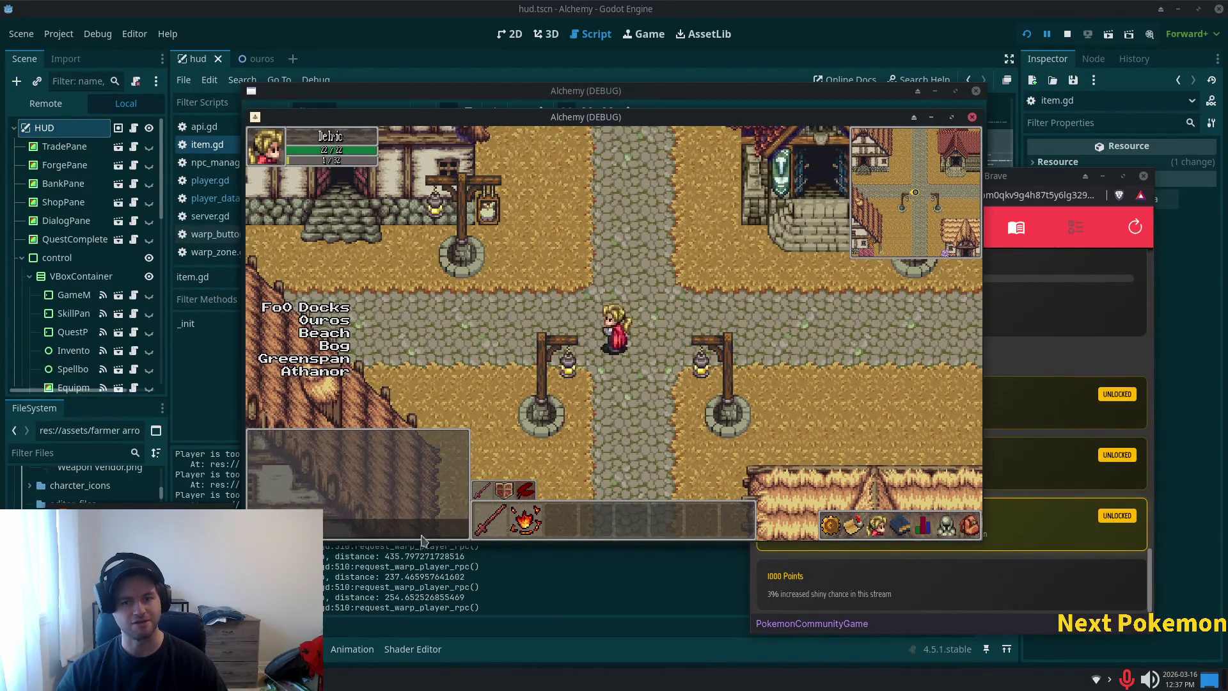
{"action": "key", "text": "s"}
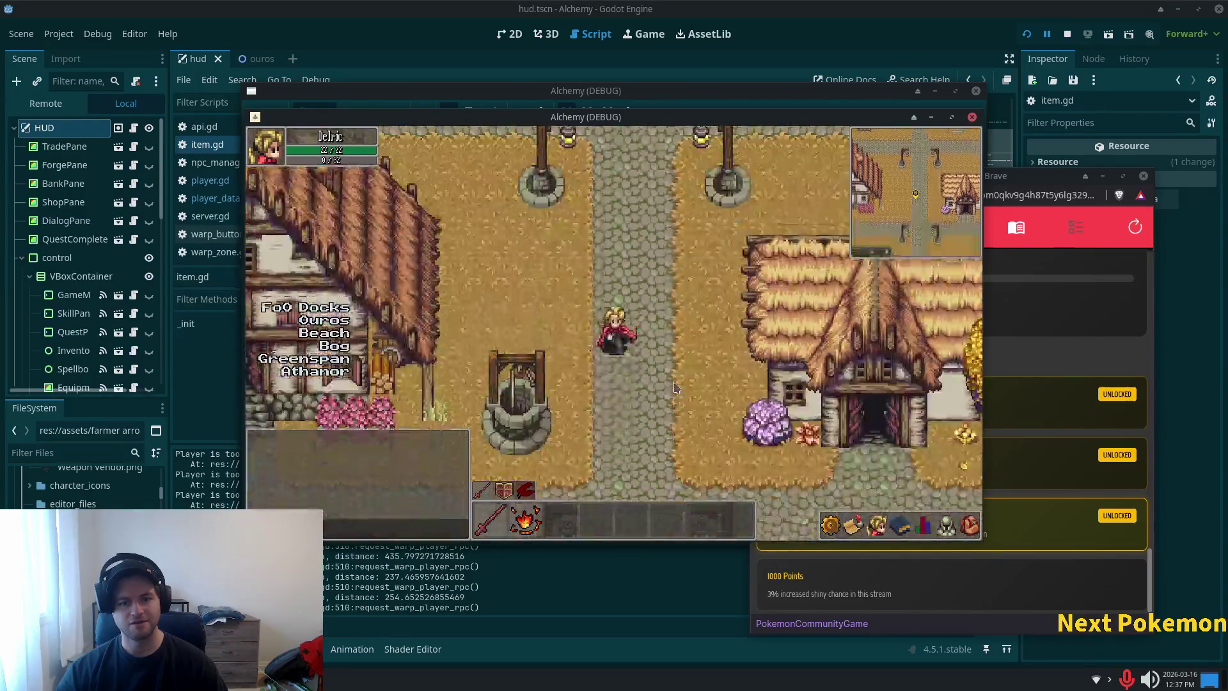
{"action": "key", "text": "s"}
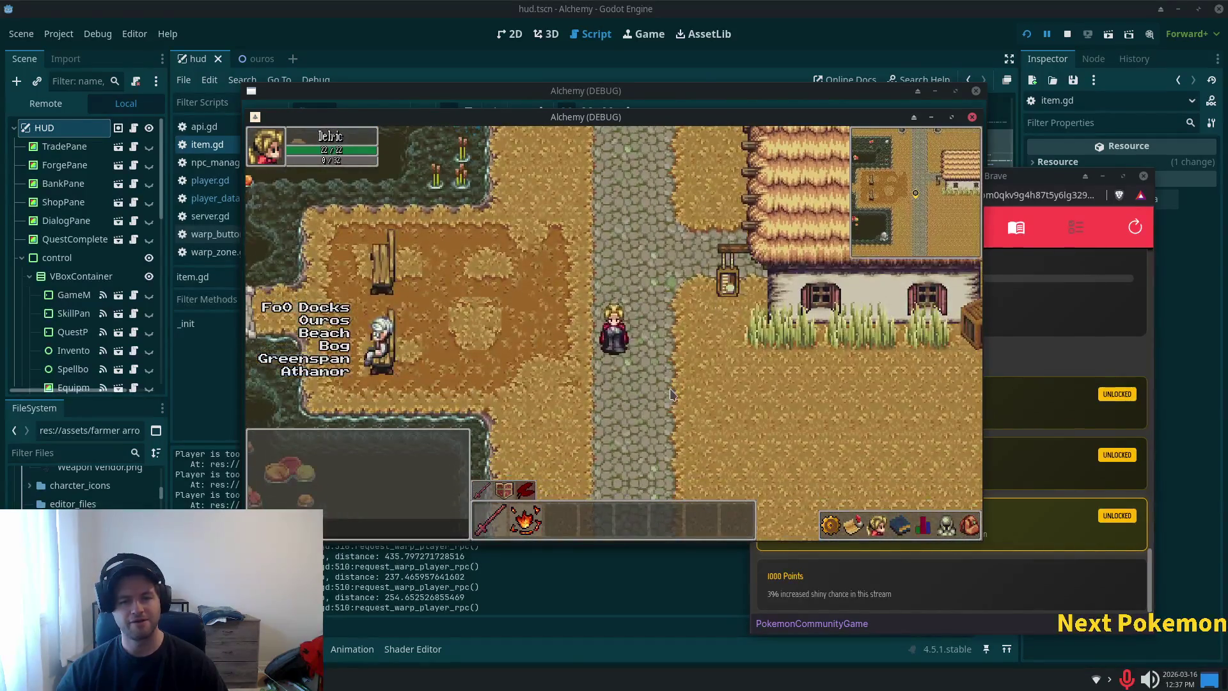
{"action": "key", "text": "alt+Tab"}
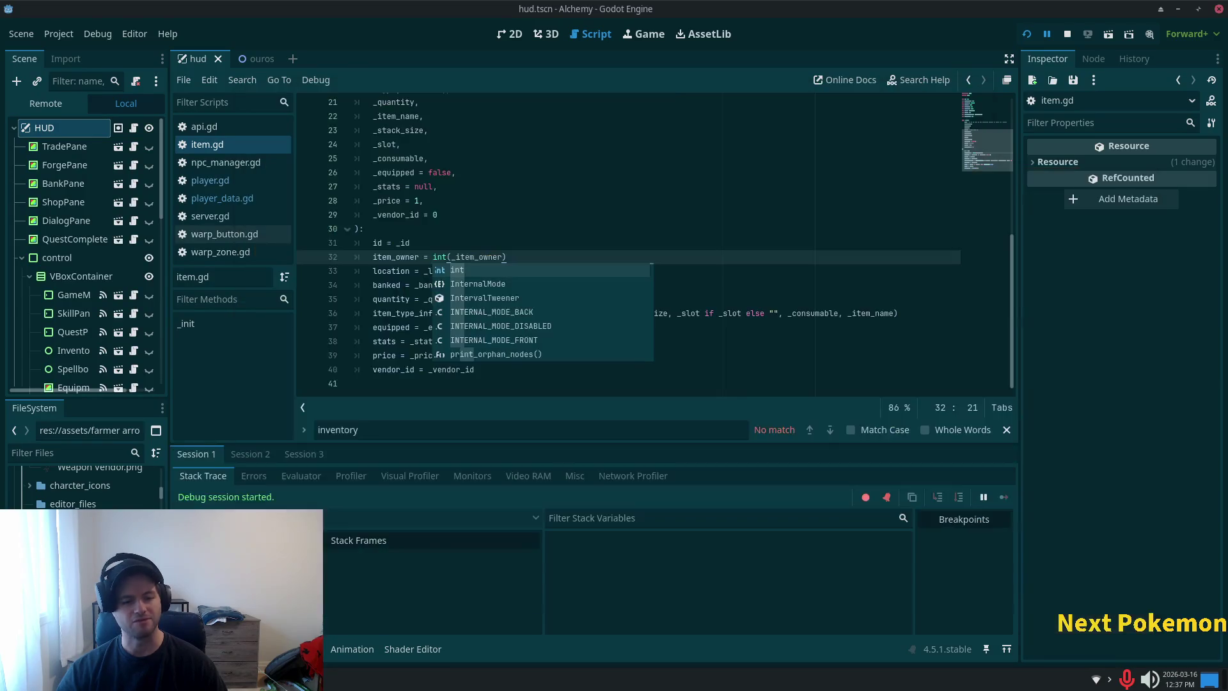
Step: Switch to Session 3 and scroll through its Errors (83) list
{"action": "left_click", "coordinate": [246, 455]}
{"action": "left_click", "coordinate": [294, 455]}
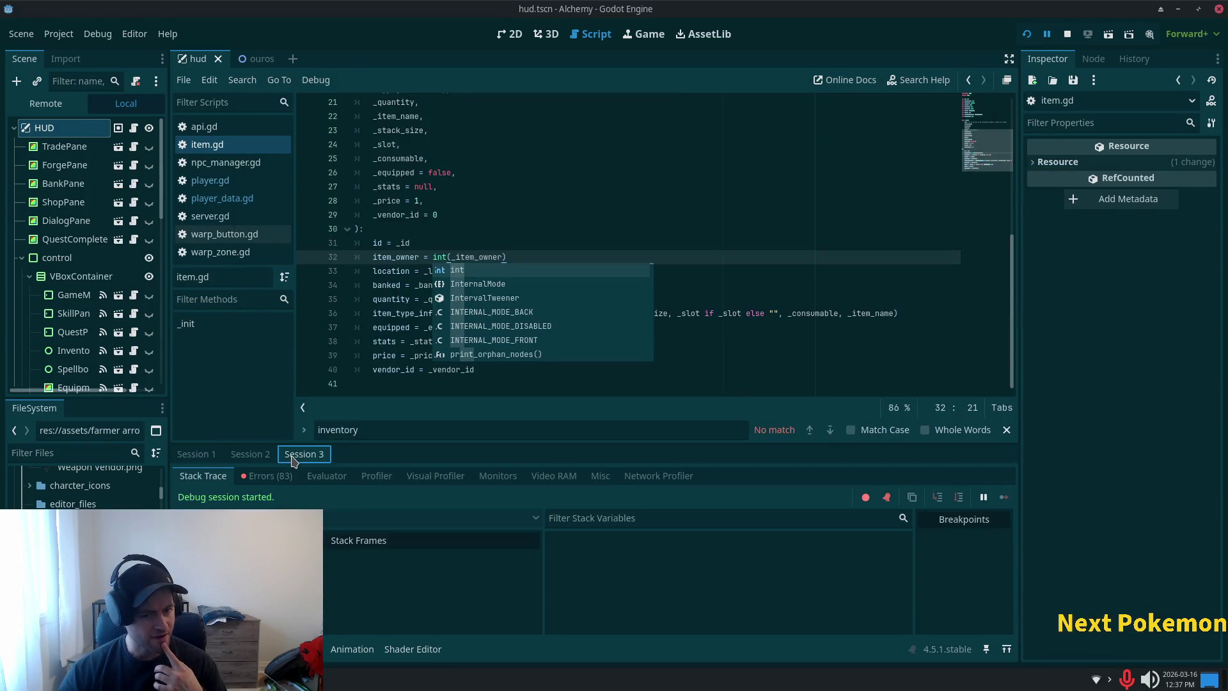
{"action": "left_click", "coordinate": [265, 475]}
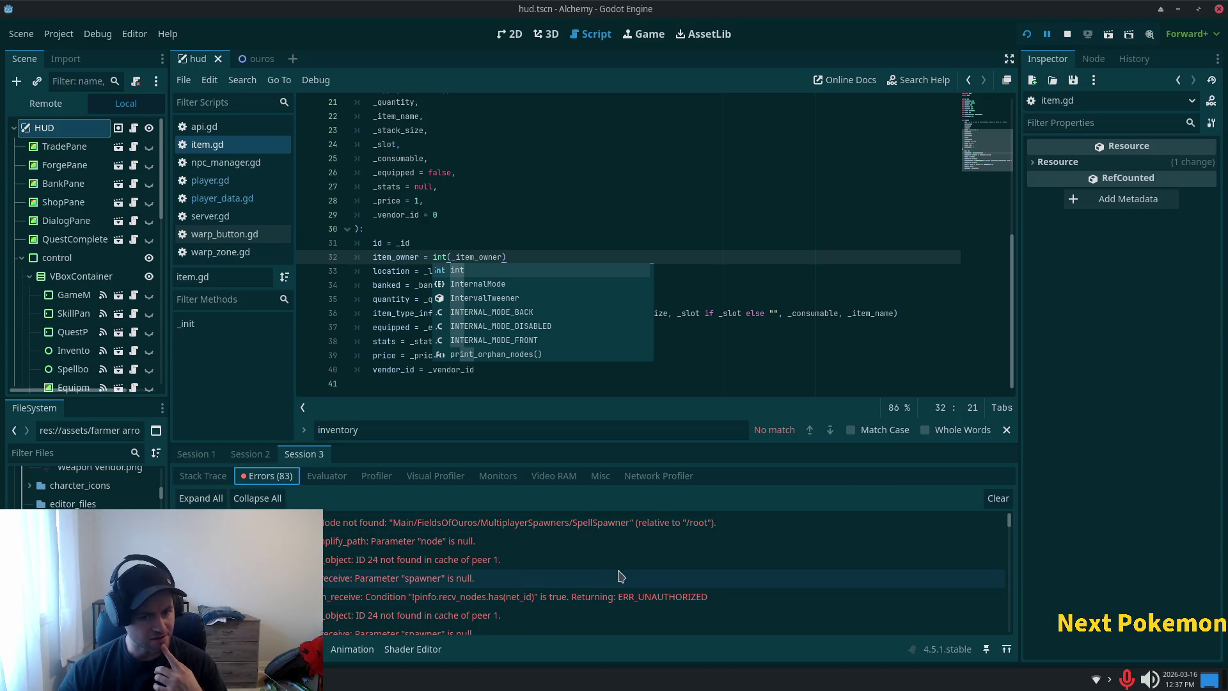
{"action": "scroll", "coordinate": [621, 571], "scroll_direction": "up", "scroll_amount": 3}
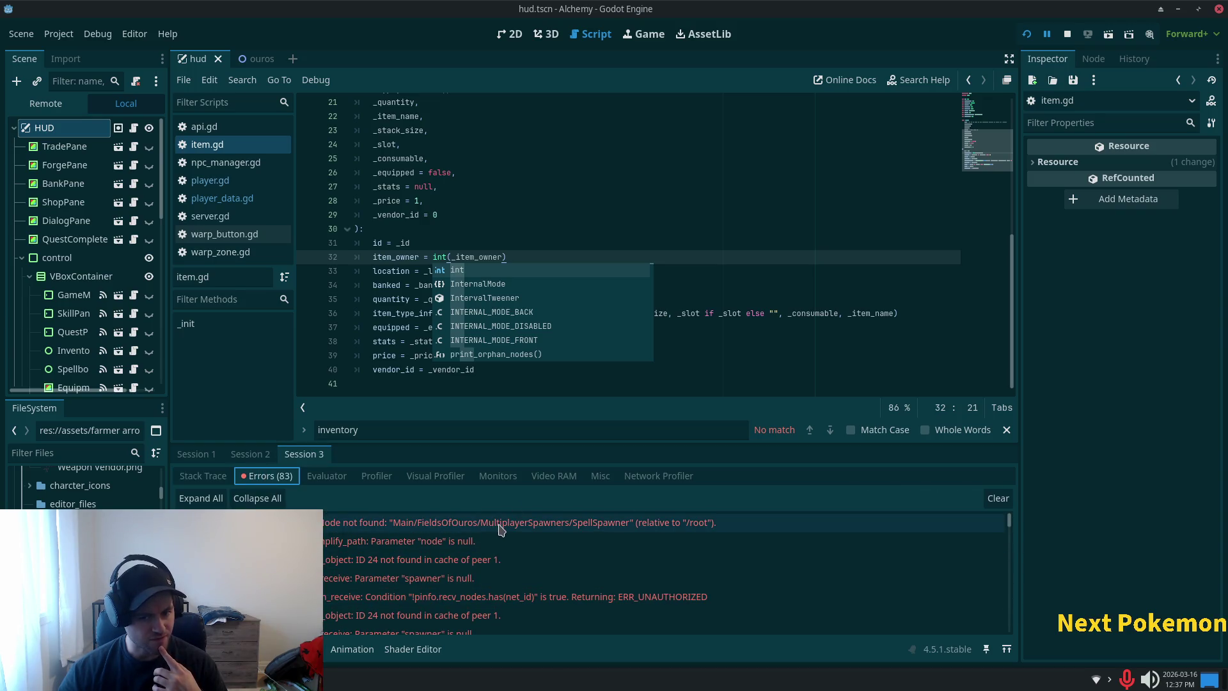
{"action": "scroll", "coordinate": [550, 537], "scroll_direction": "down", "scroll_amount": 2}
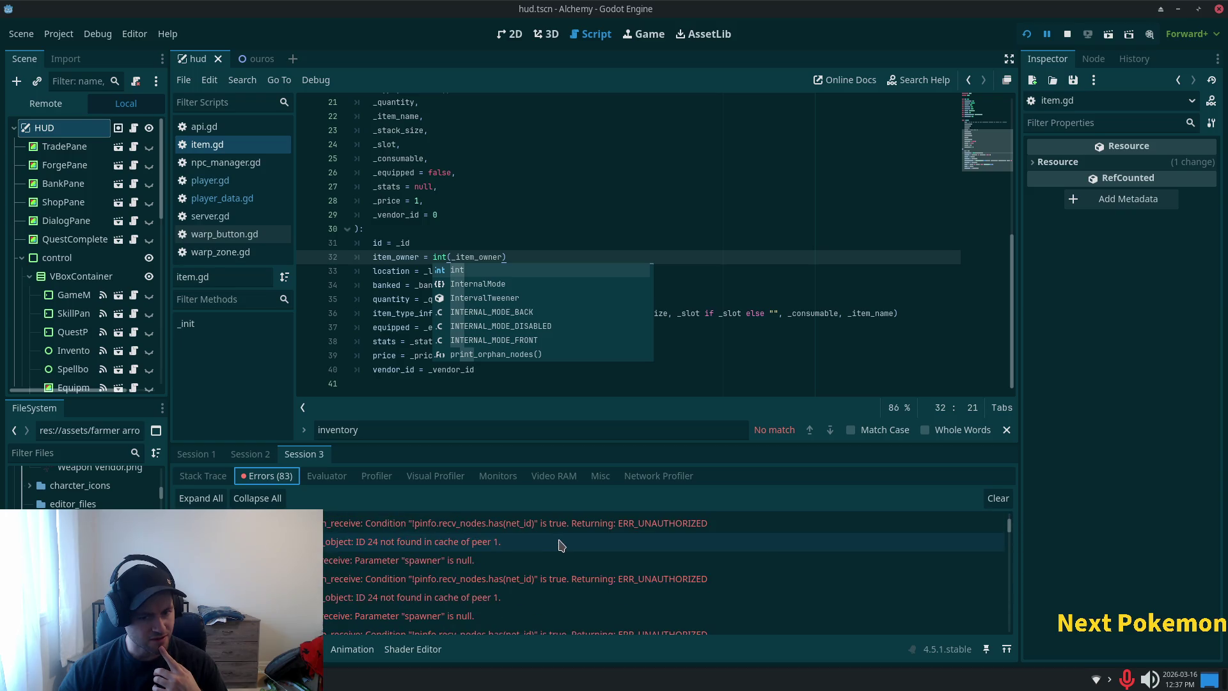
{"action": "scroll", "coordinate": [1001, 544], "scroll_direction": "down", "scroll_amount": 3}
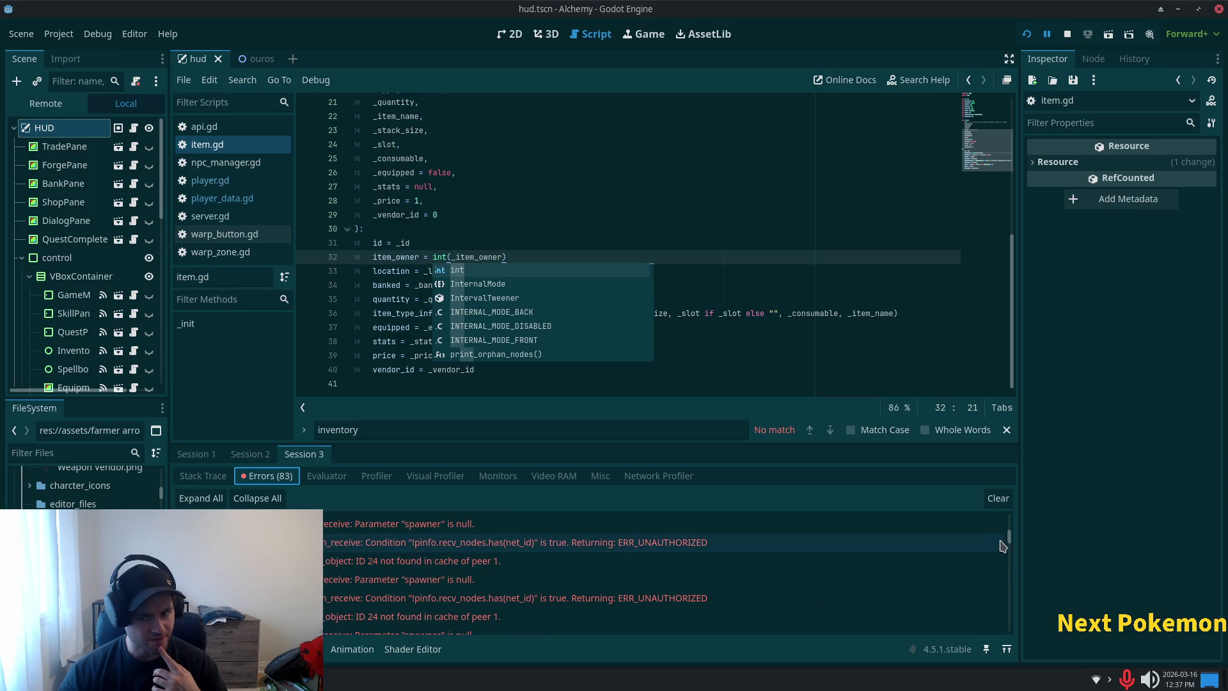
{"action": "scroll", "coordinate": [1010, 560], "scroll_direction": "down", "scroll_amount": 5}
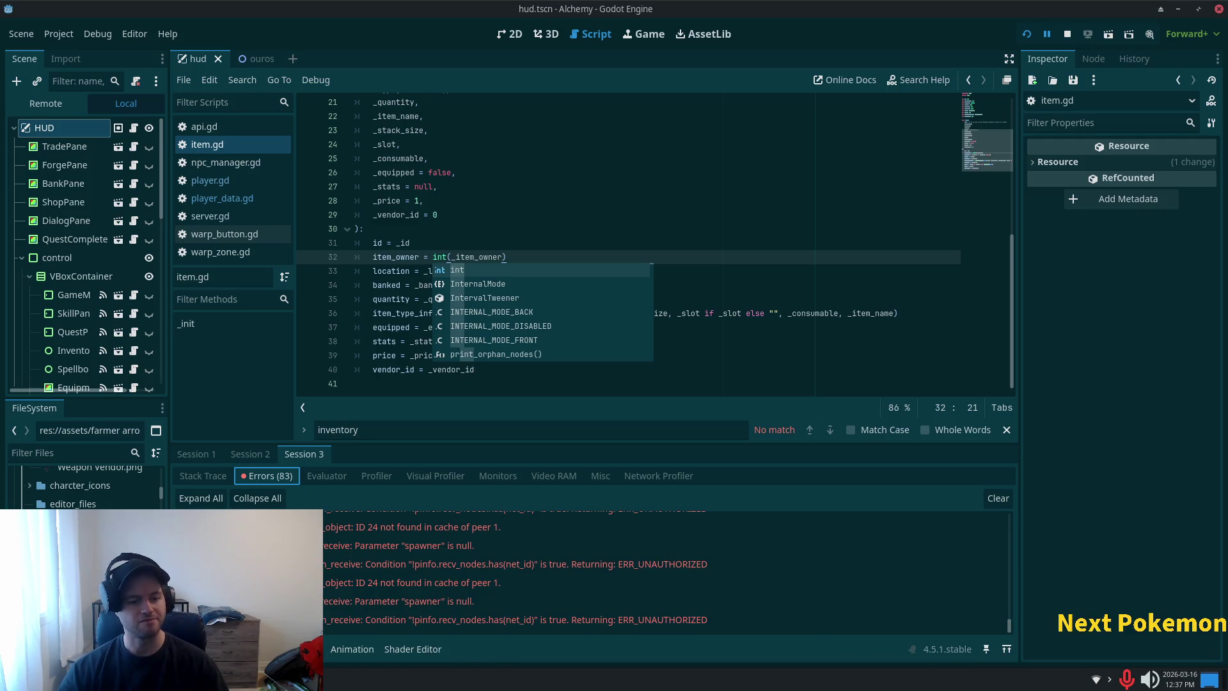
Step: Switch to phpMyAdmin in the browser and fill in the saved root database login
{"action": "key", "text": "alt+Tab"}
{"action": "left_click", "coordinate": [642, 238]}
{"action": "left_click", "coordinate": [663, 270]}
{"action": "left_click", "coordinate": [665, 300]}
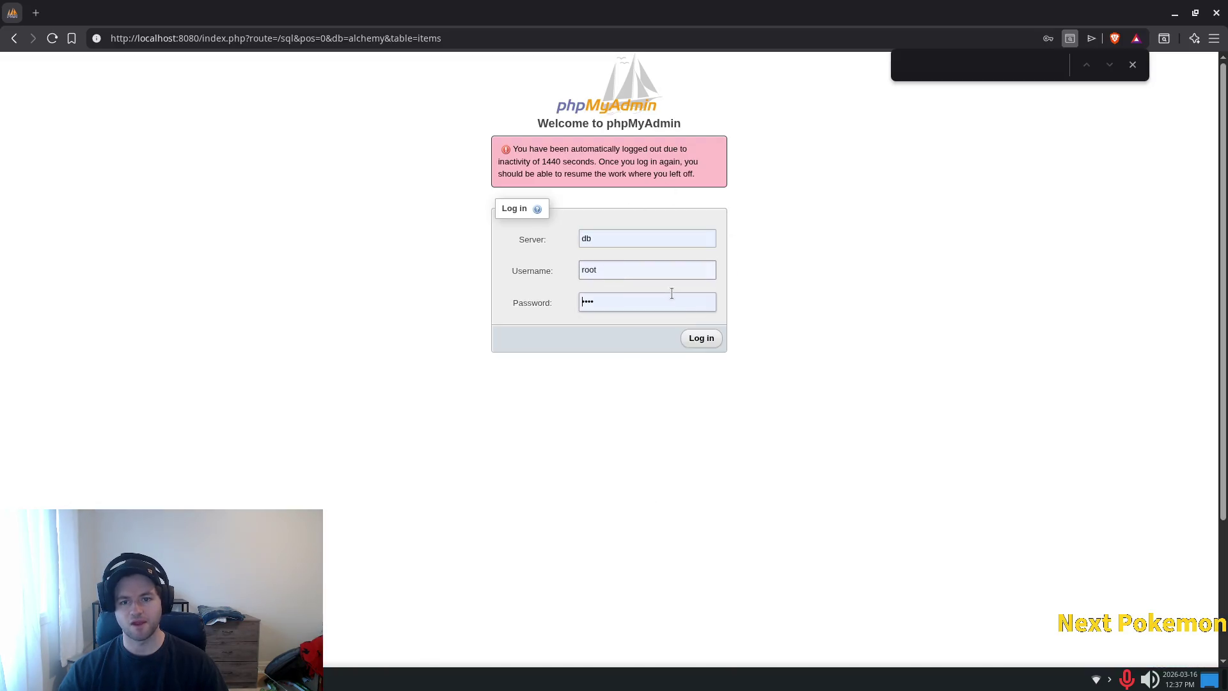
Step: Log in, set player 3's scene to res://scenes/etheros_forest.tscn in the players table, and return to Godot
{"action": "left_click", "coordinate": [699, 339]}
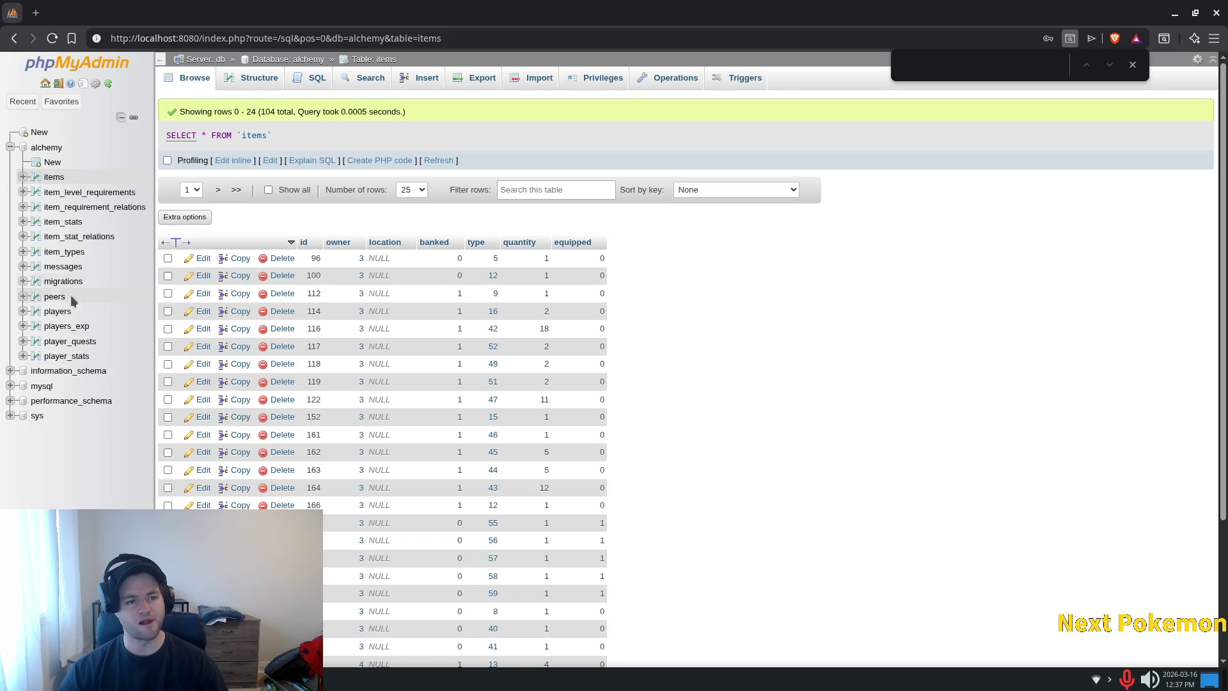
{"action": "left_click", "coordinate": [57, 311]}
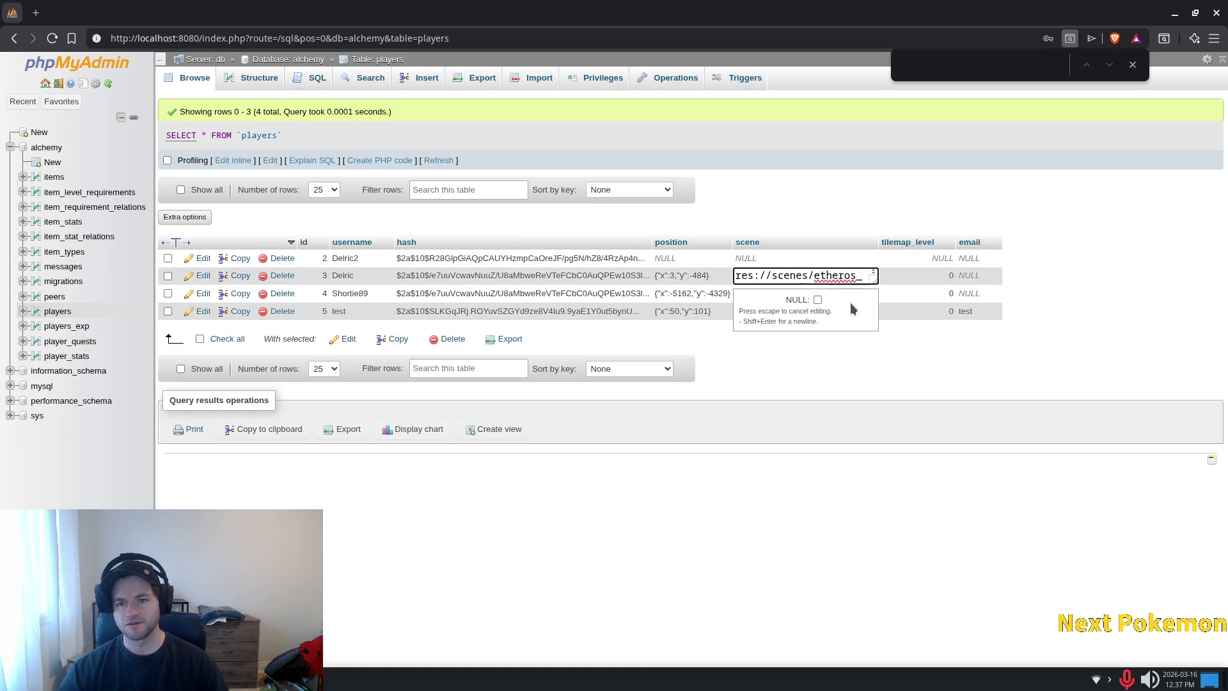
{"action": "key", "text": "Escape"}
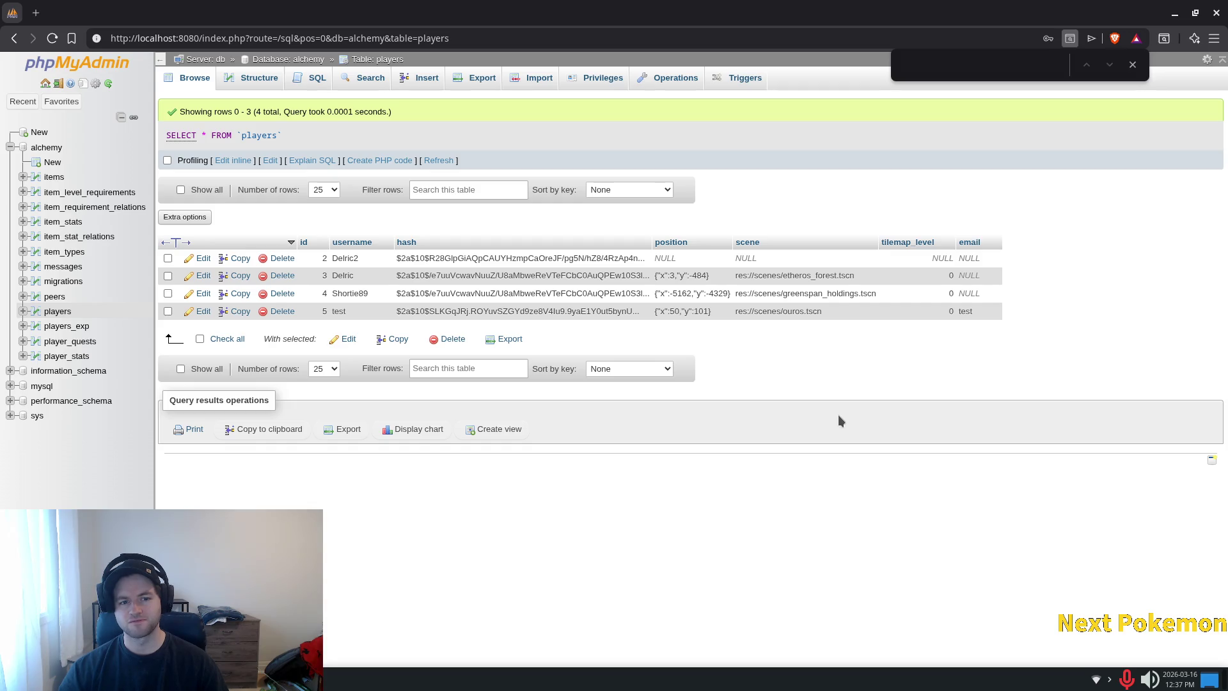
{"action": "key", "text": "alt+Tab"}
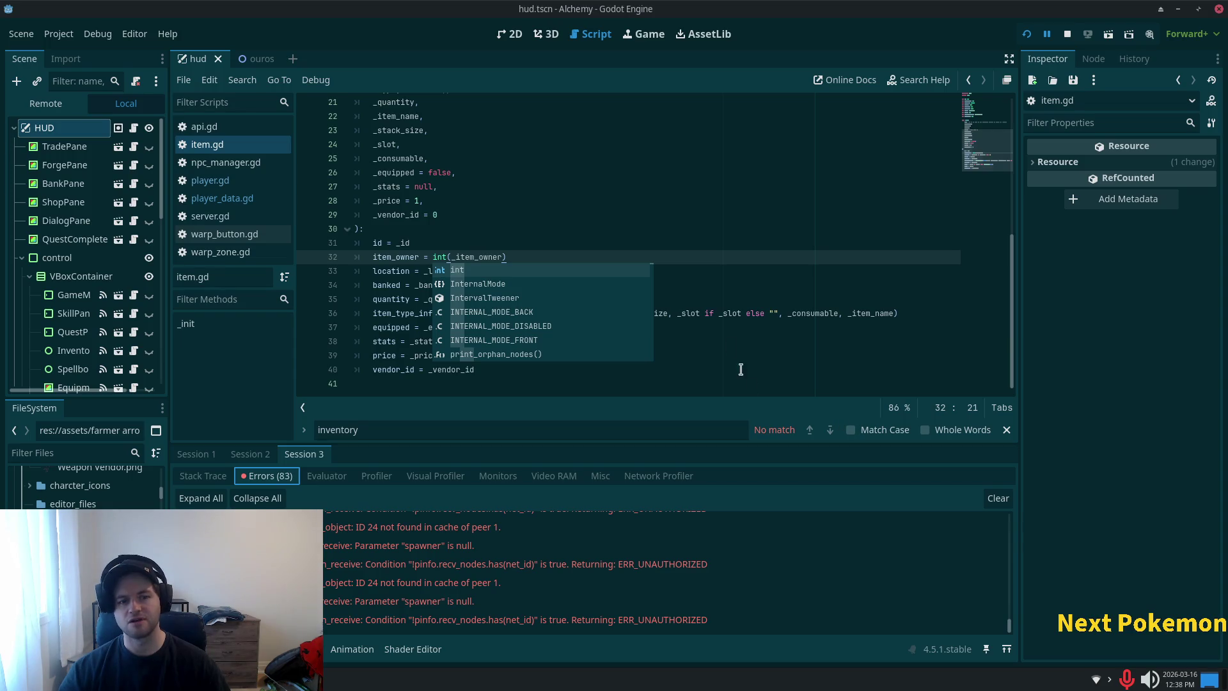
Step: Rerun the project with F5 and drag the new Alchemy game window aside
{"action": "left_click", "coordinate": [689, 144]}
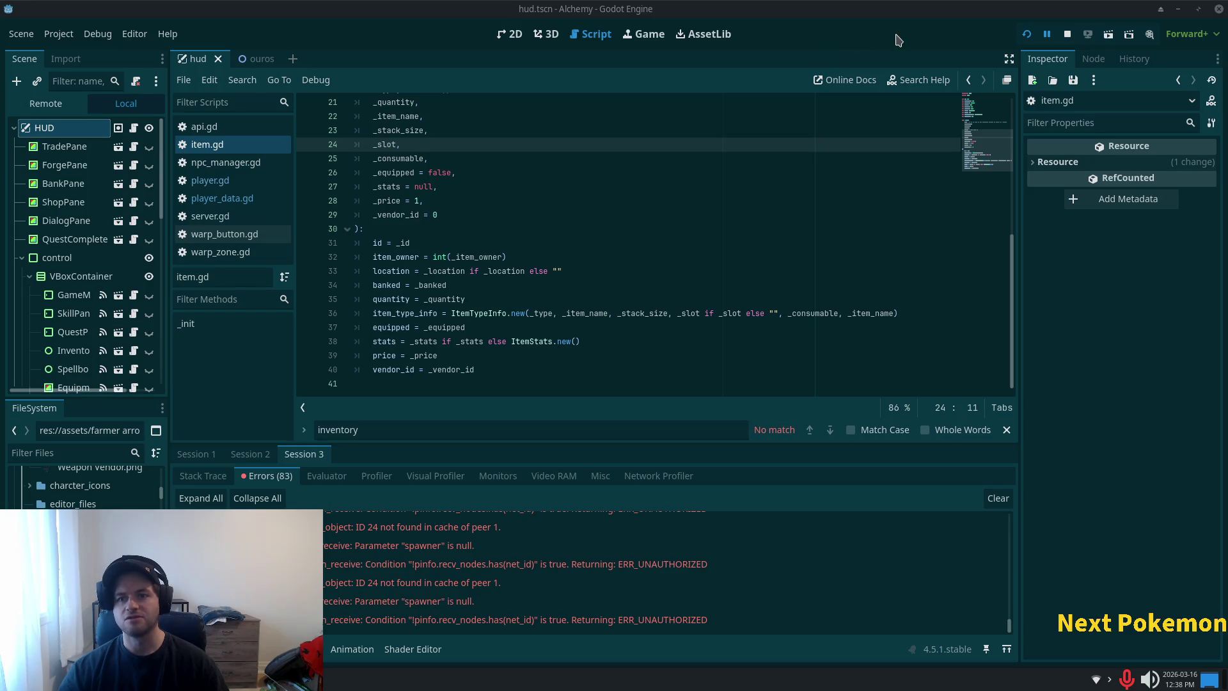
{"action": "key", "text": "F5"}
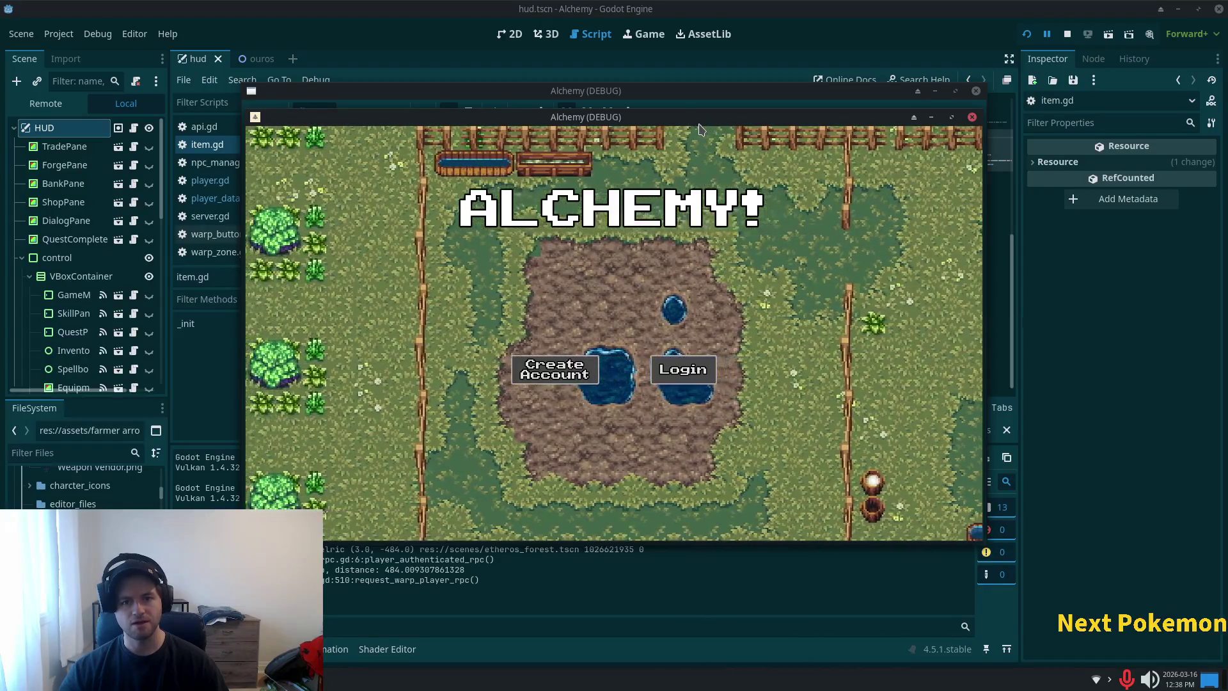
{"action": "left_click_drag", "start_coordinate": [707, 119], "coordinate": [951, 205]}
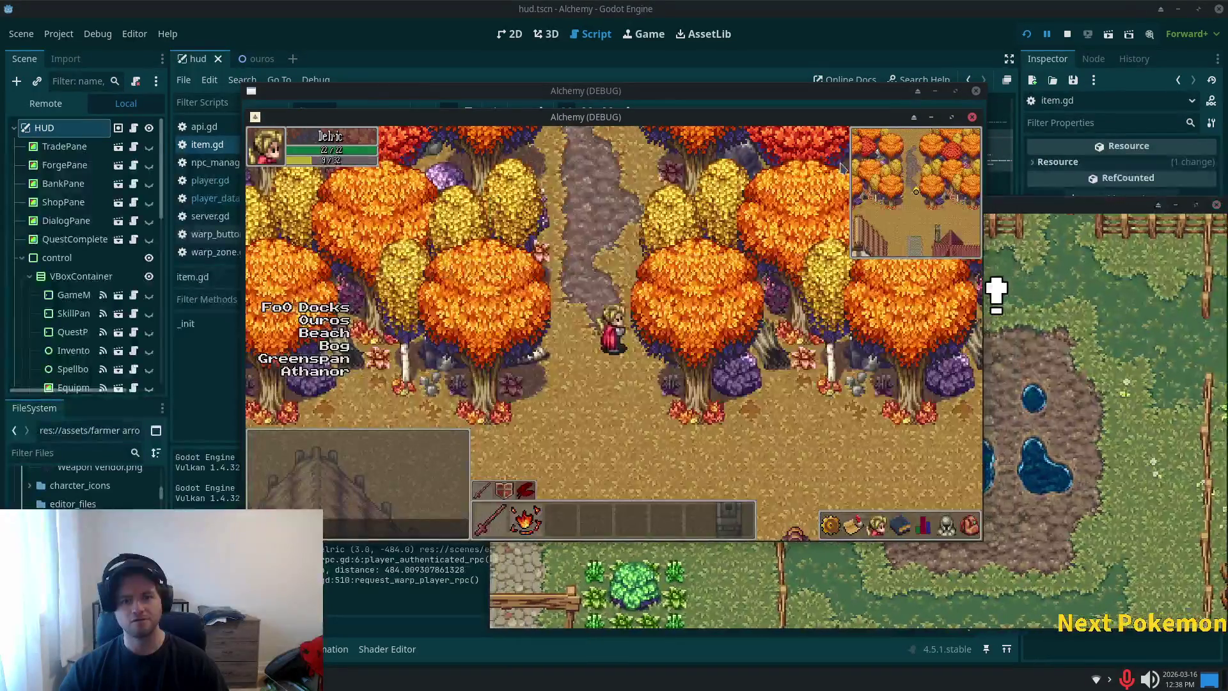
Step: Walk north into Etheros Forest, then back south through Ouros out to the Fields of Ouros
{"action": "key", "text": "s"}
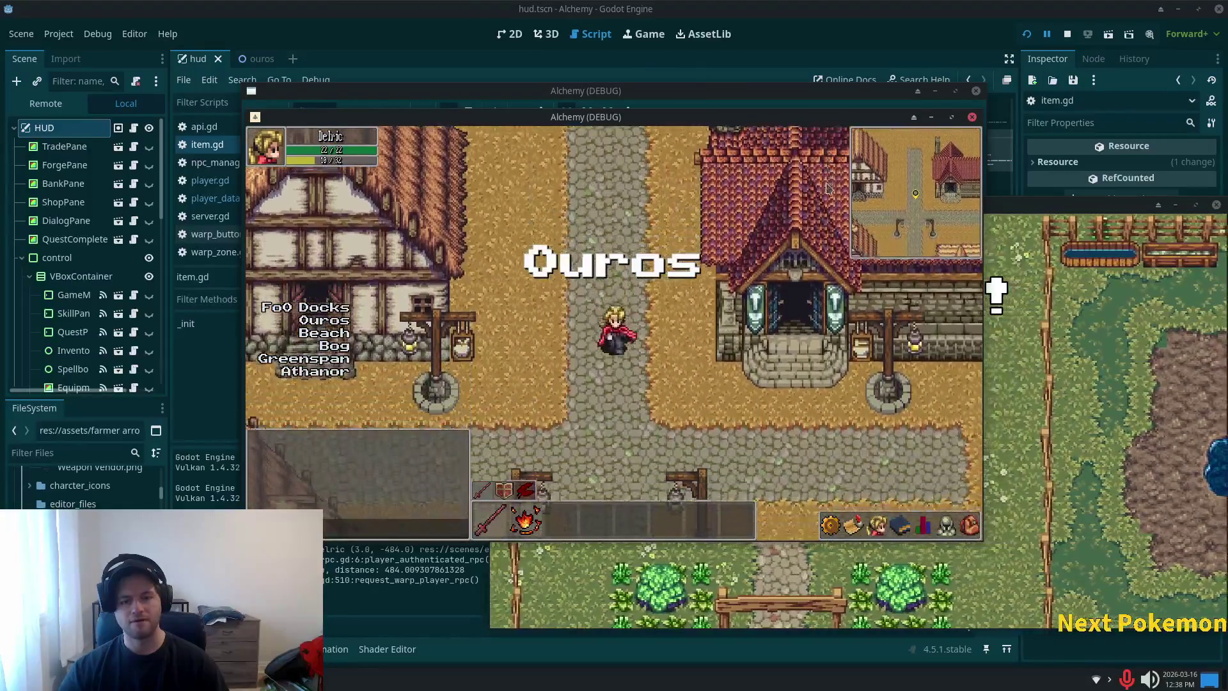
{"action": "key", "text": "w"}
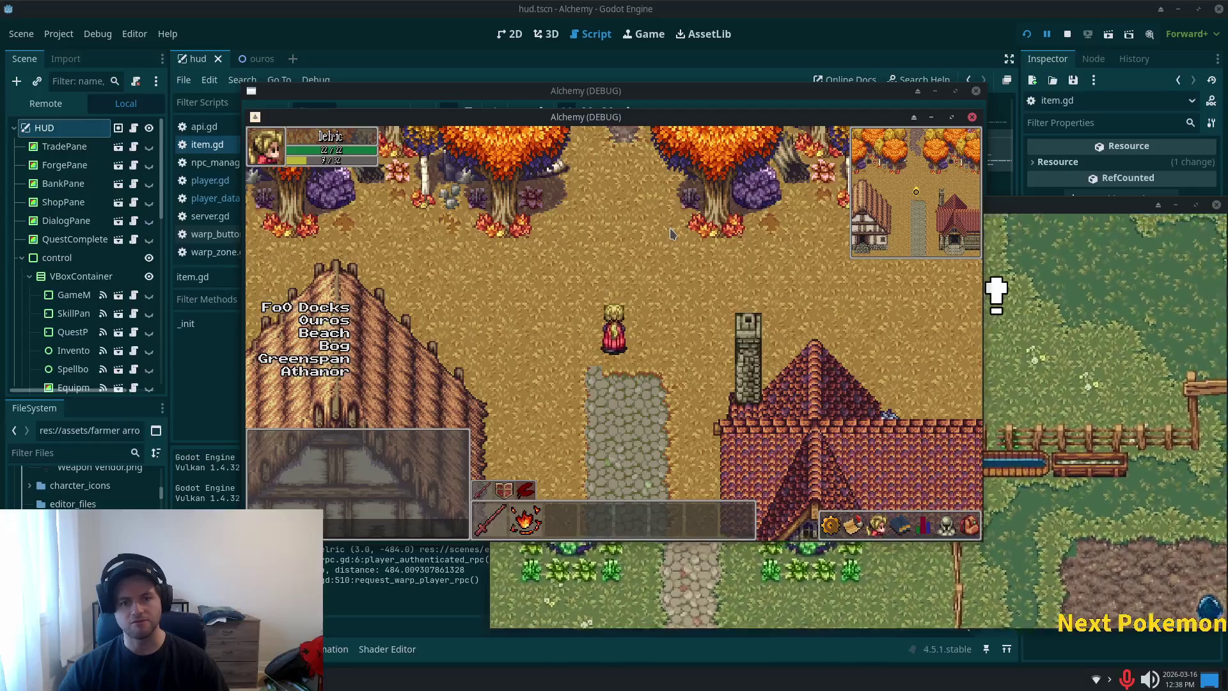
{"action": "key", "text": "w"}
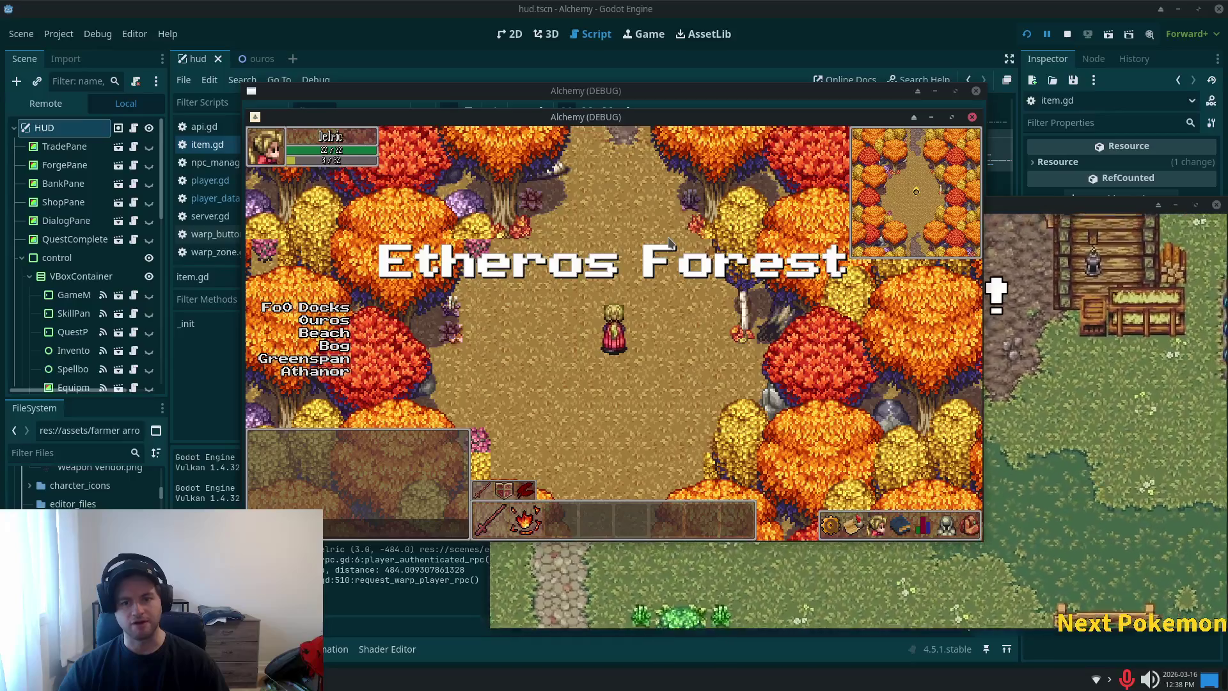
{"action": "key", "text": "s"}
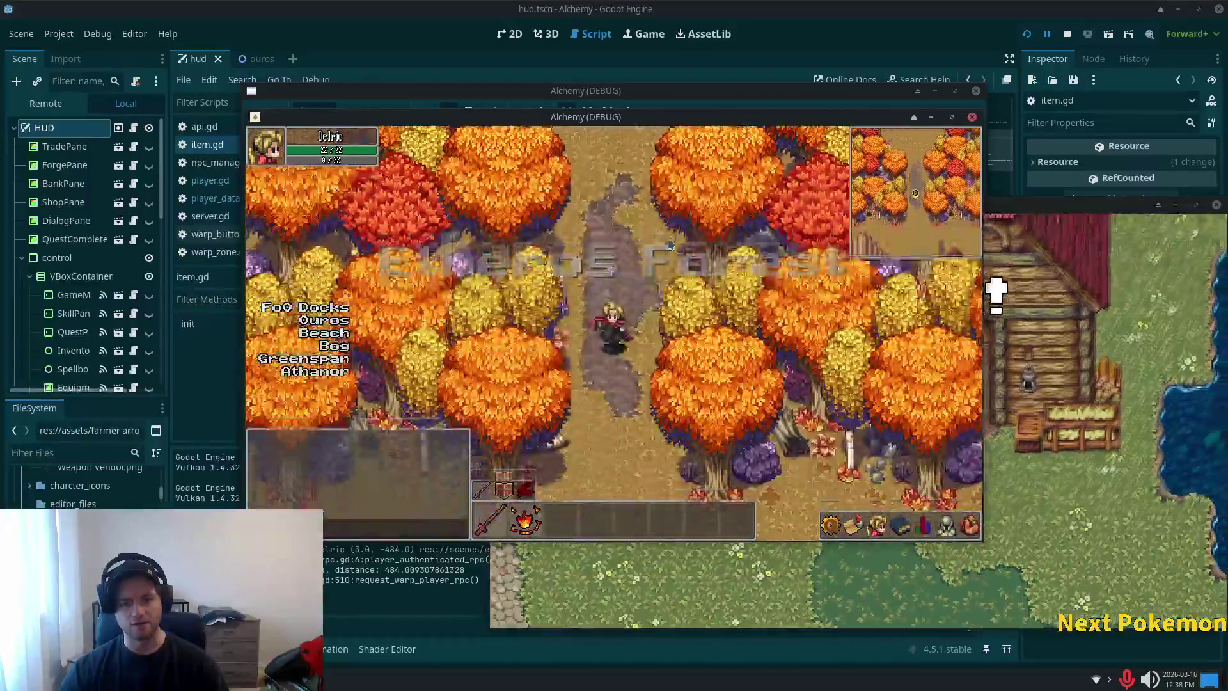
{"action": "key", "text": "s"}
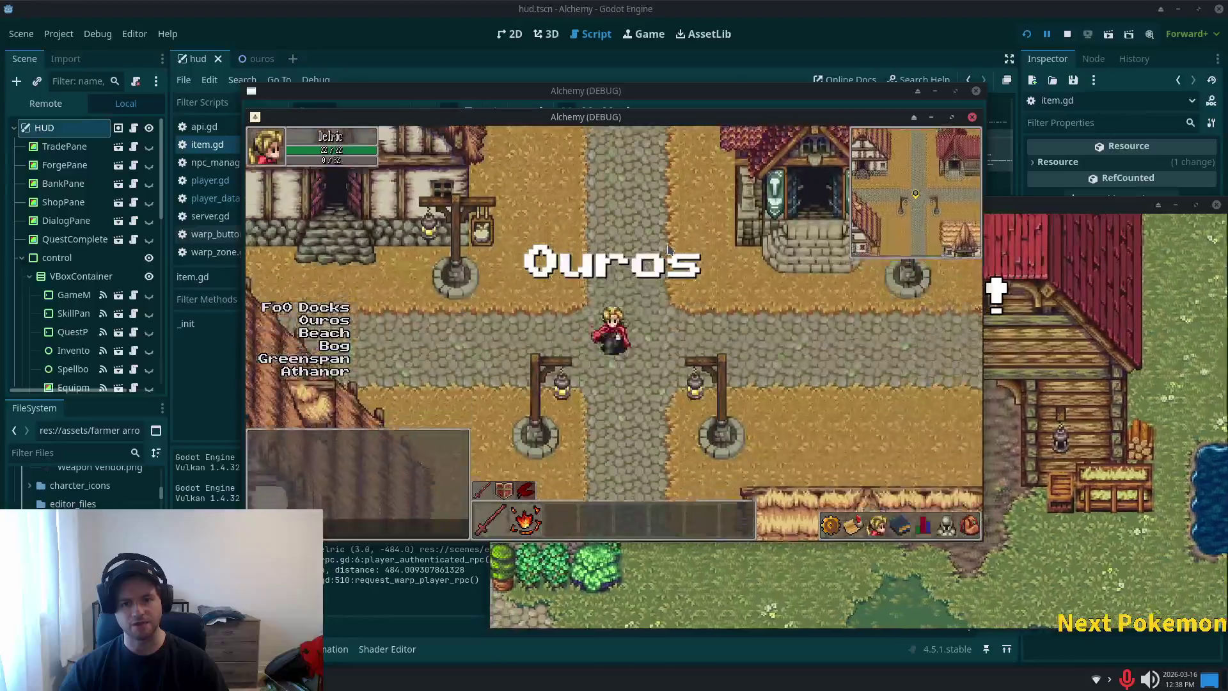
{"action": "key", "text": "s"}
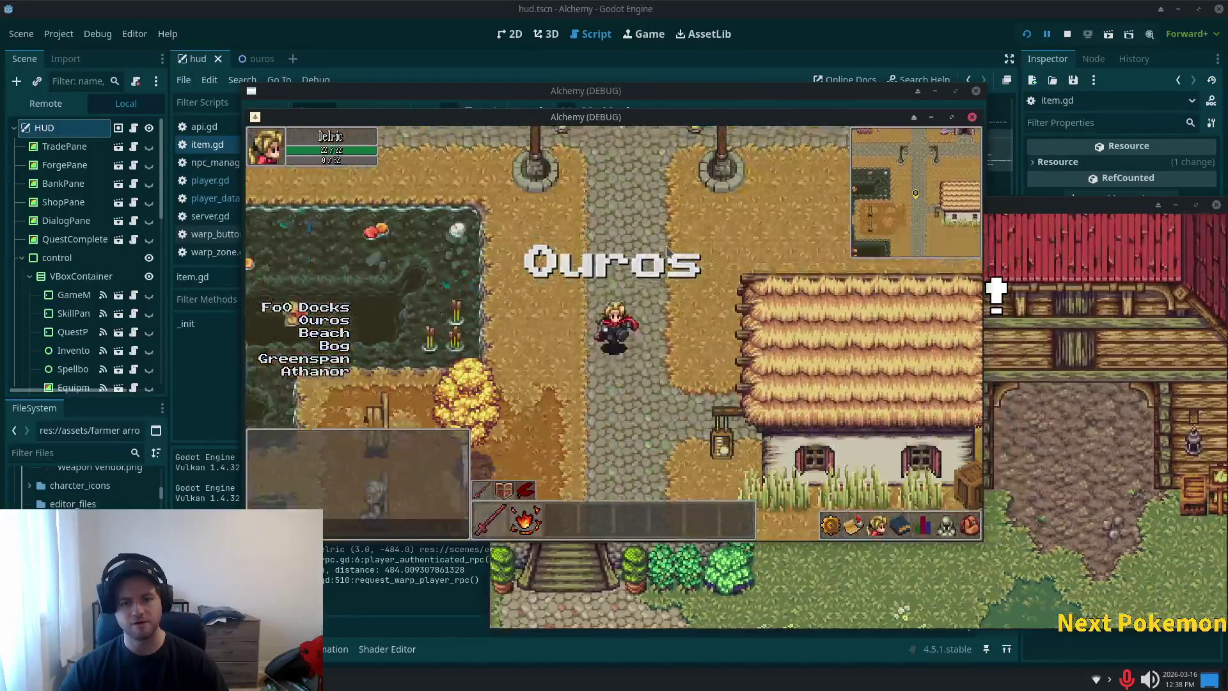
{"action": "key", "text": "s"}
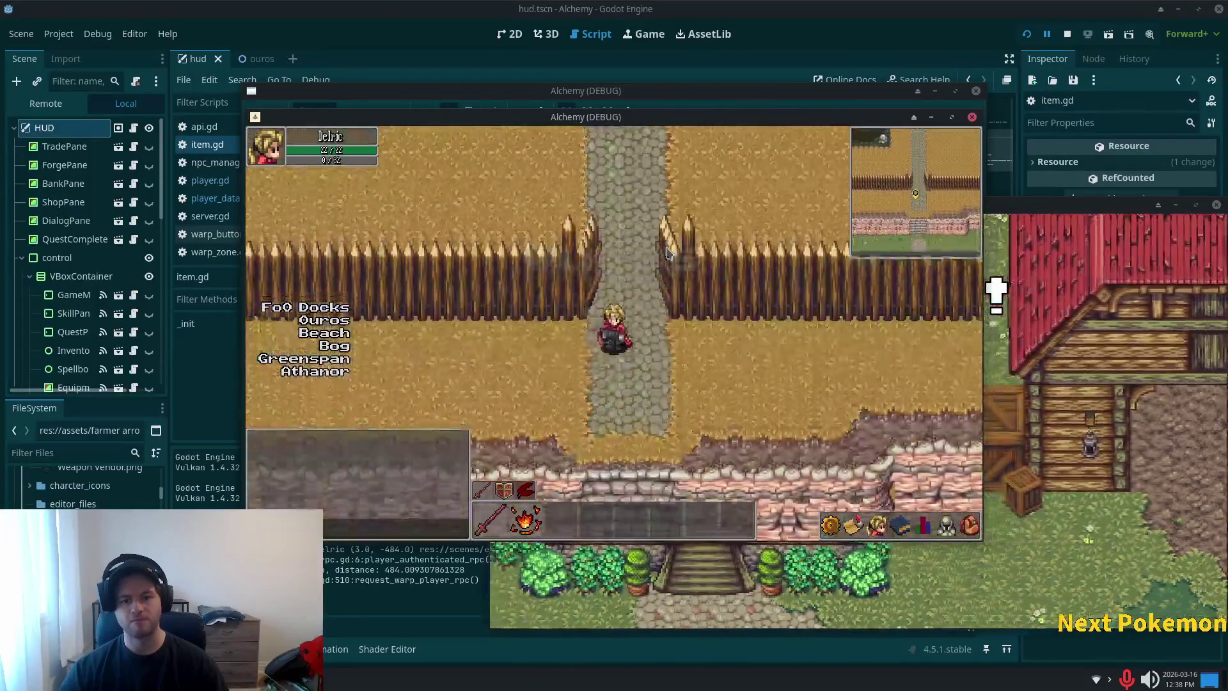
Step: Walk back into Ouros, west toward the stone bridge, then east and south past the thatched house
{"action": "key", "text": "w"}
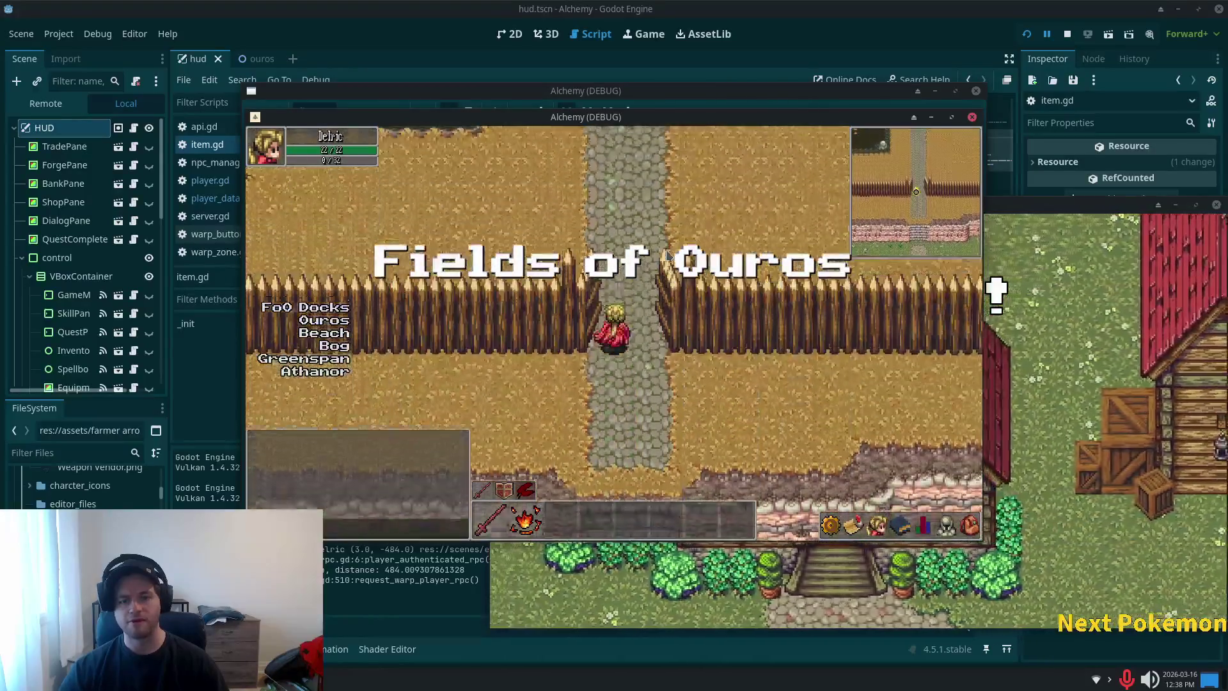
{"action": "key", "text": "w"}
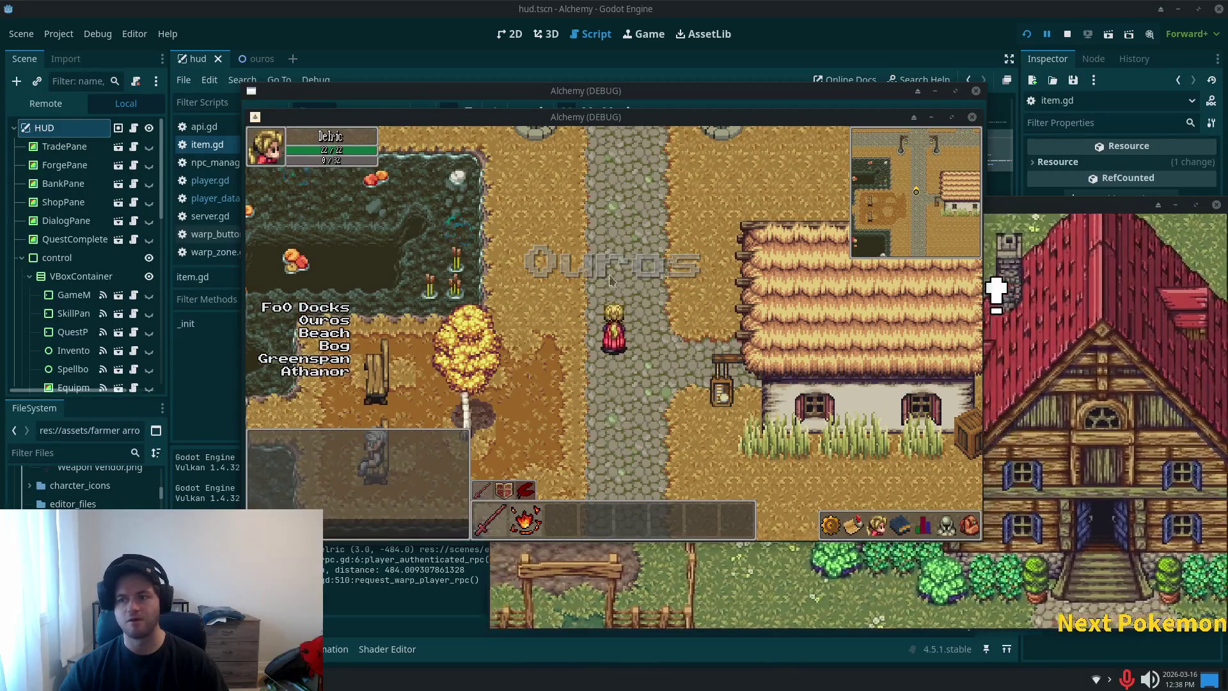
{"action": "key", "text": "w"}
{"action": "key", "text": "a"}
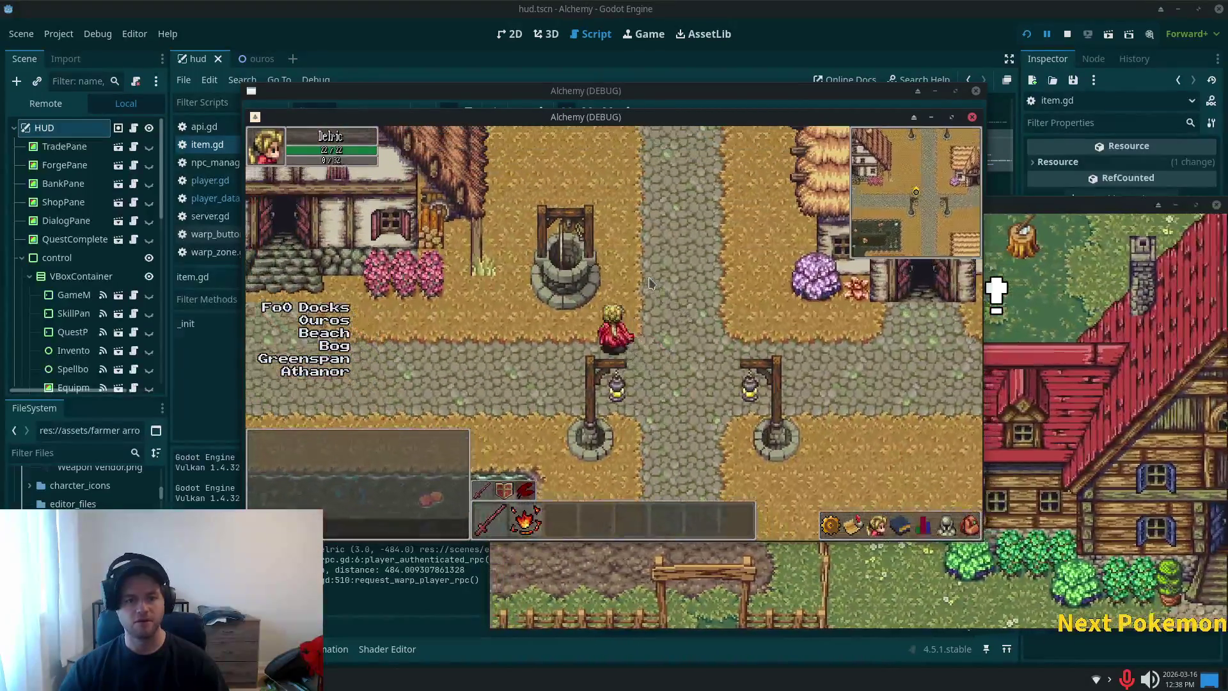
{"action": "key", "text": "s"}
{"action": "key", "text": "a"}
{"action": "key", "text": "d"}
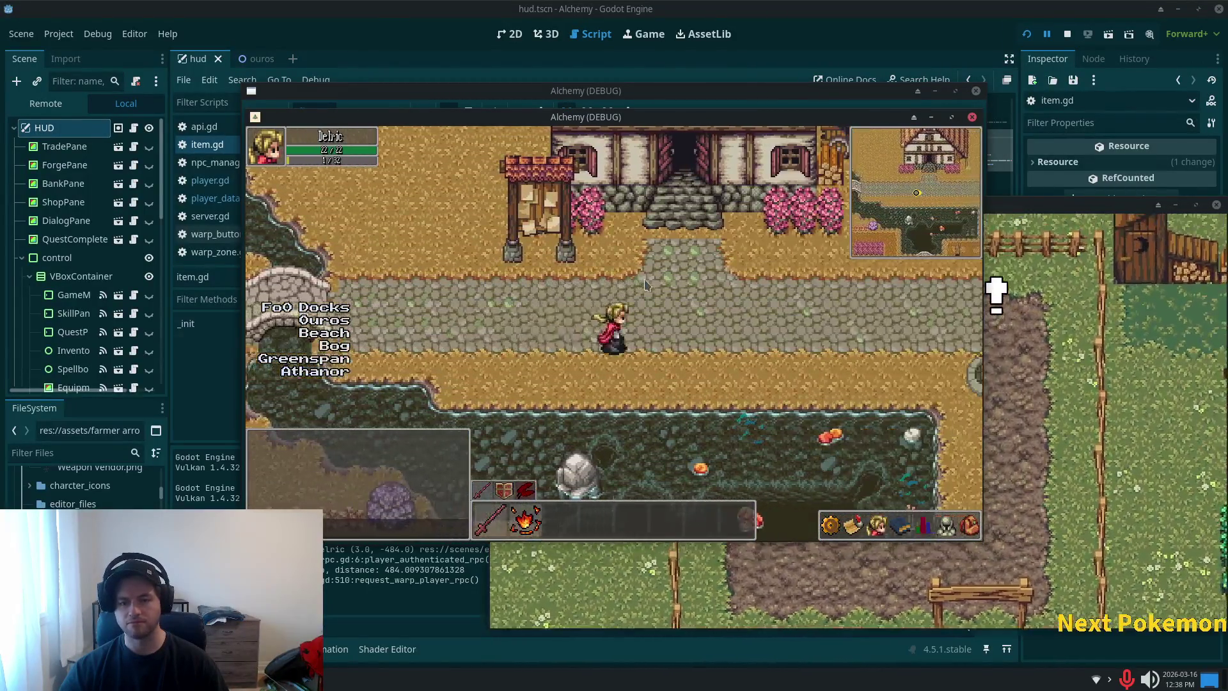
{"action": "key", "text": "d"}
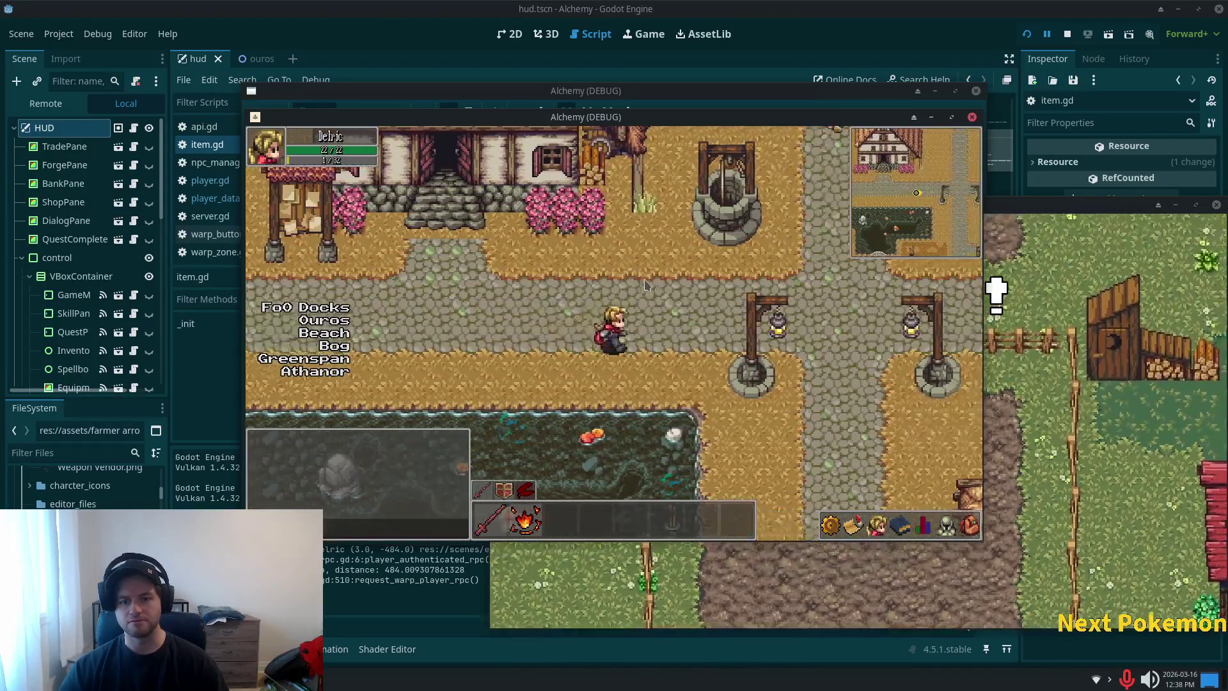
{"action": "key", "text": "s"}
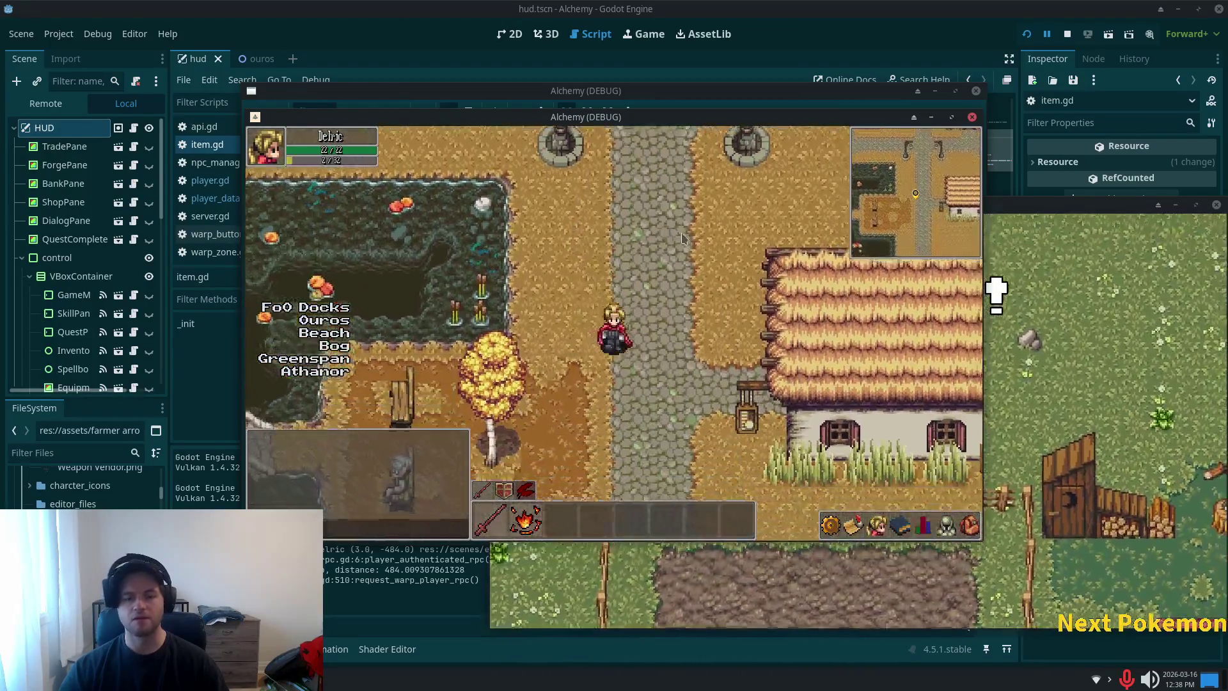
{"action": "key", "text": "s"}
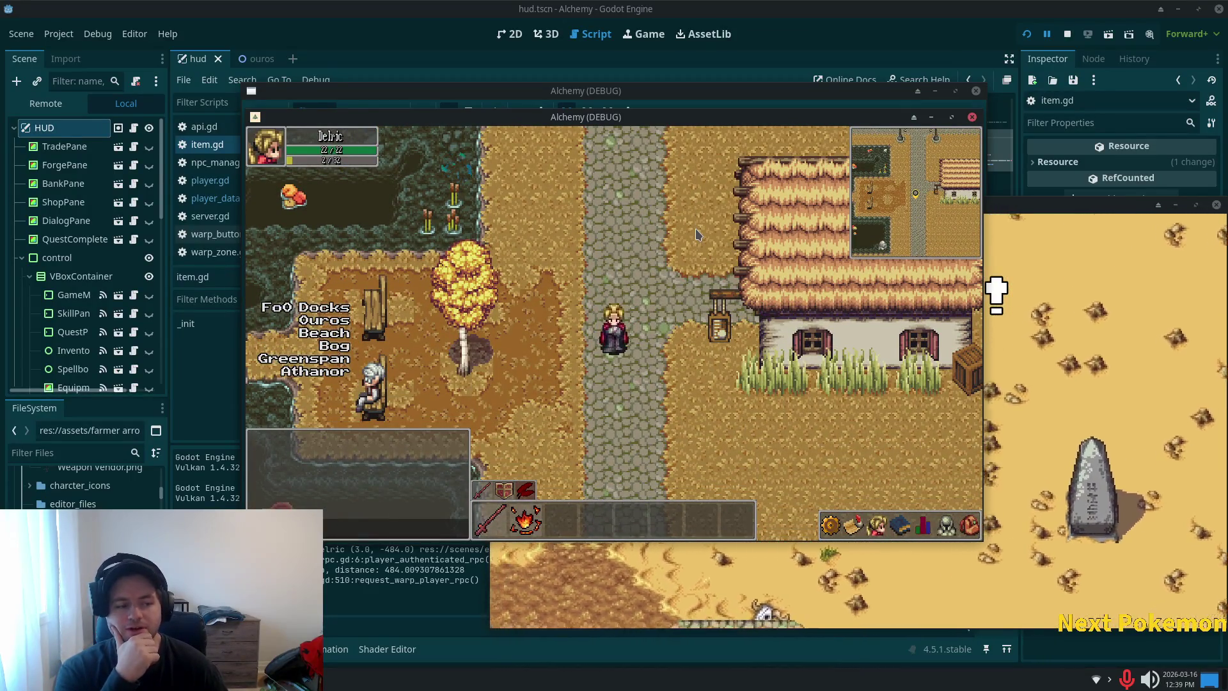
Step: Enter and leave the thatched house, then walk west and north through town into another house
{"action": "key", "text": "w"}
{"action": "key", "text": "d"}
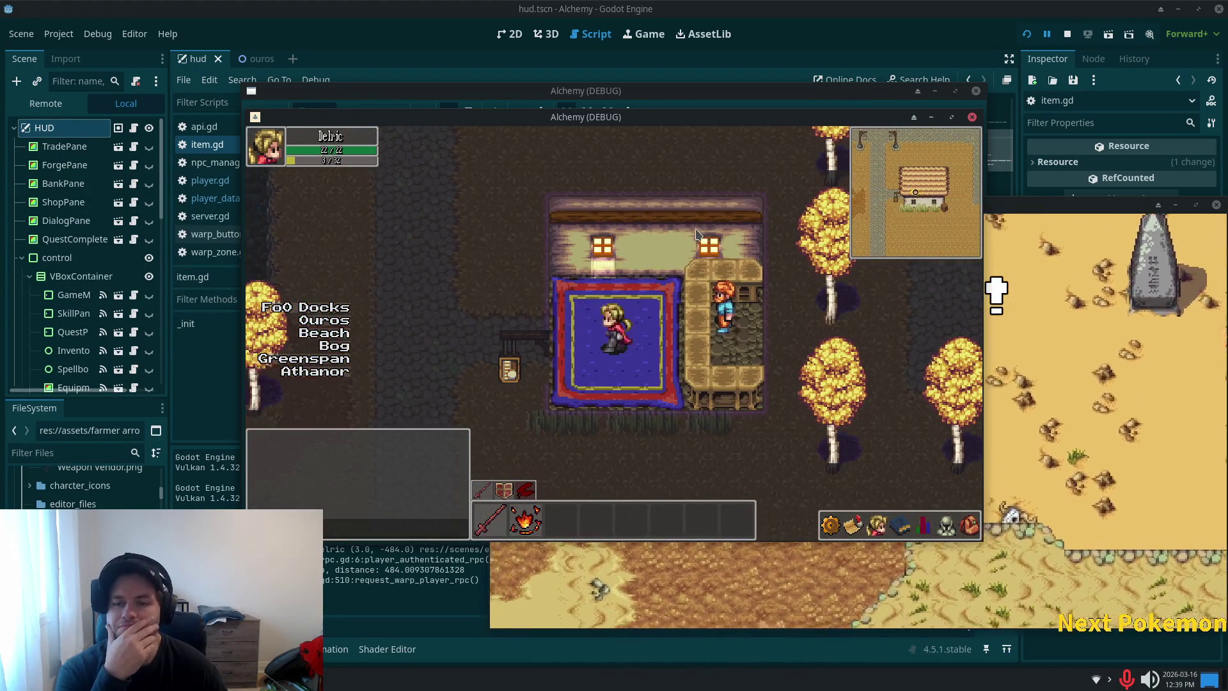
{"action": "key", "text": "s"}
{"action": "key", "text": "a"}
{"action": "key", "text": "w"}
{"action": "key", "text": "w"}
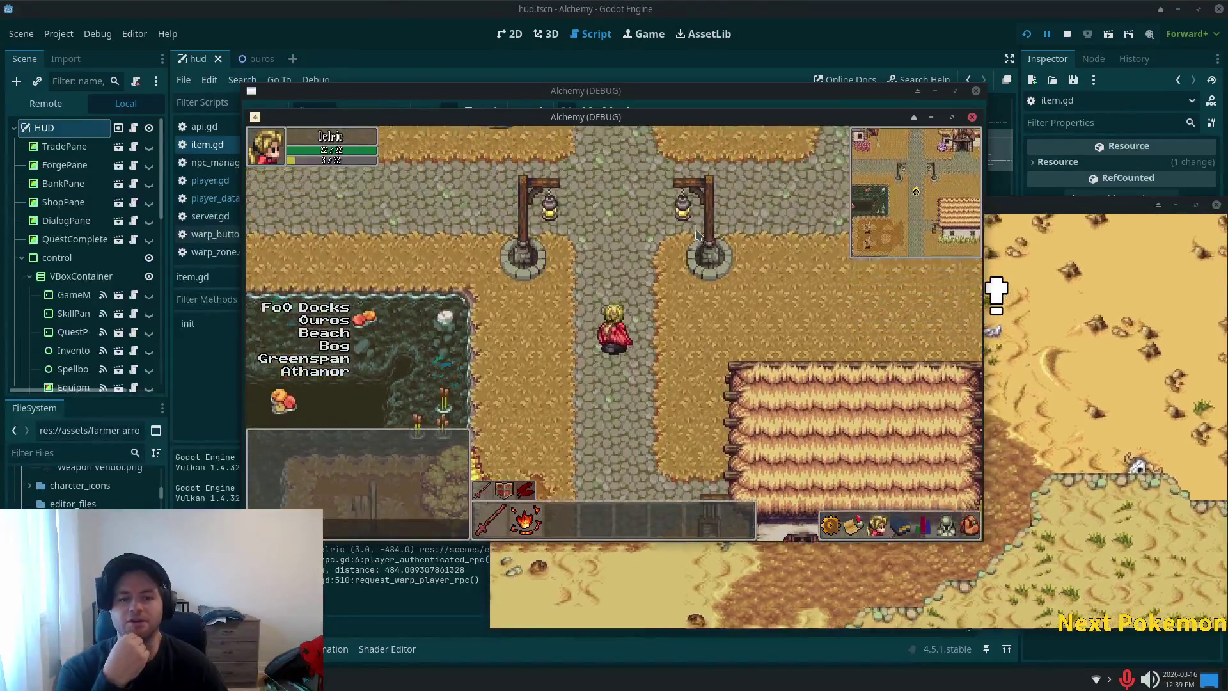
{"action": "key", "text": "a"}
{"action": "key", "text": "a"}
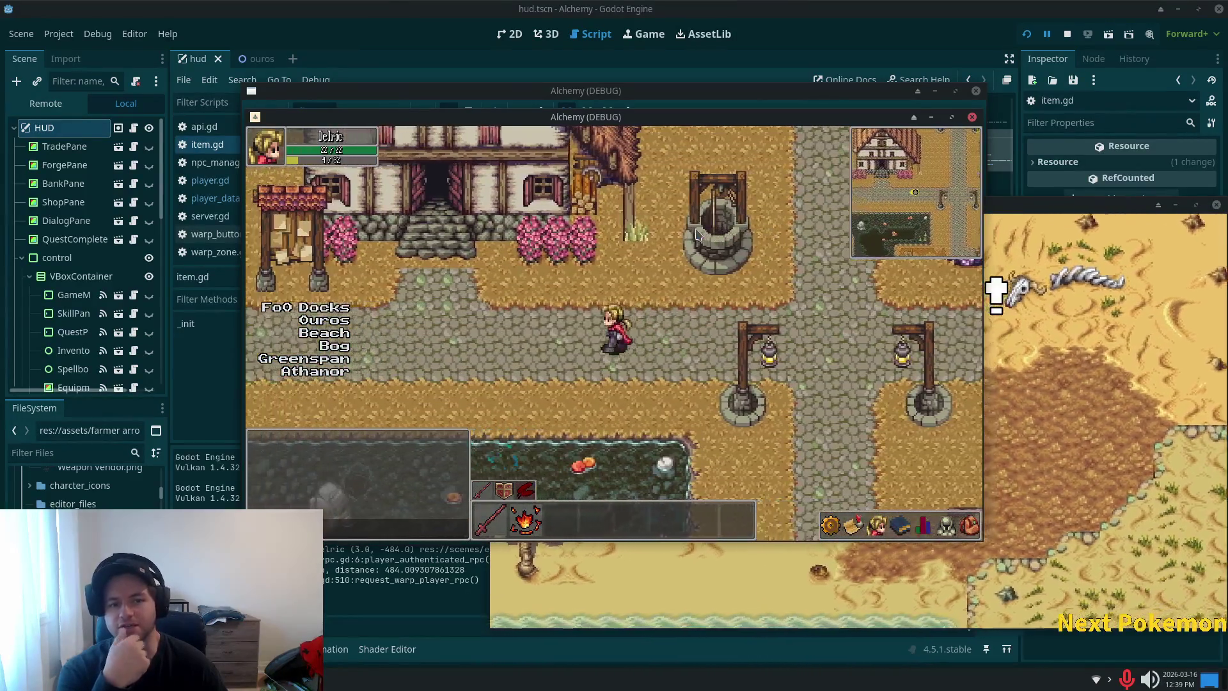
{"action": "key", "text": "w"}
{"action": "key", "text": "w"}
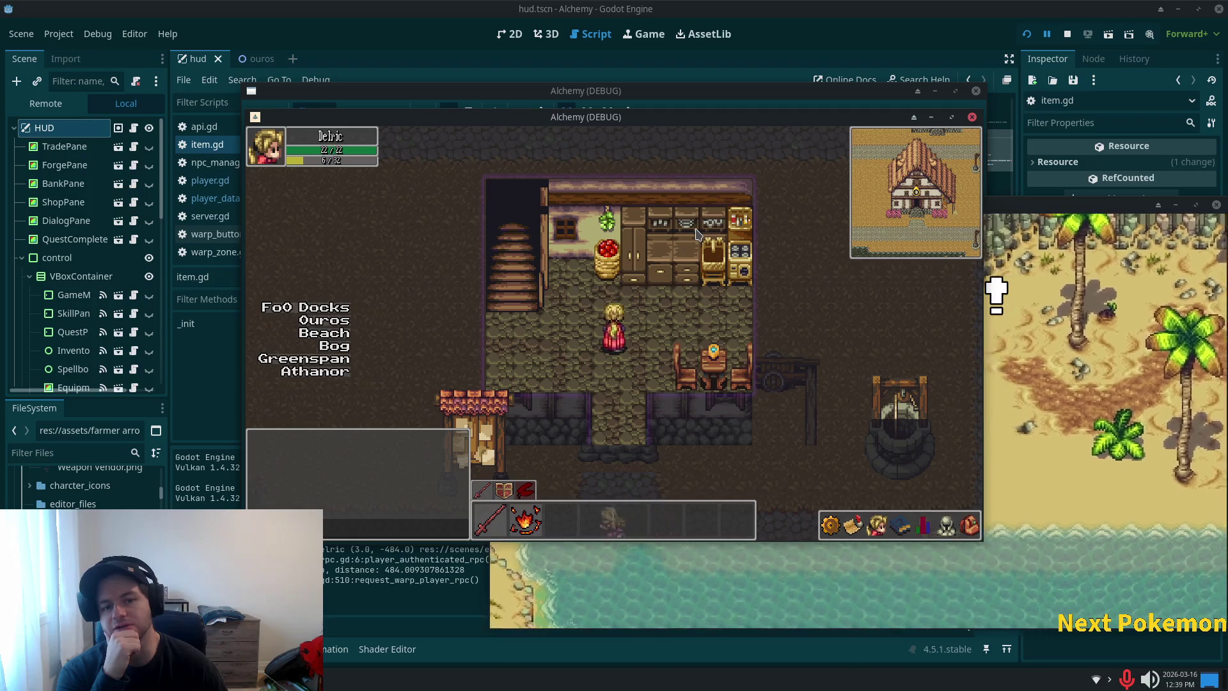
Step: Walk past the well into the shop, then out and east along the road
{"action": "key", "text": "Down"}
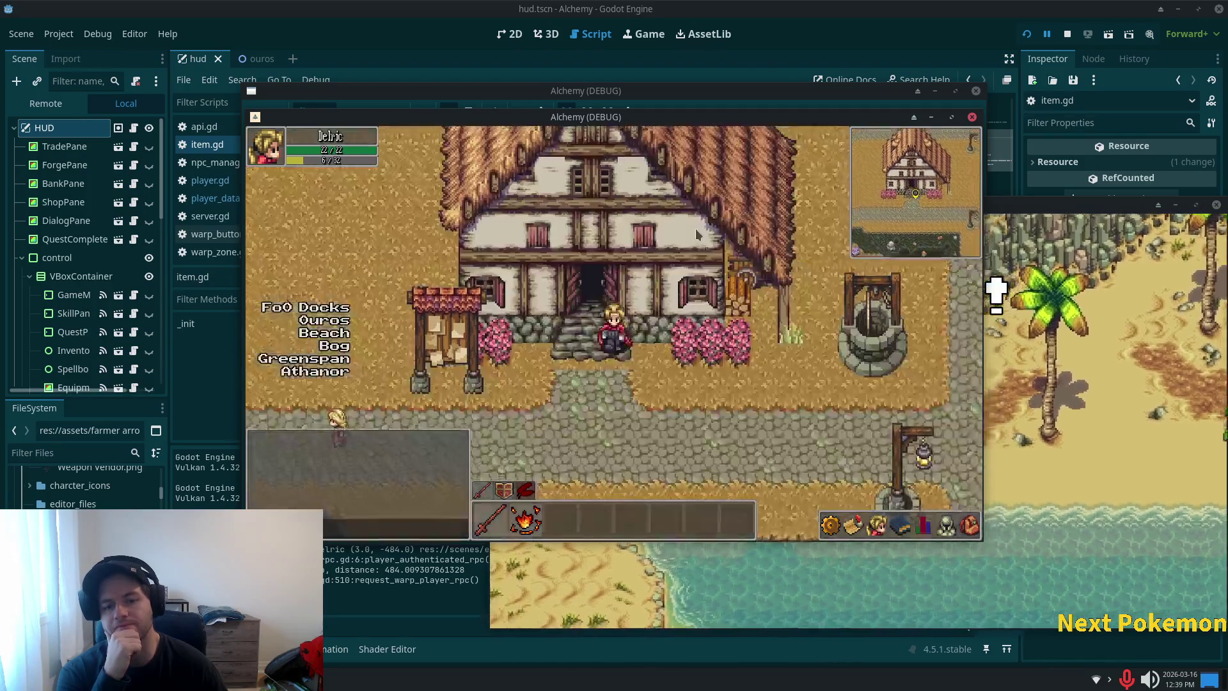
{"action": "key", "text": "Right"}
{"action": "key", "text": "Up"}
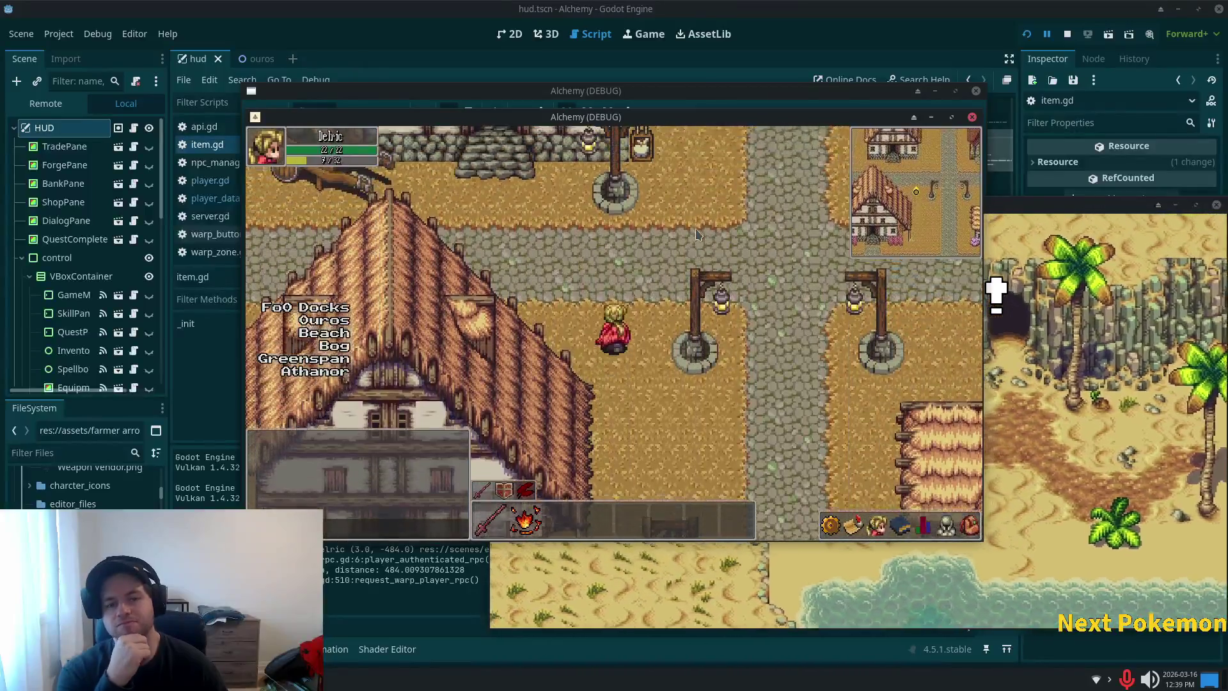
{"action": "key", "text": "Left"}
{"action": "key", "text": "Up"}
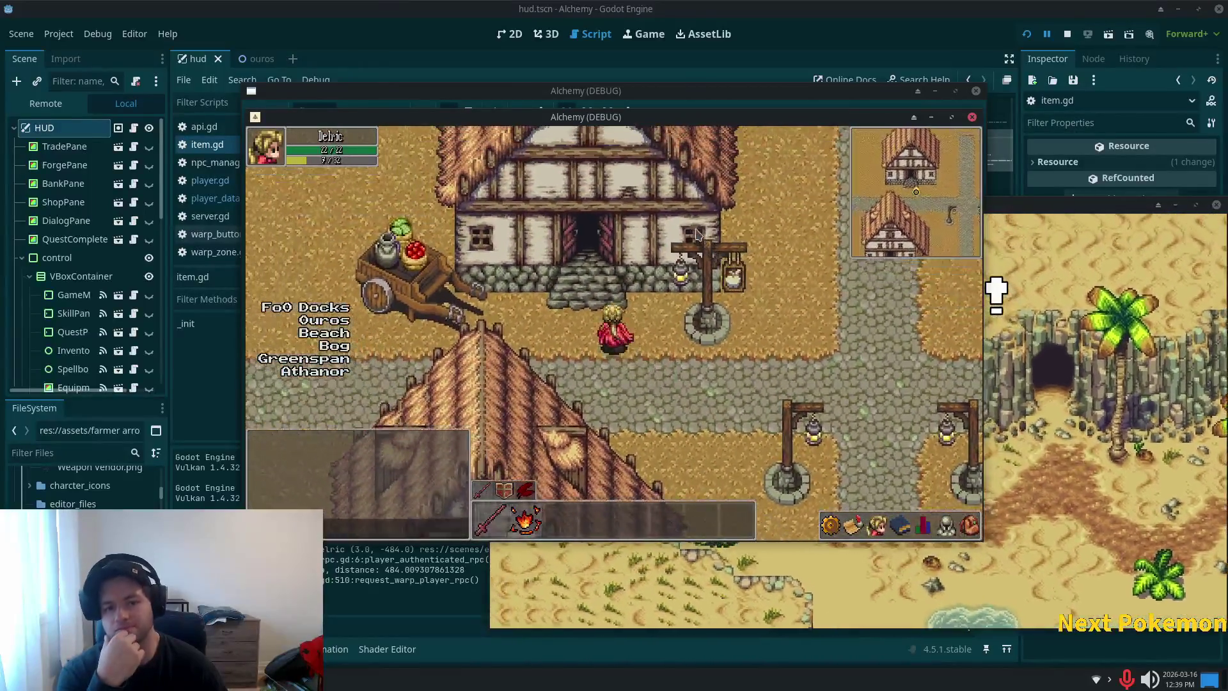
{"action": "key", "text": "Right"}
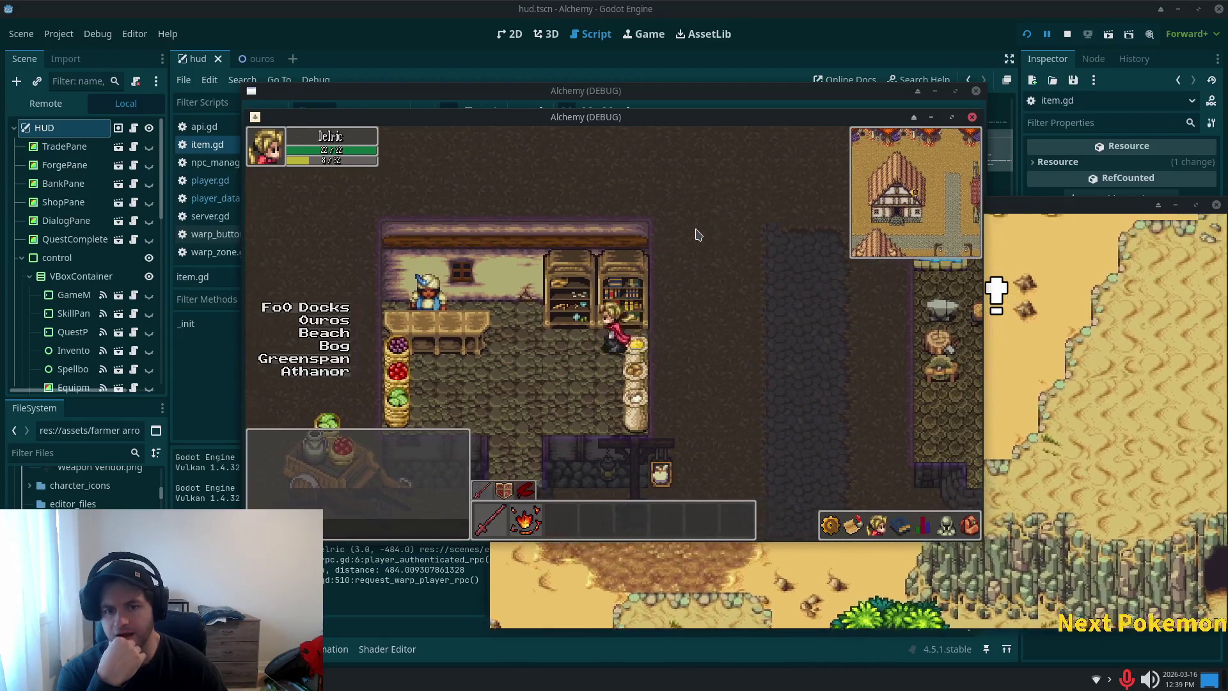
{"action": "key", "text": "Down"}
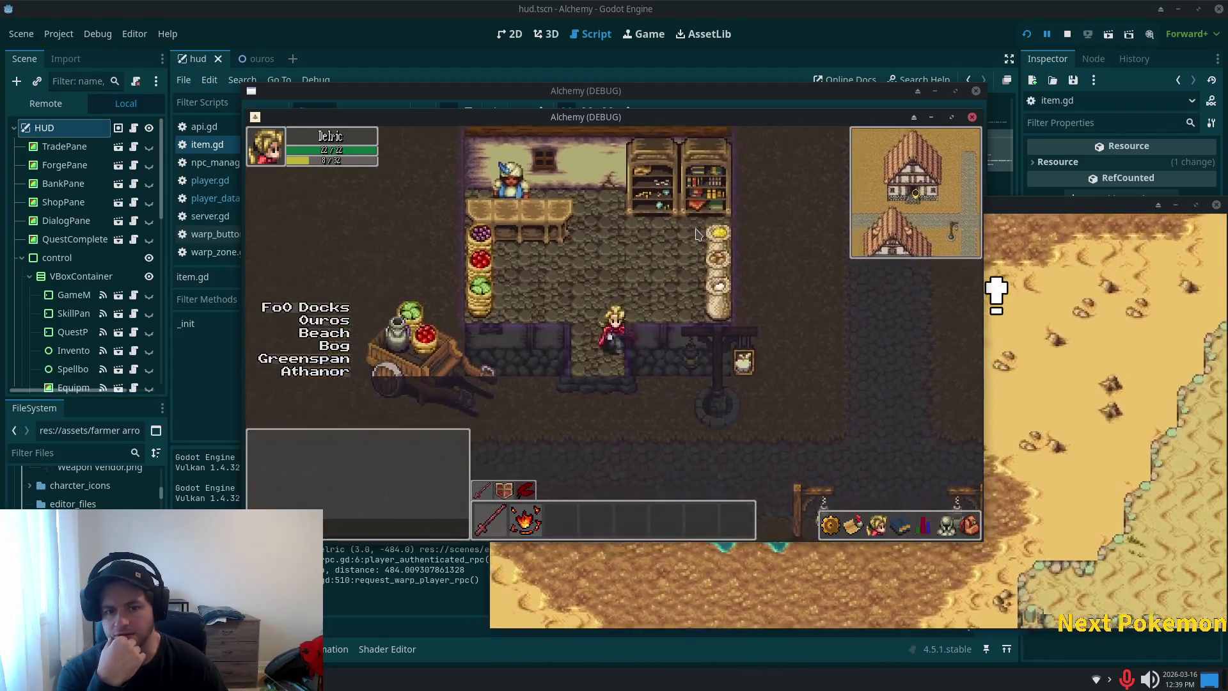
{"action": "key", "text": "Right"}
{"action": "key", "text": "Right"}
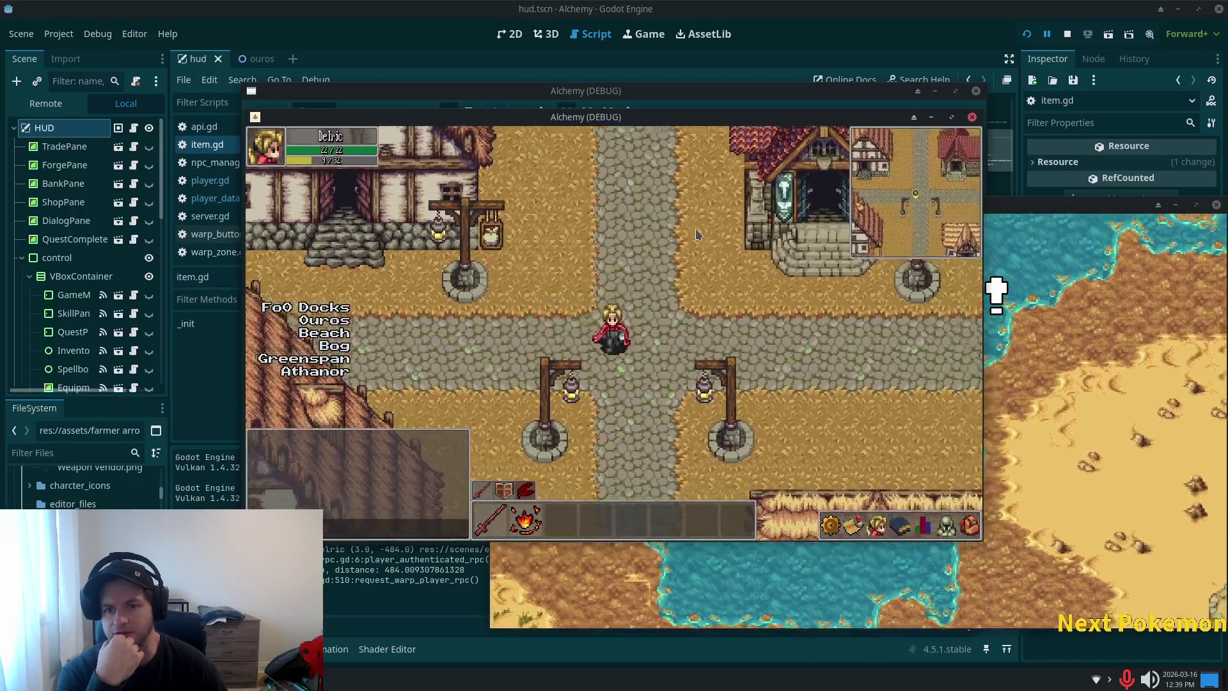
{"action": "key", "text": "Right"}
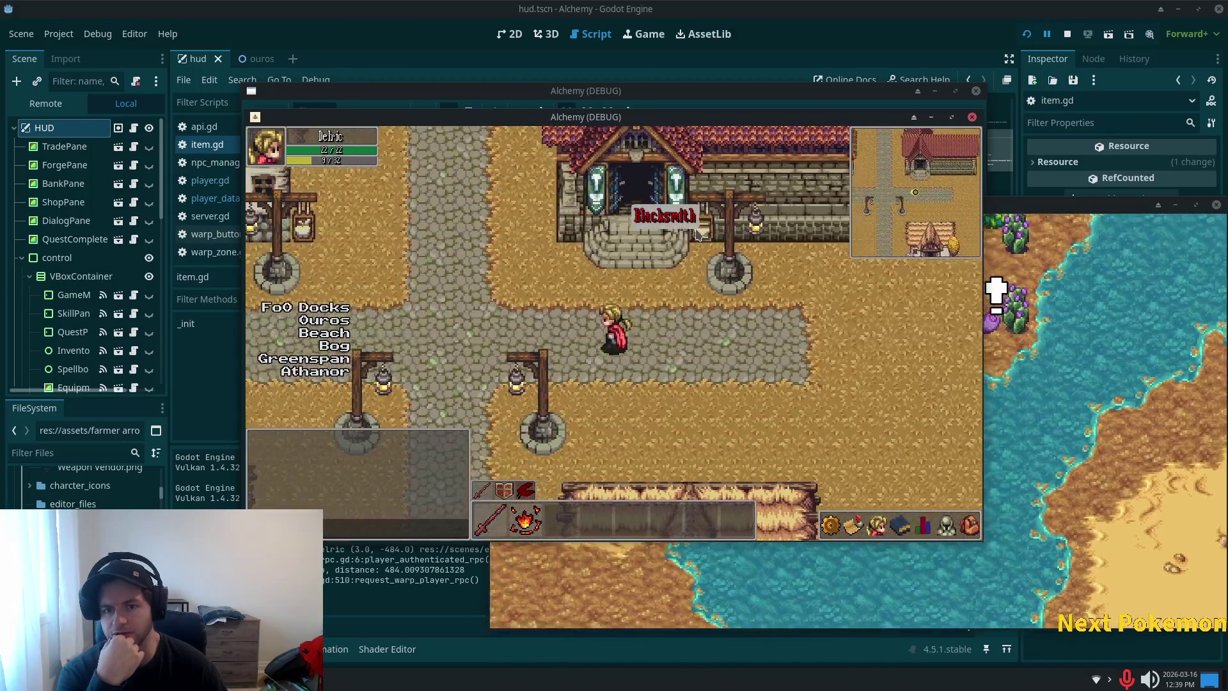
Step: Visit the houses north of the crossroads, then walk east into the farm's cow pen and back out
{"action": "key", "text": "Up"}
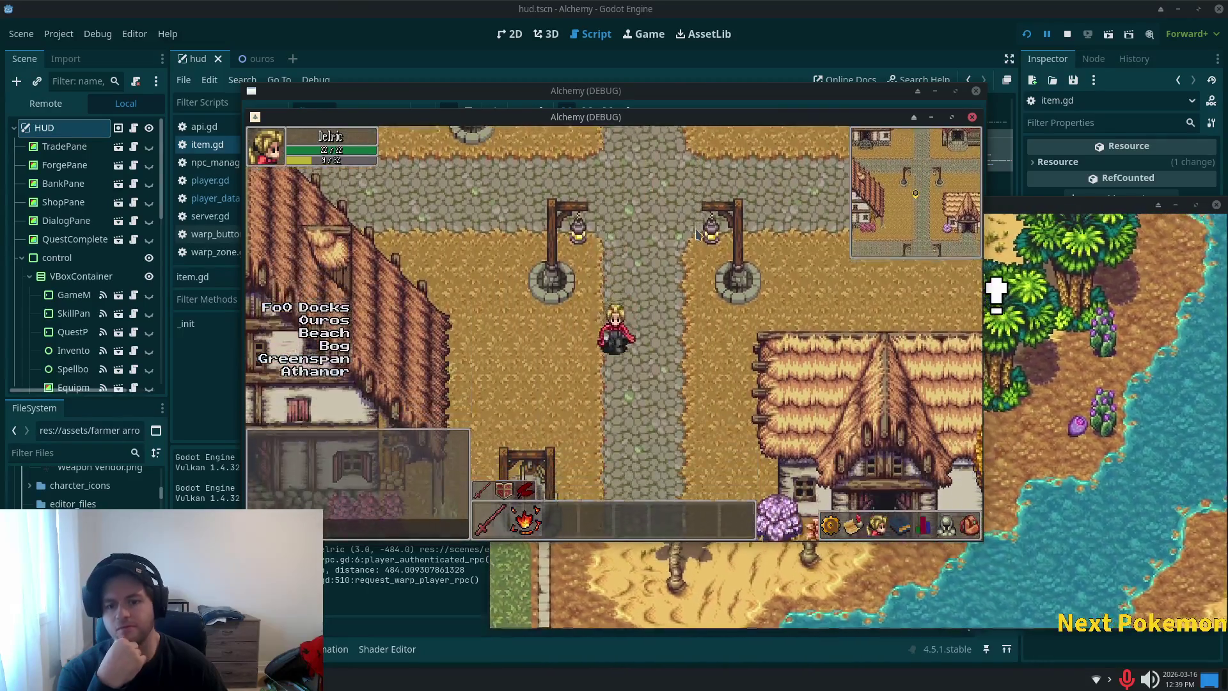
{"action": "key", "text": "Right"}
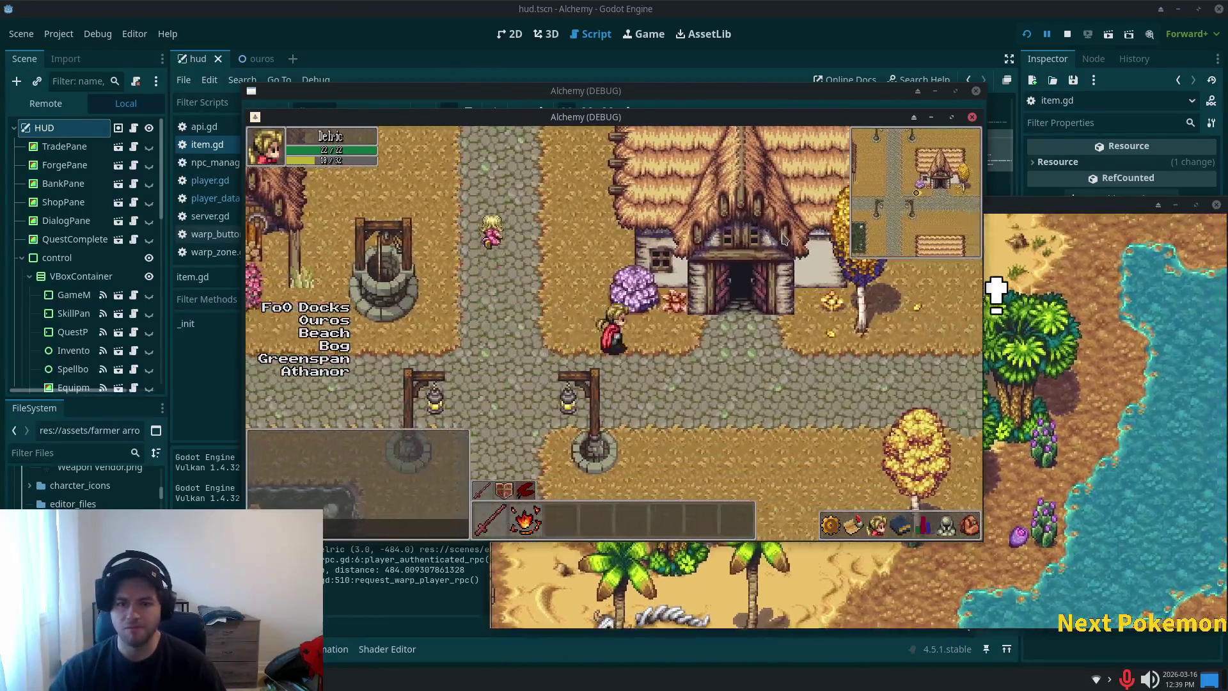
{"action": "key", "text": "Up"}
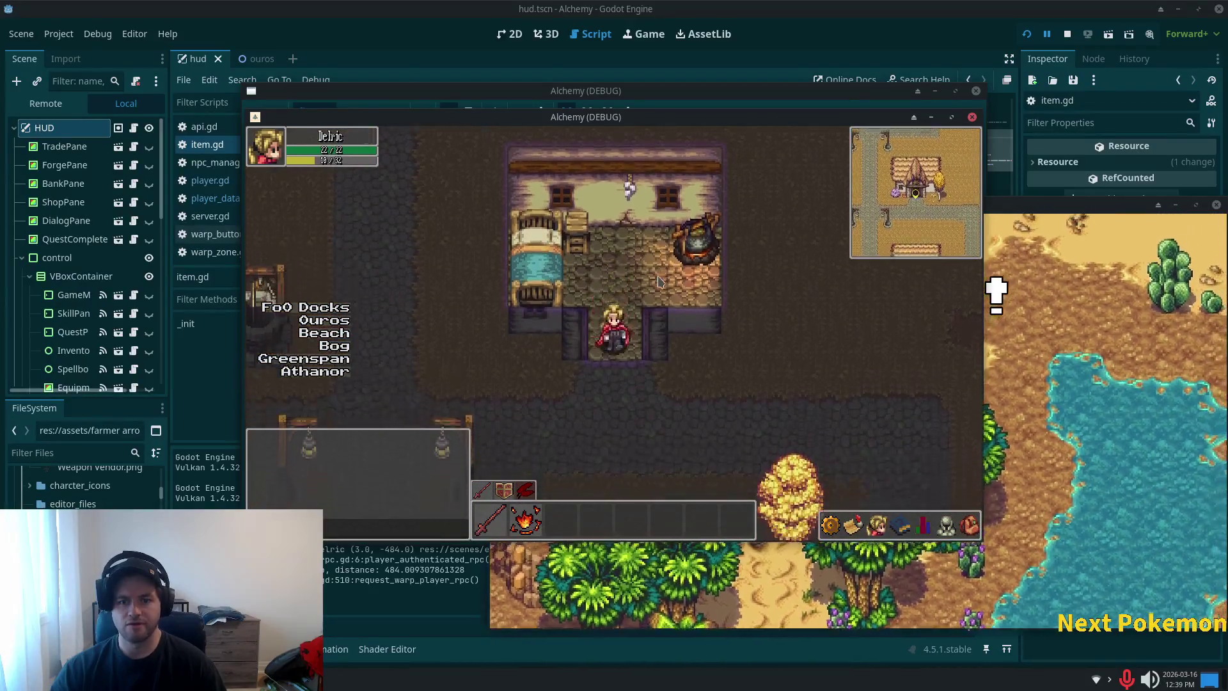
{"action": "key", "text": "Down"}
{"action": "key", "text": "Up"}
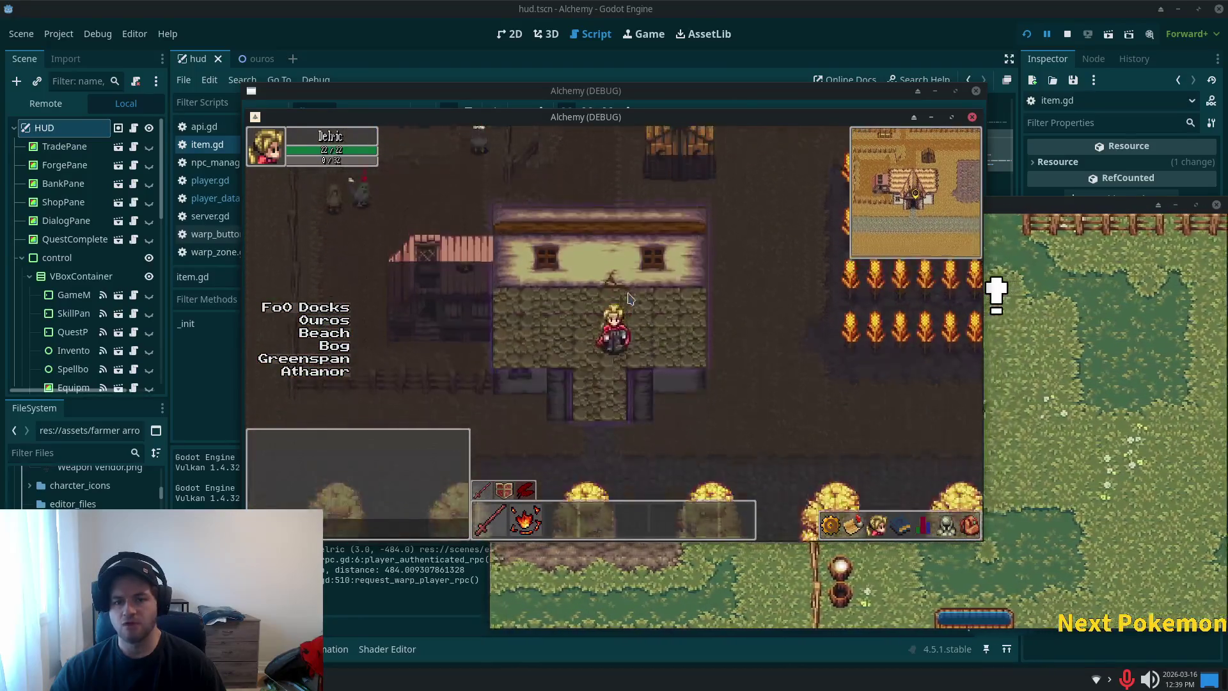
{"action": "key", "text": "Down"}
{"action": "key", "text": "Right"}
{"action": "key", "text": "Up"}
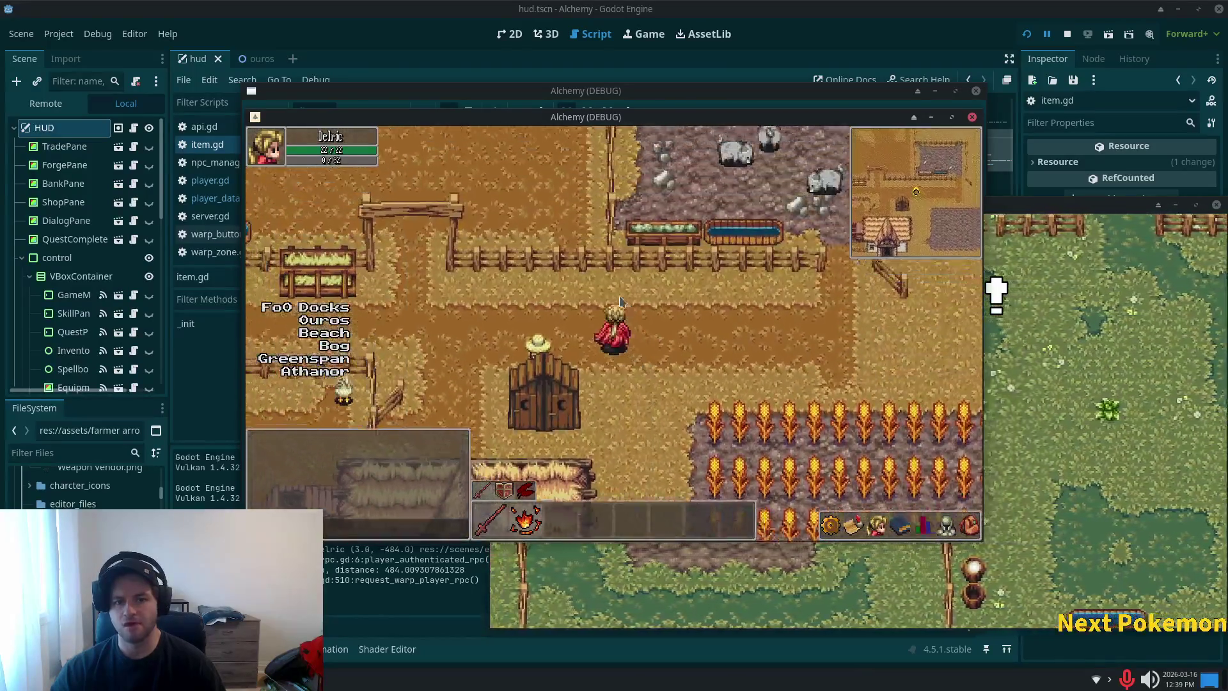
{"action": "key", "text": "Up"}
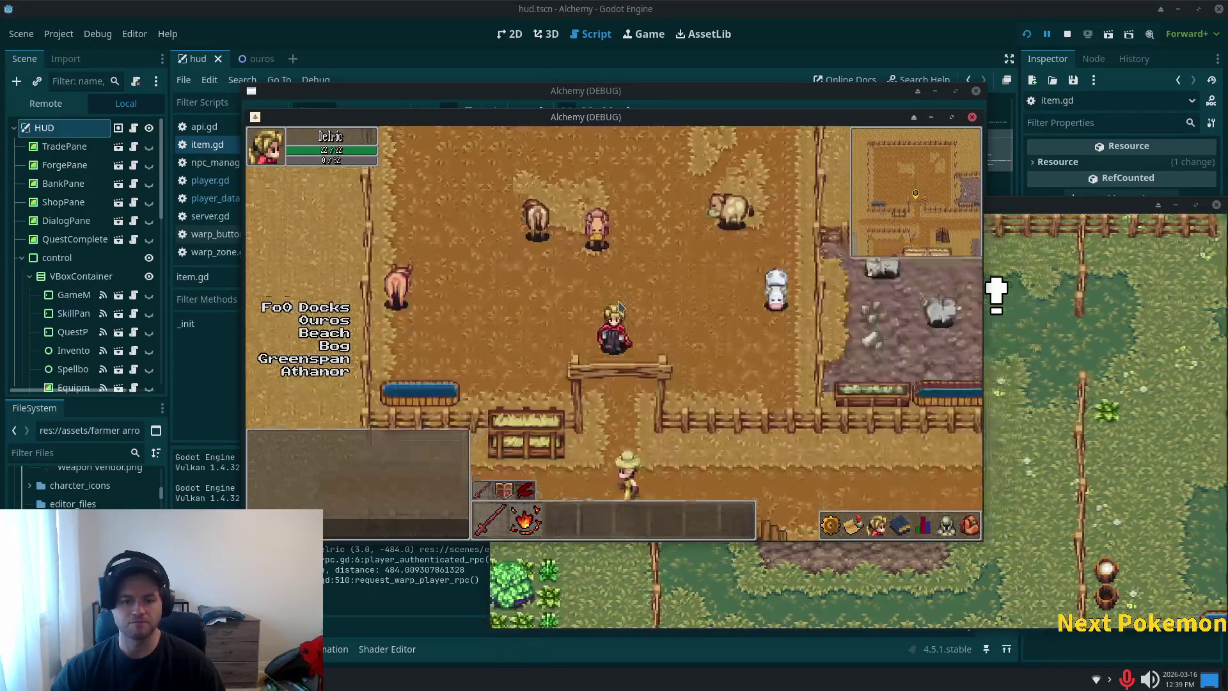
{"action": "key", "text": "Down"}
Step: Walk west past the thatched house to the wells and pond, then south through the fence gap
{"action": "key", "text": "Left"}
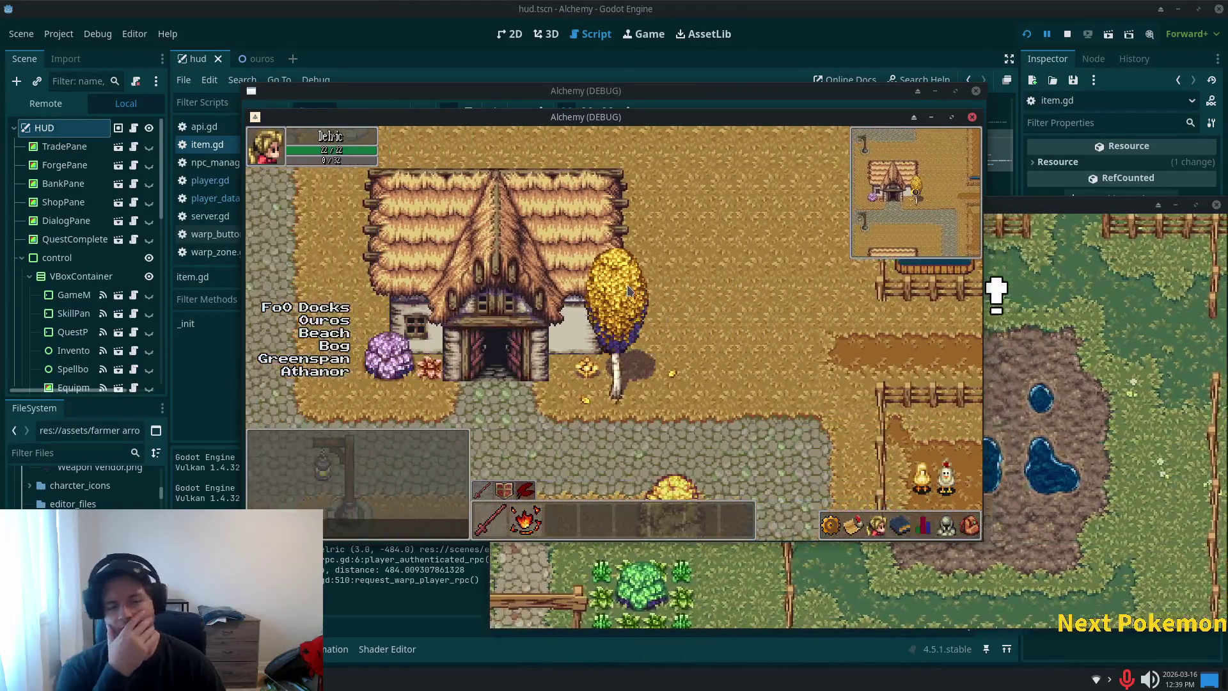
{"action": "key", "text": "Down"}
{"action": "key", "text": "Left"}
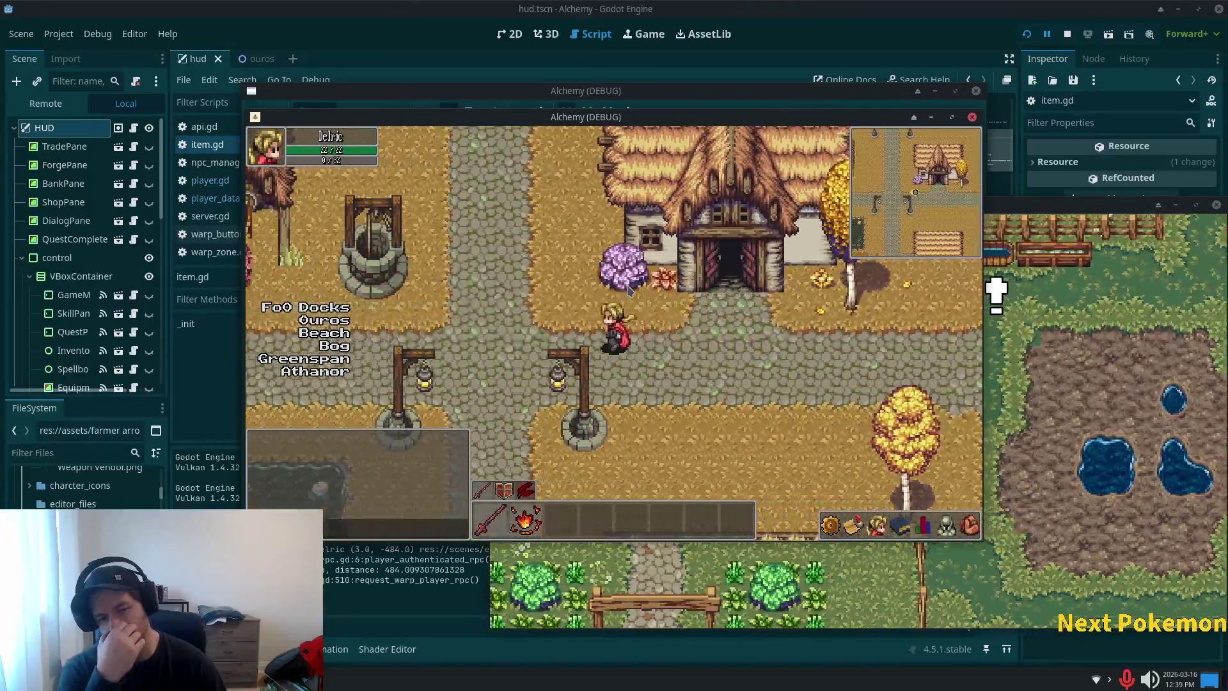
{"action": "key", "text": "Left"}
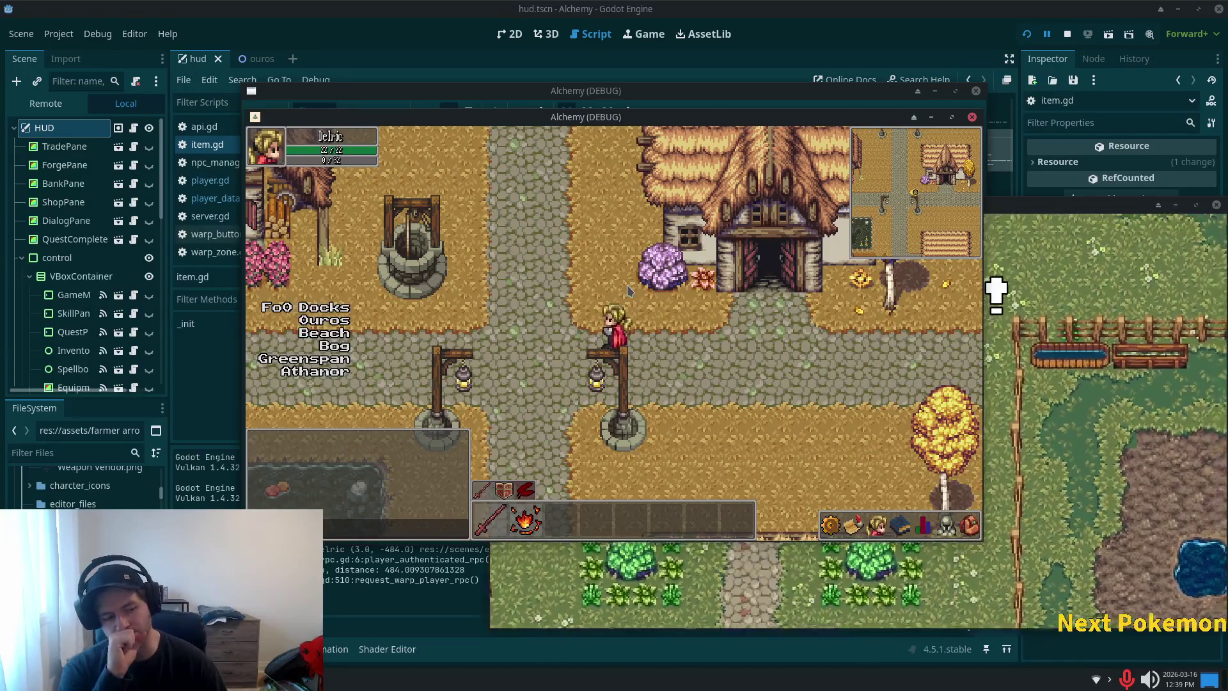
{"action": "key", "text": "Down"}
{"action": "key", "text": "Left"}
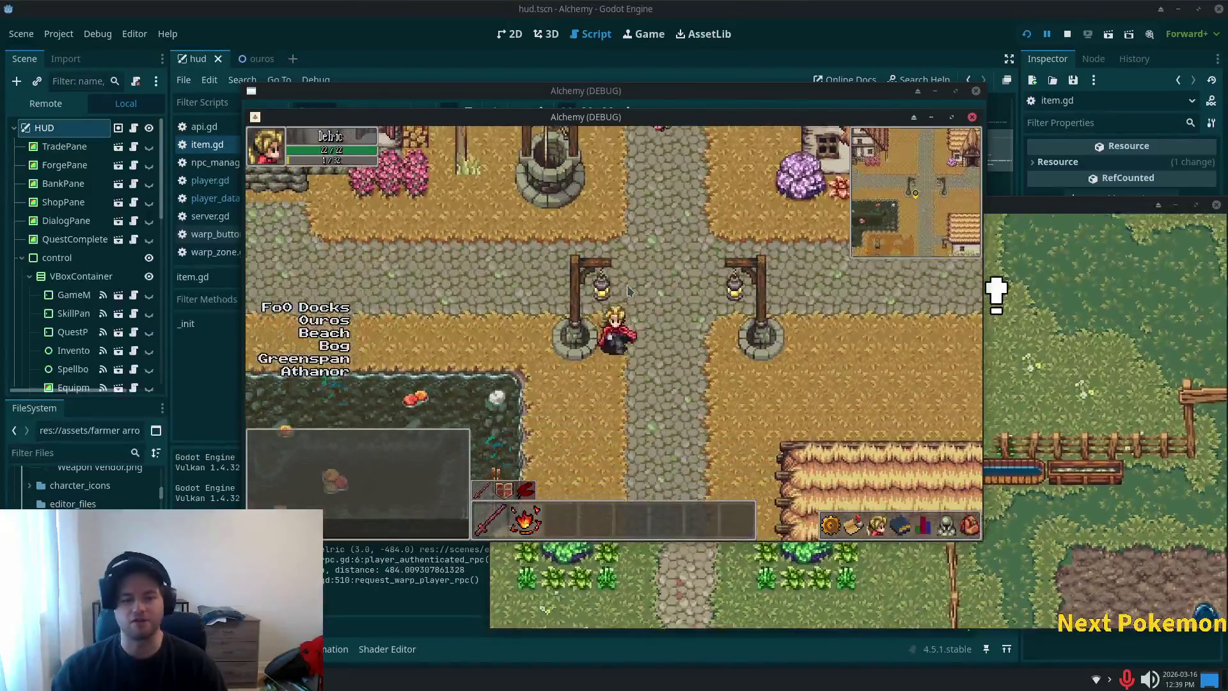
{"action": "key", "text": "Left"}
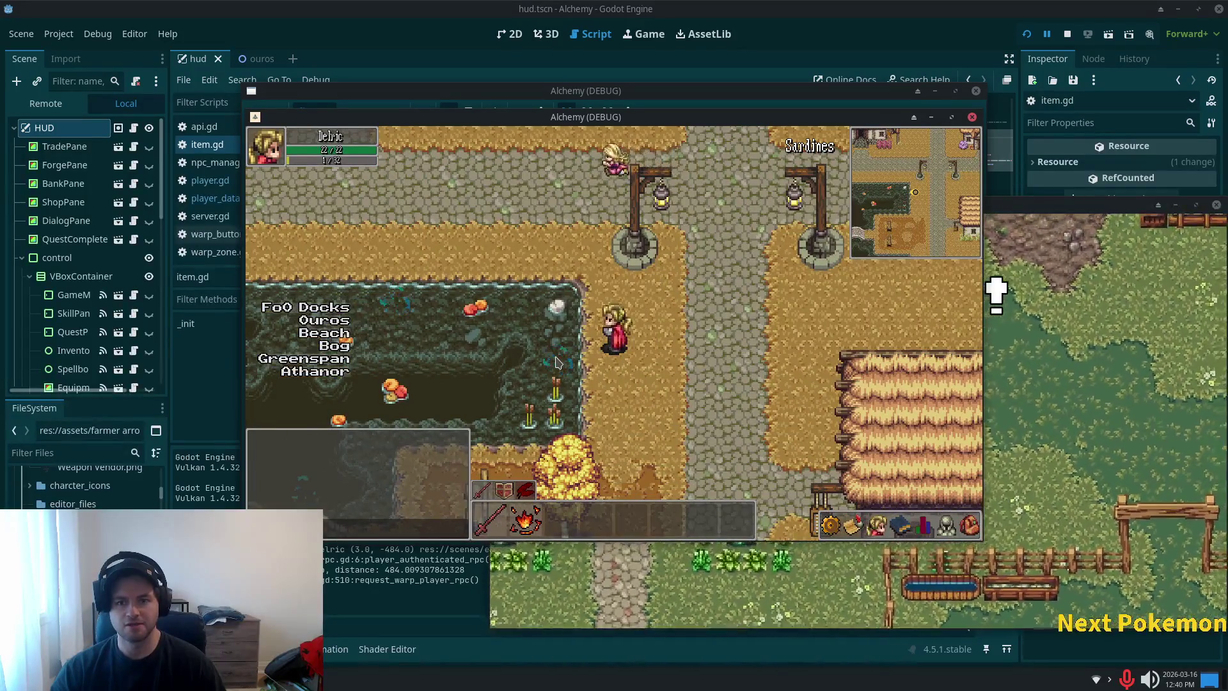
{"action": "key", "text": "Up"}
{"action": "key", "text": "Left"}
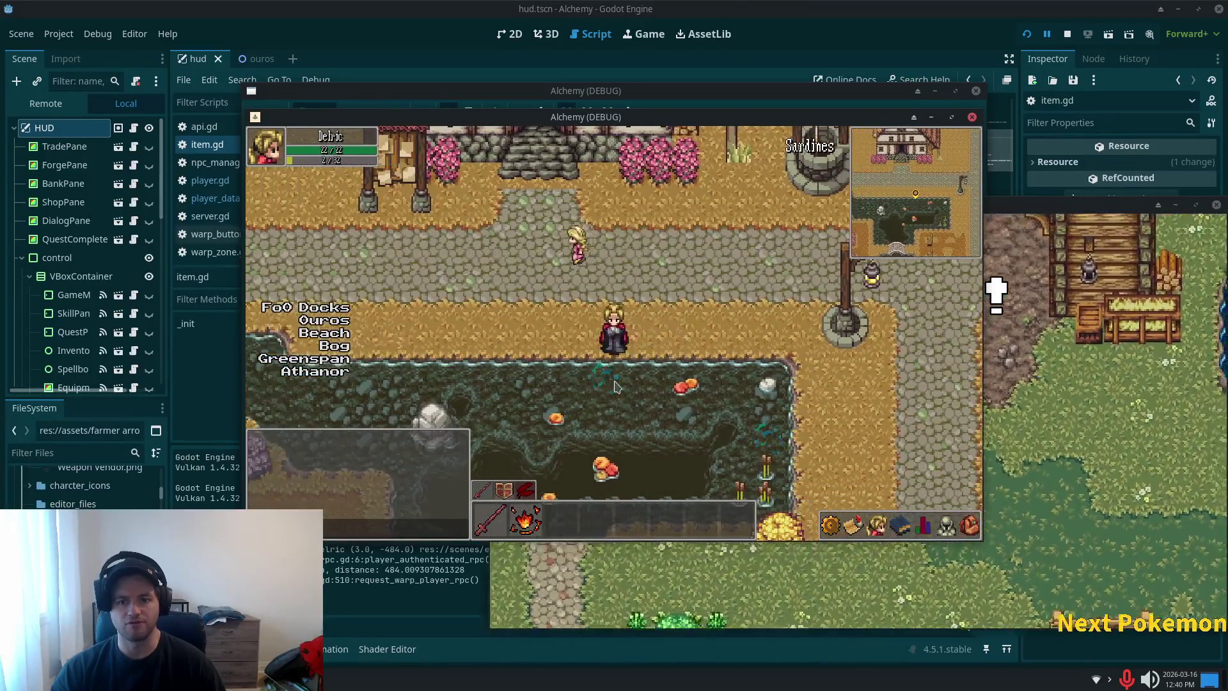
{"action": "key", "text": "Right"}
{"action": "key", "text": "Down"}
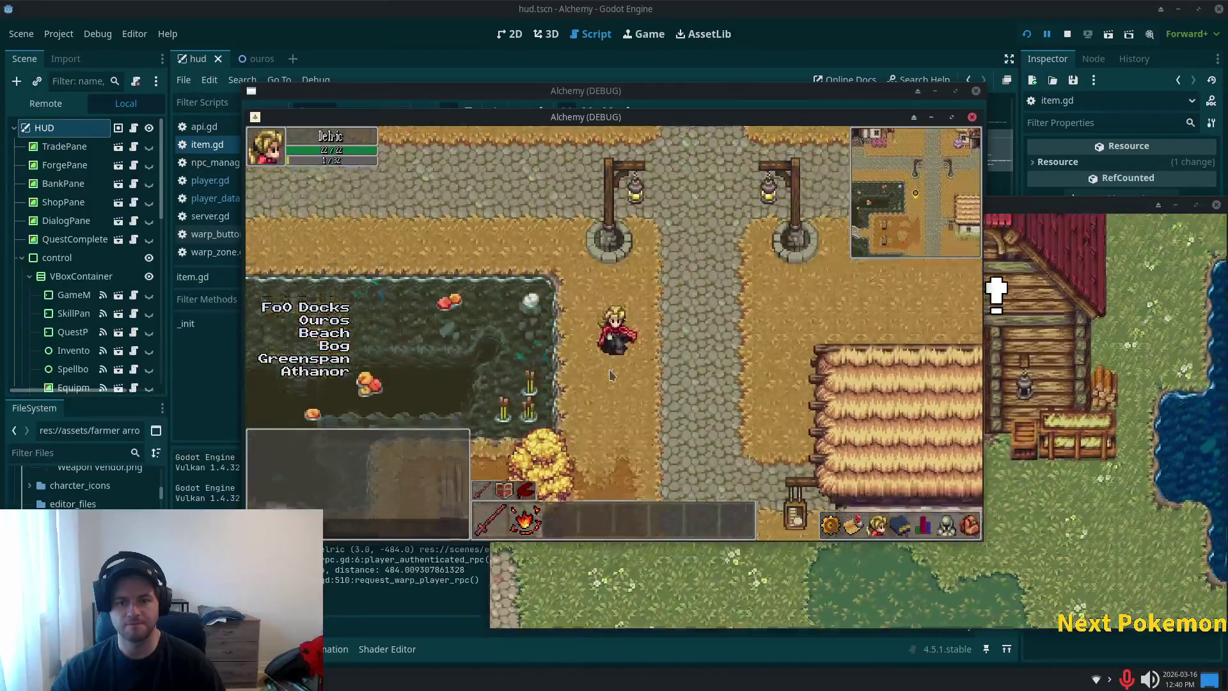
{"action": "key", "text": "Down"}
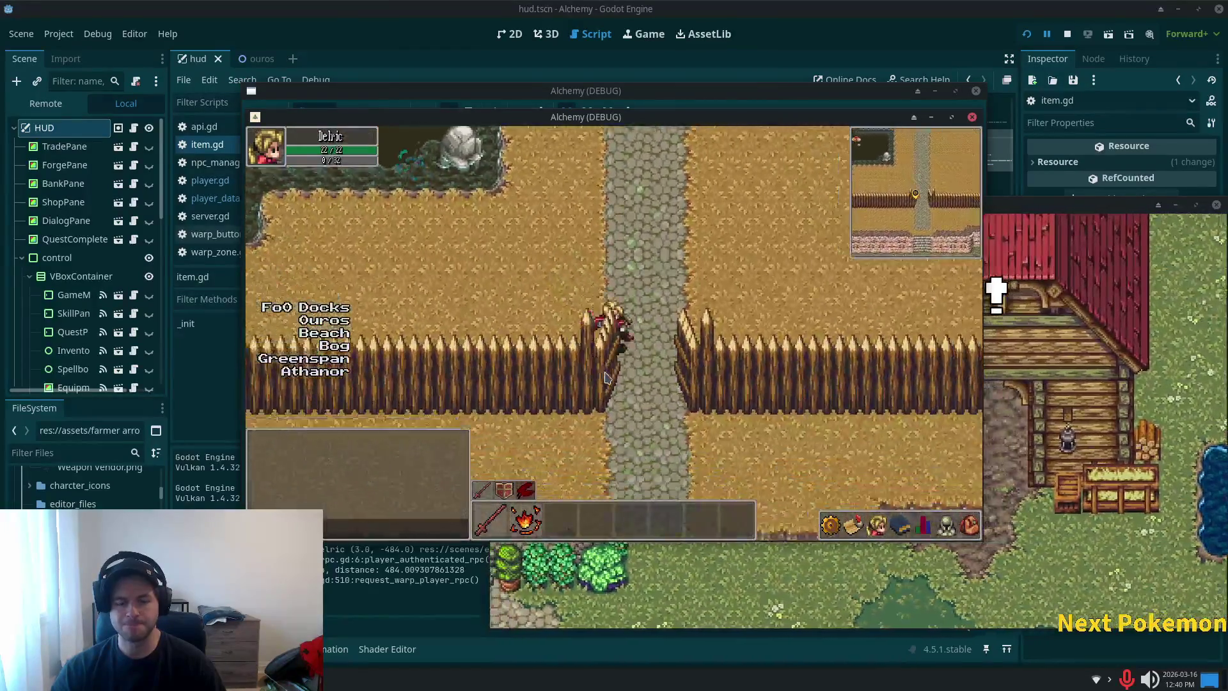
Step: Walk south down the Fields of Ouros path onto the docks and over to the fisherman
{"action": "key", "text": "Down"}
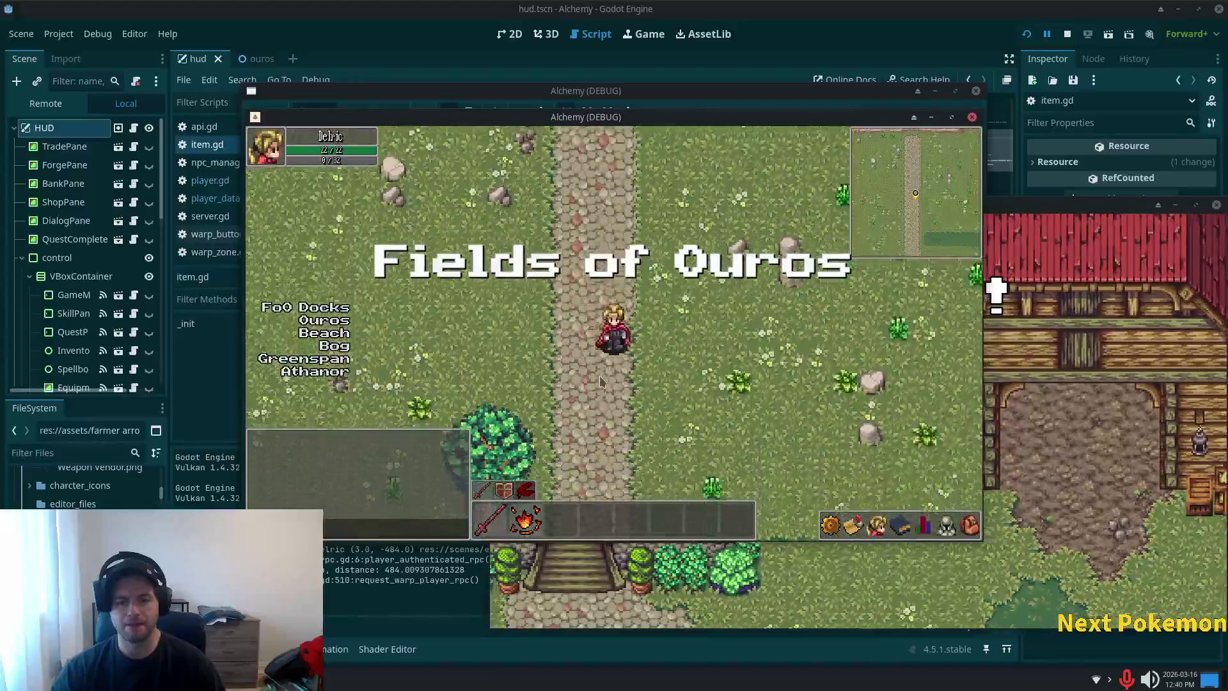
{"action": "key", "text": "Down"}
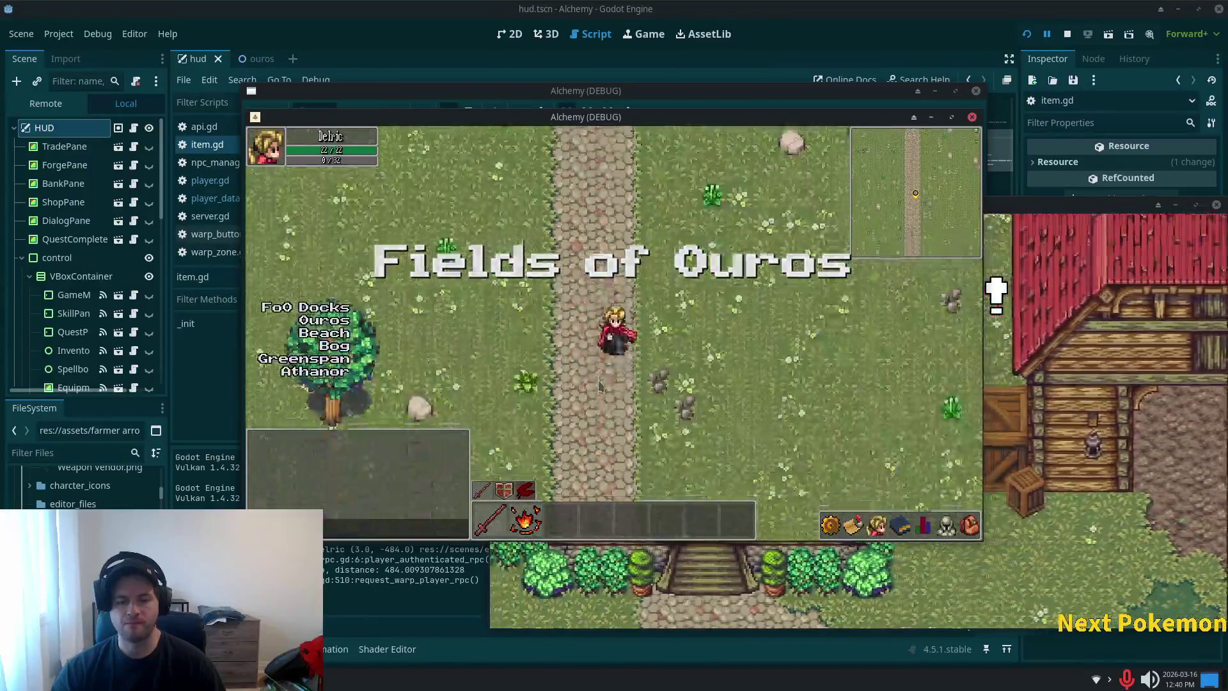
{"action": "key", "text": "Down"}
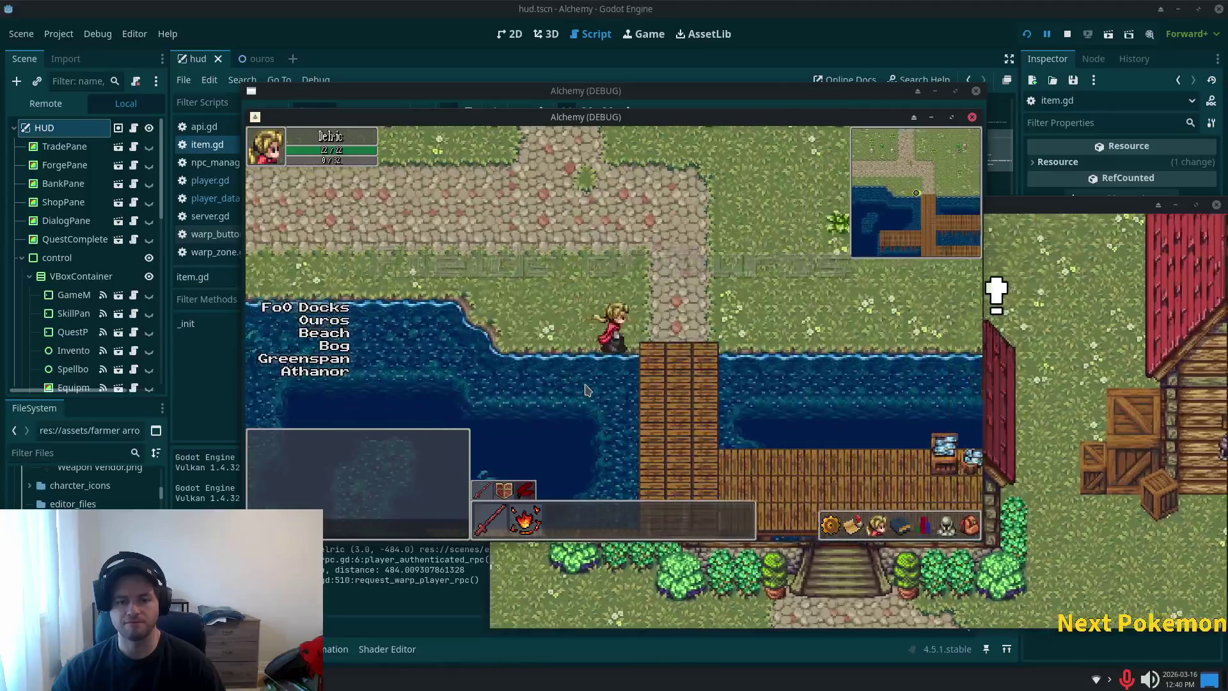
{"action": "key", "text": "Left"}
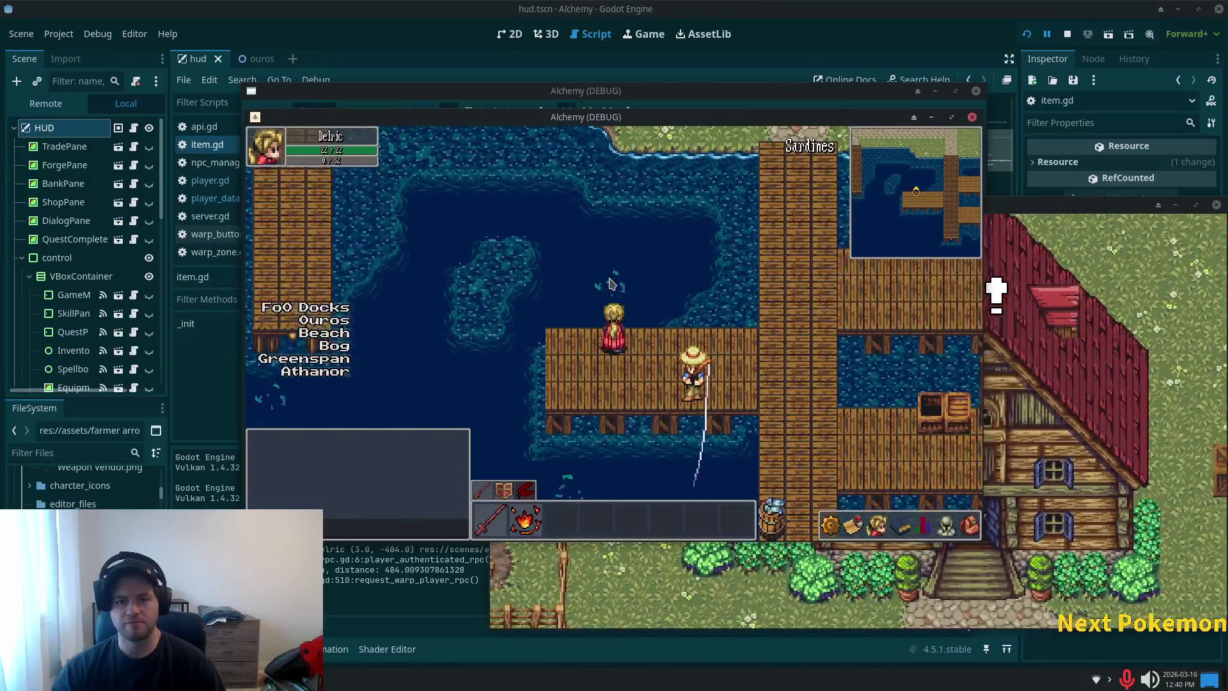
{"action": "key", "text": "Down"}
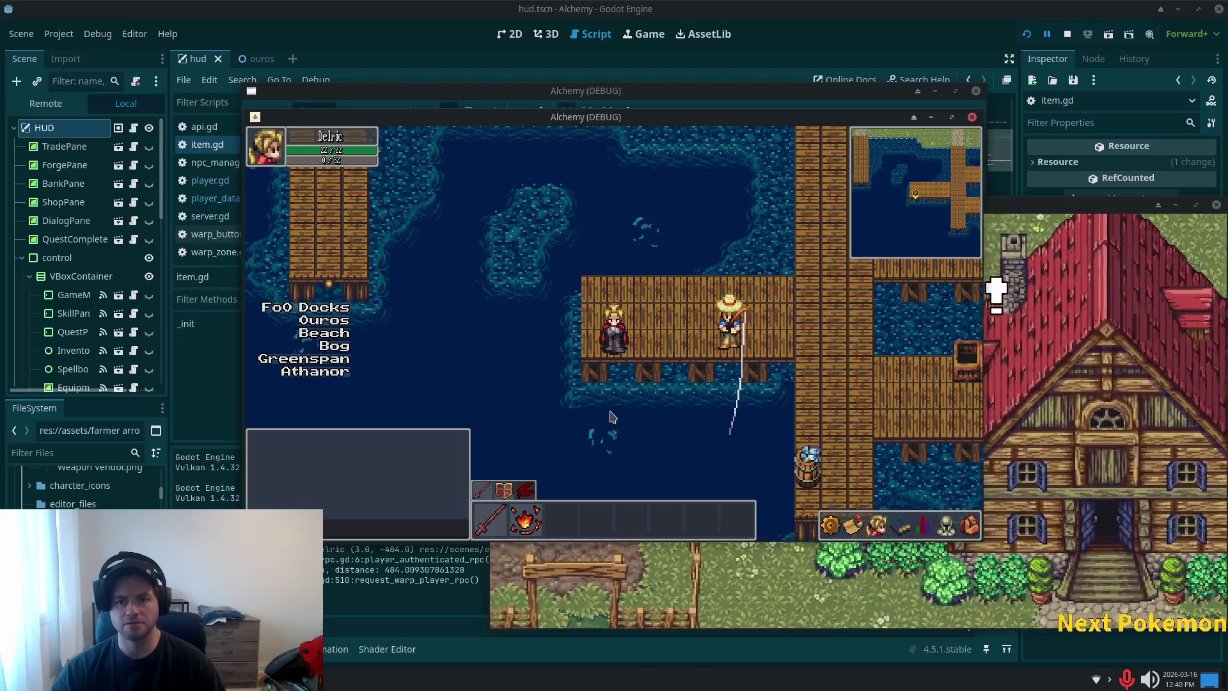
{"action": "key", "text": "Right"}
{"action": "key", "text": "Right"}
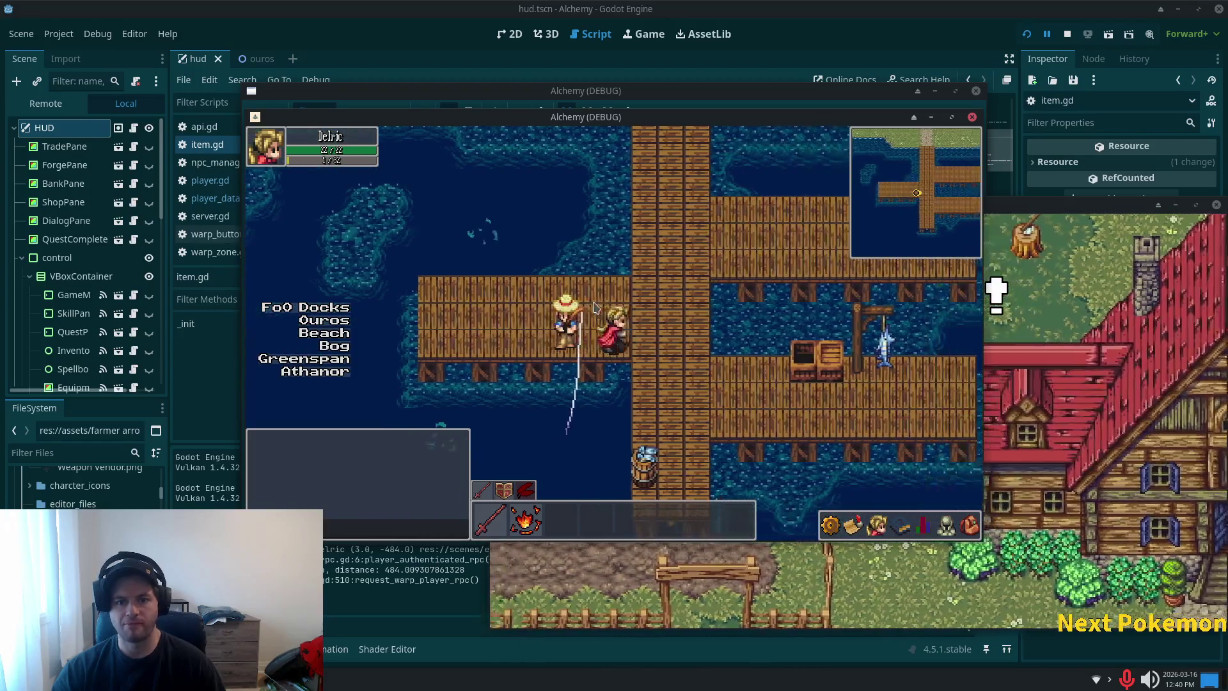
Step: Walk down the long pier, onto the fisherman's dock, and north off the pier into the field
{"action": "key", "text": "Down"}
{"action": "key", "text": "Down"}
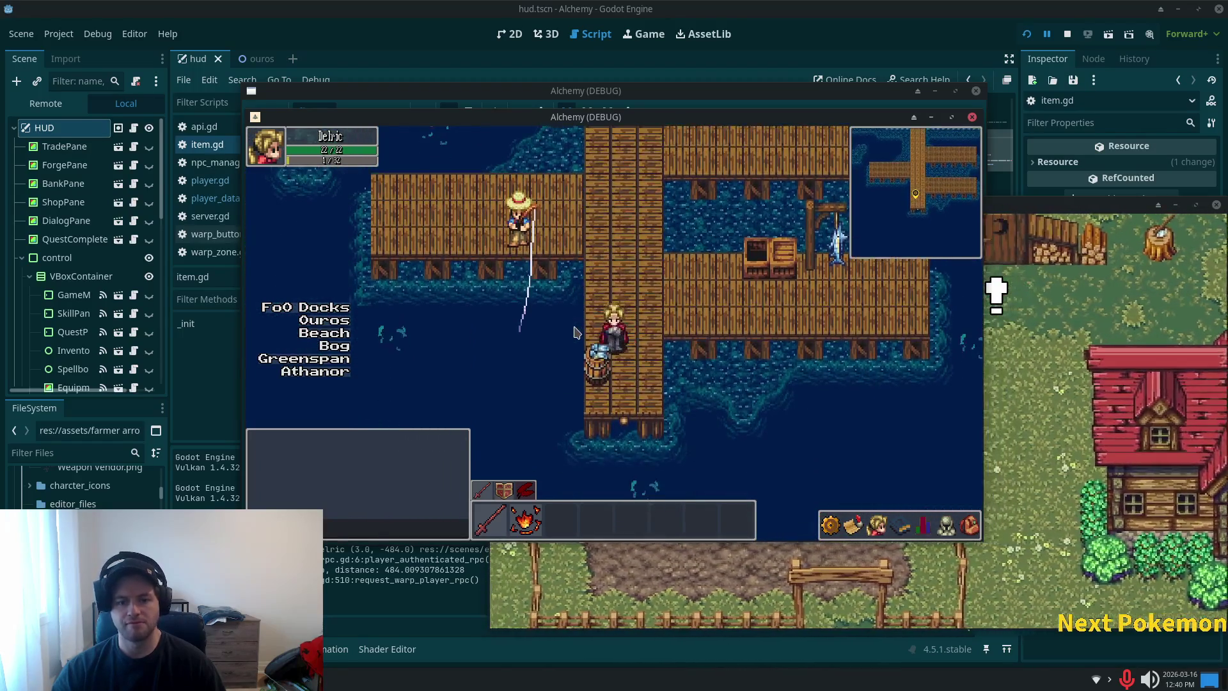
{"action": "key", "text": "Right"}
{"action": "key", "text": "Up"}
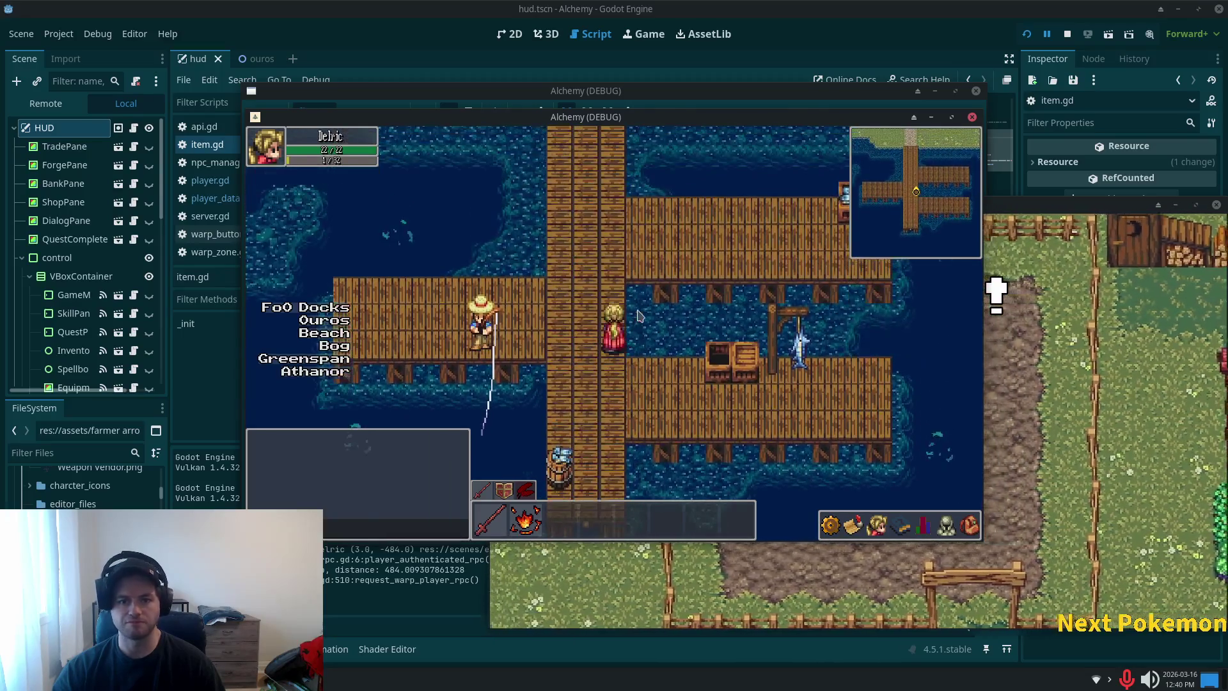
{"action": "key", "text": "Left"}
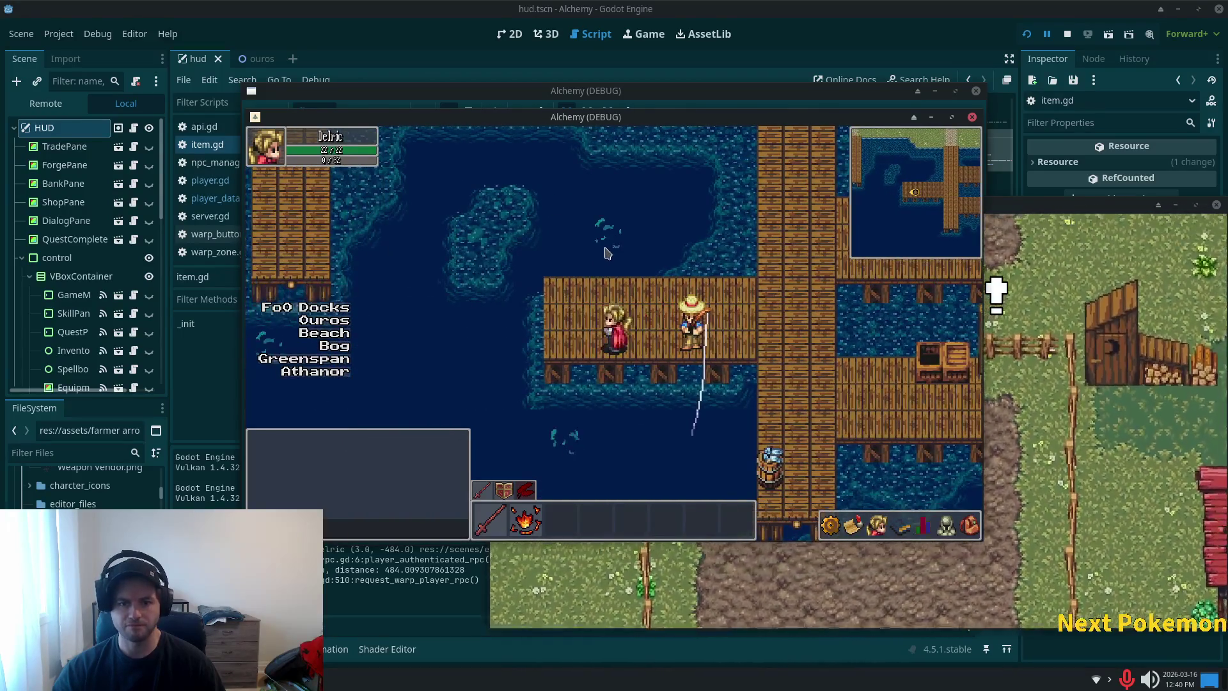
{"action": "key", "text": "Right"}
{"action": "key", "text": "Up"}
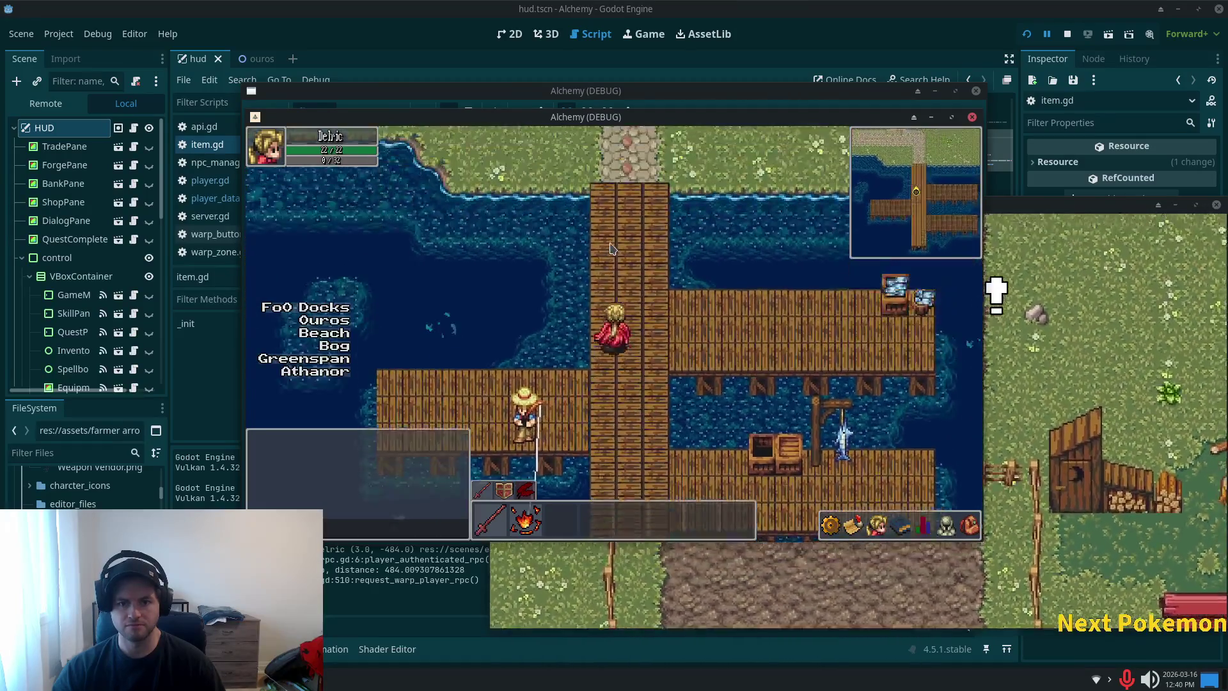
{"action": "key", "text": "Up"}
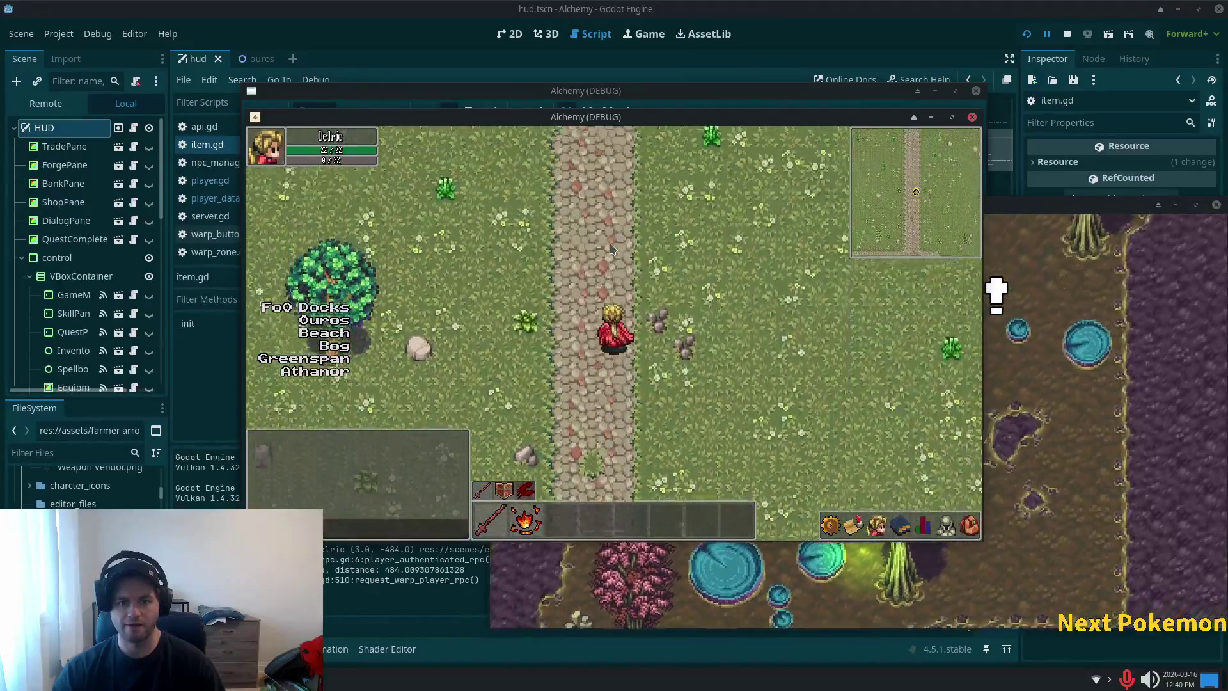
Step: Walk north up the cobblestone path into Ouros, past the lamp posts, to the house with stairs
{"action": "key", "text": "Up"}
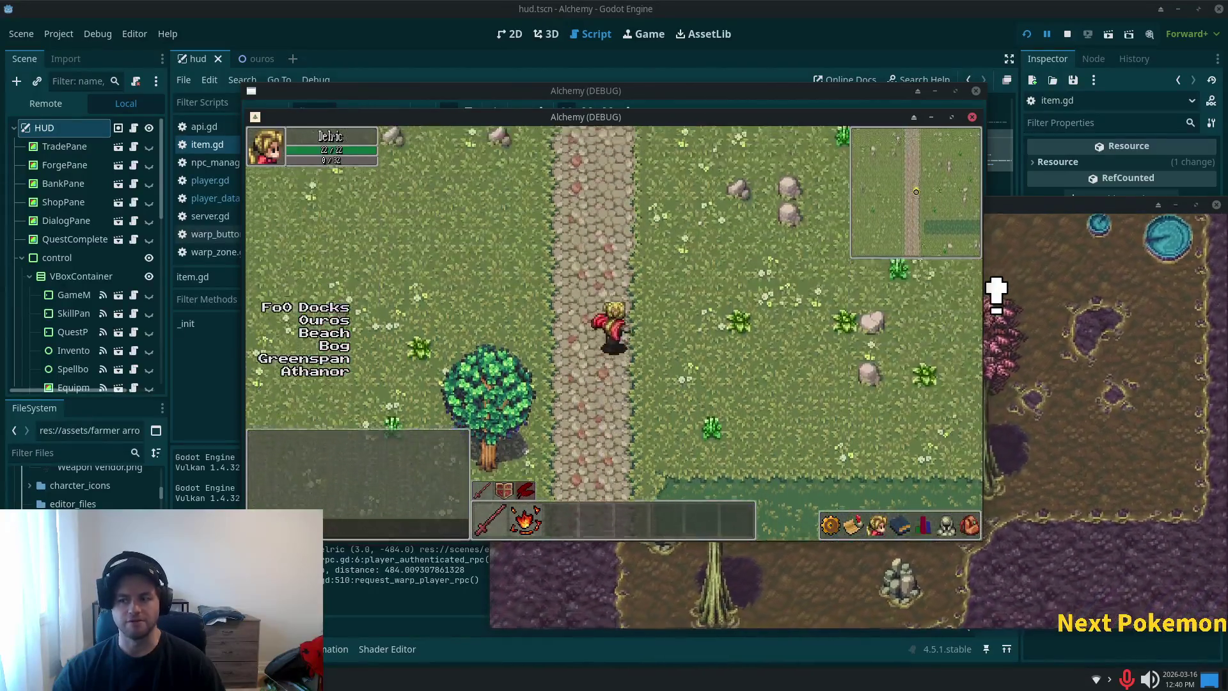
{"action": "key", "text": "Up"}
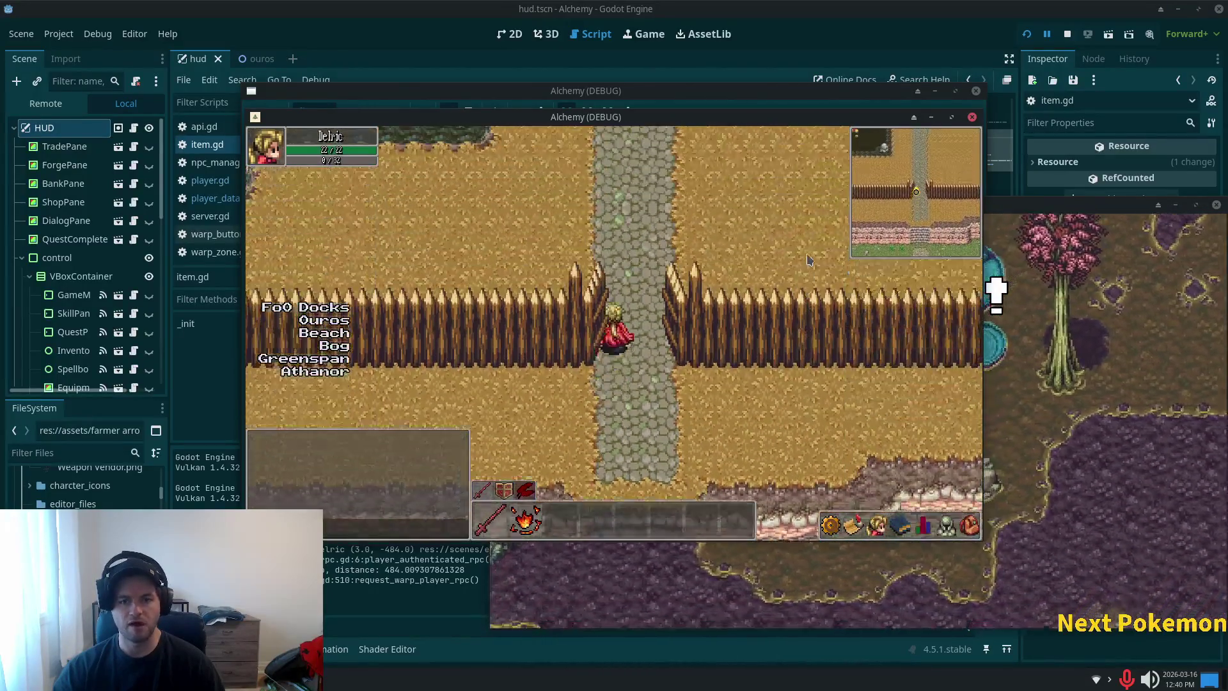
{"action": "key", "text": "Up"}
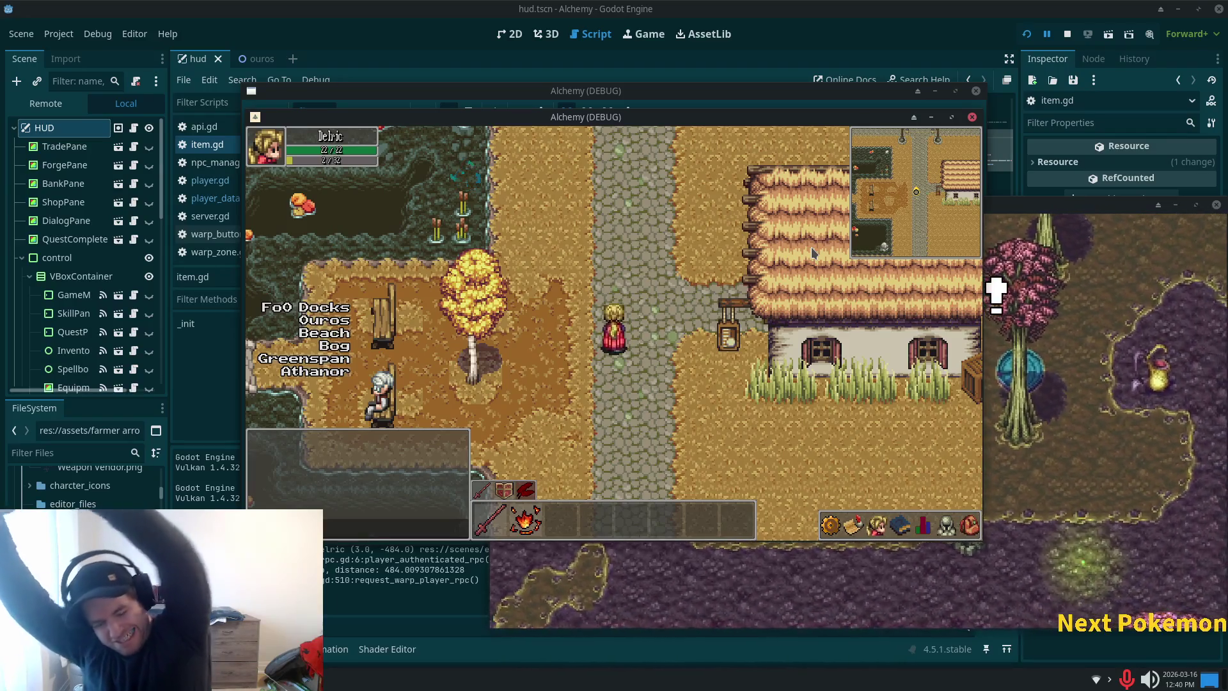
{"action": "key", "text": "Up"}
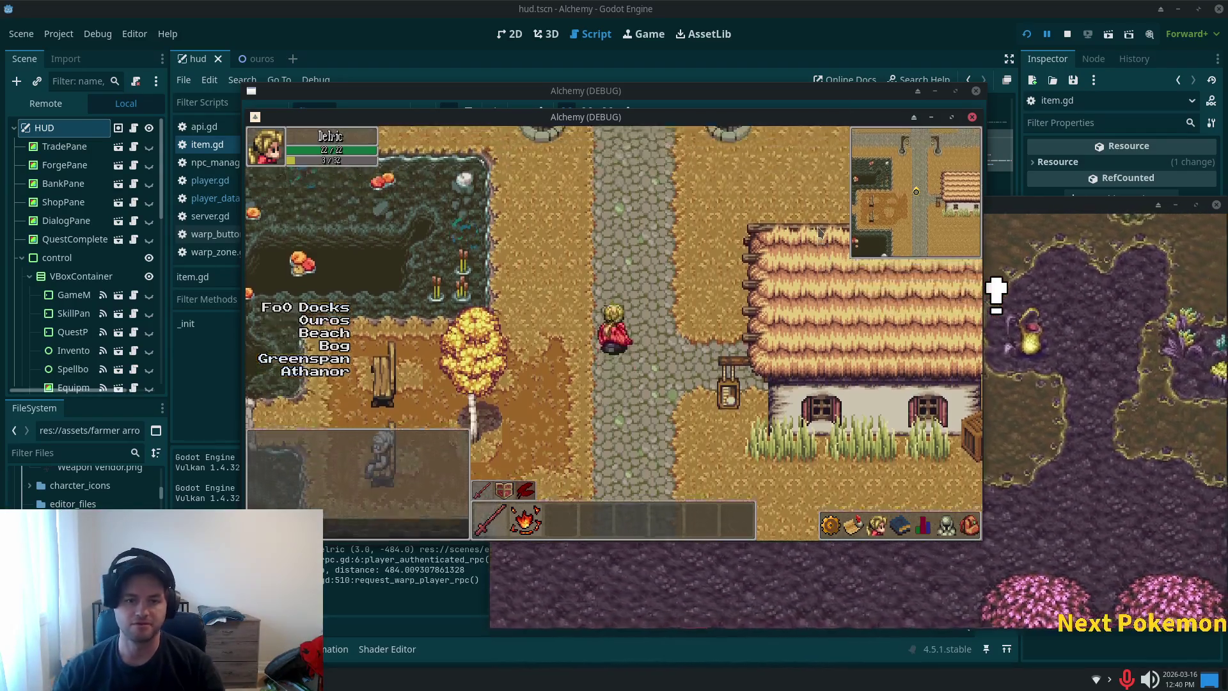
{"action": "key", "text": "Up"}
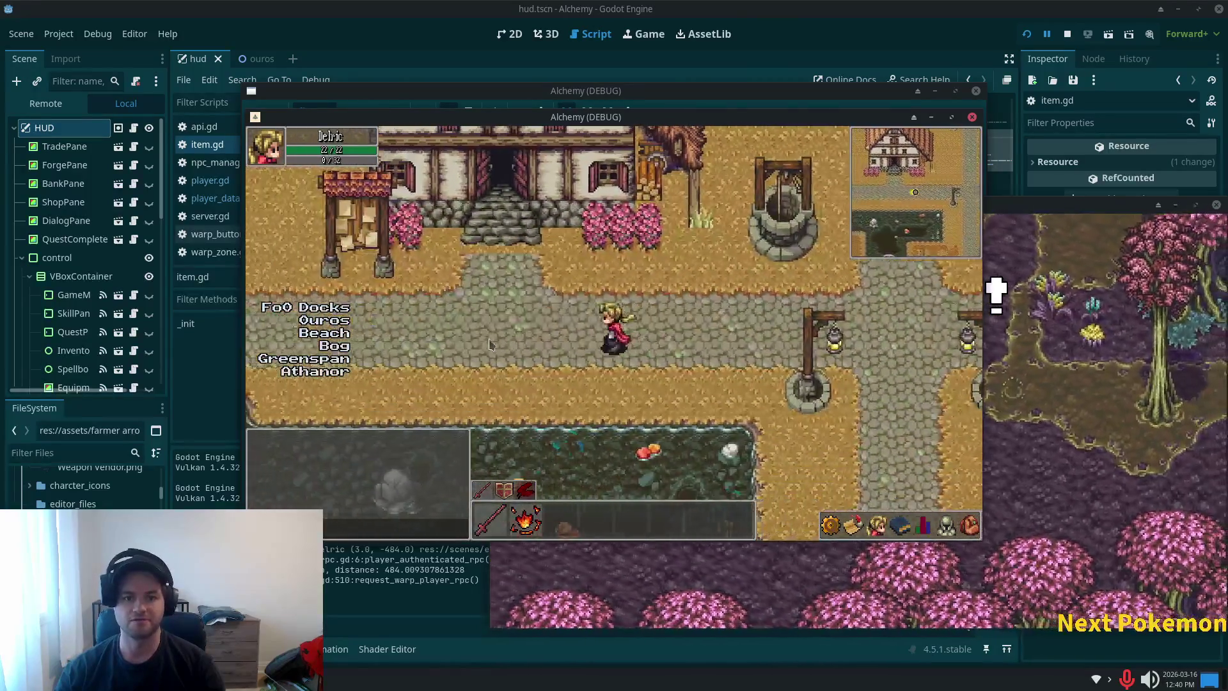
{"action": "key", "text": "Up"}
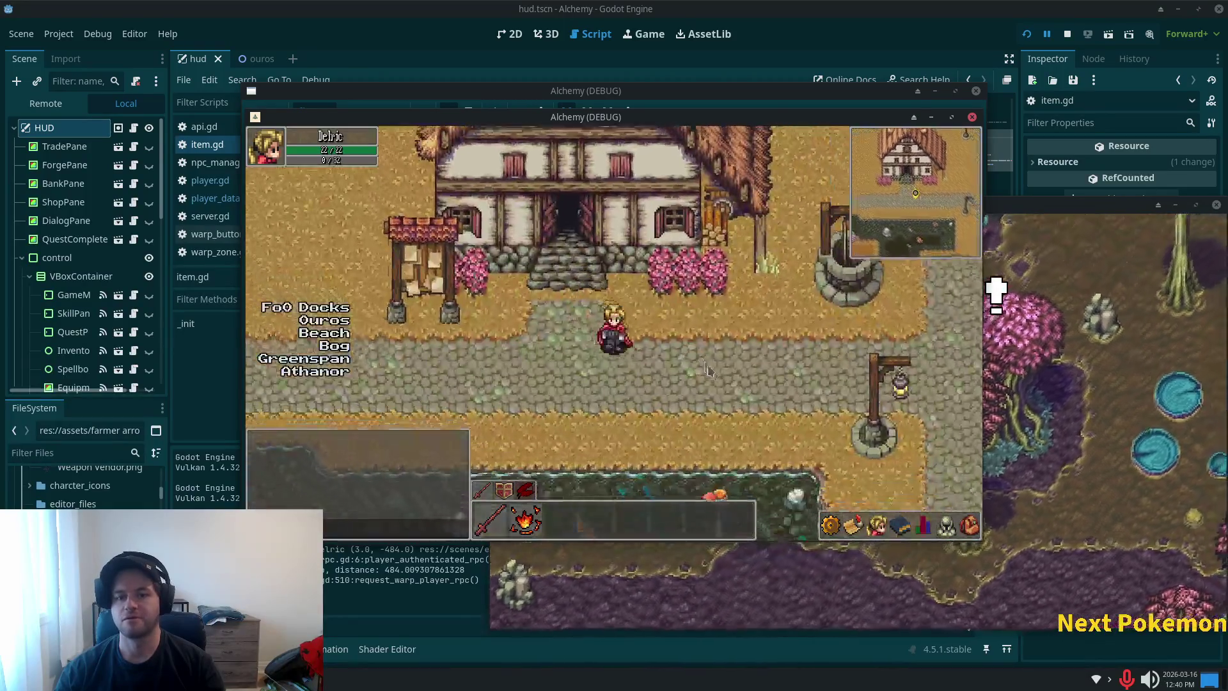
Step: Stop the running game and open the miner scene in 2D with the Miner node selected
{"action": "key", "text": "F8"}
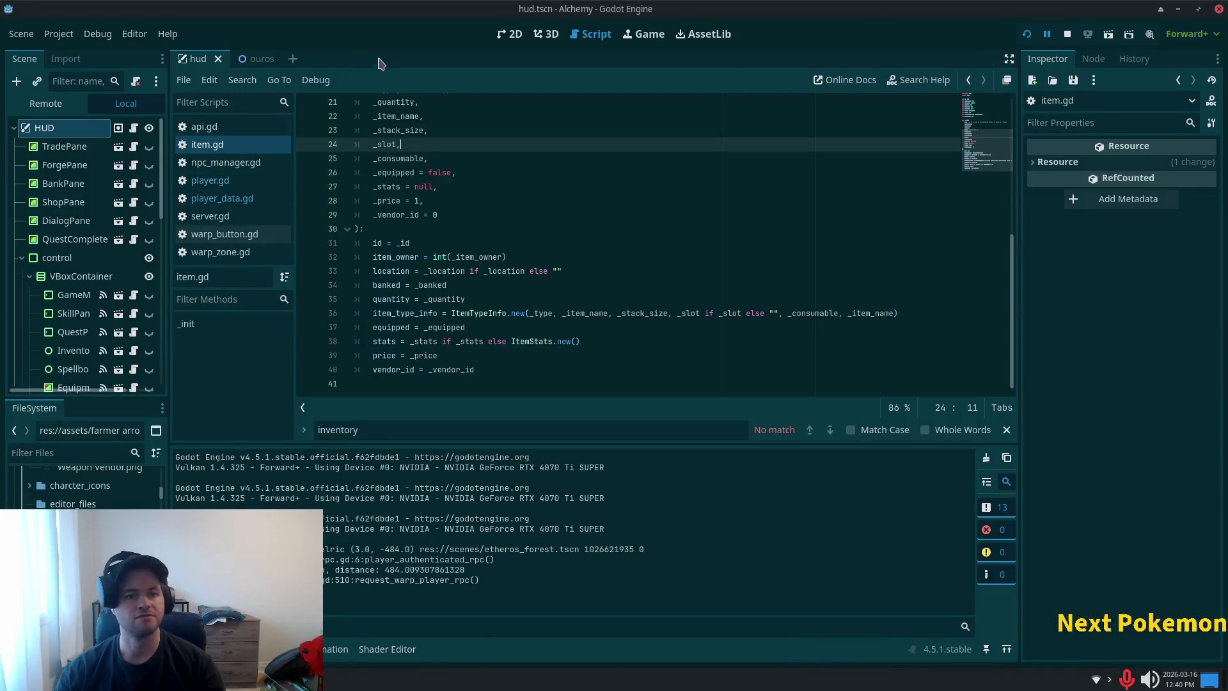
{"action": "key", "text": "shift+alt+o"}
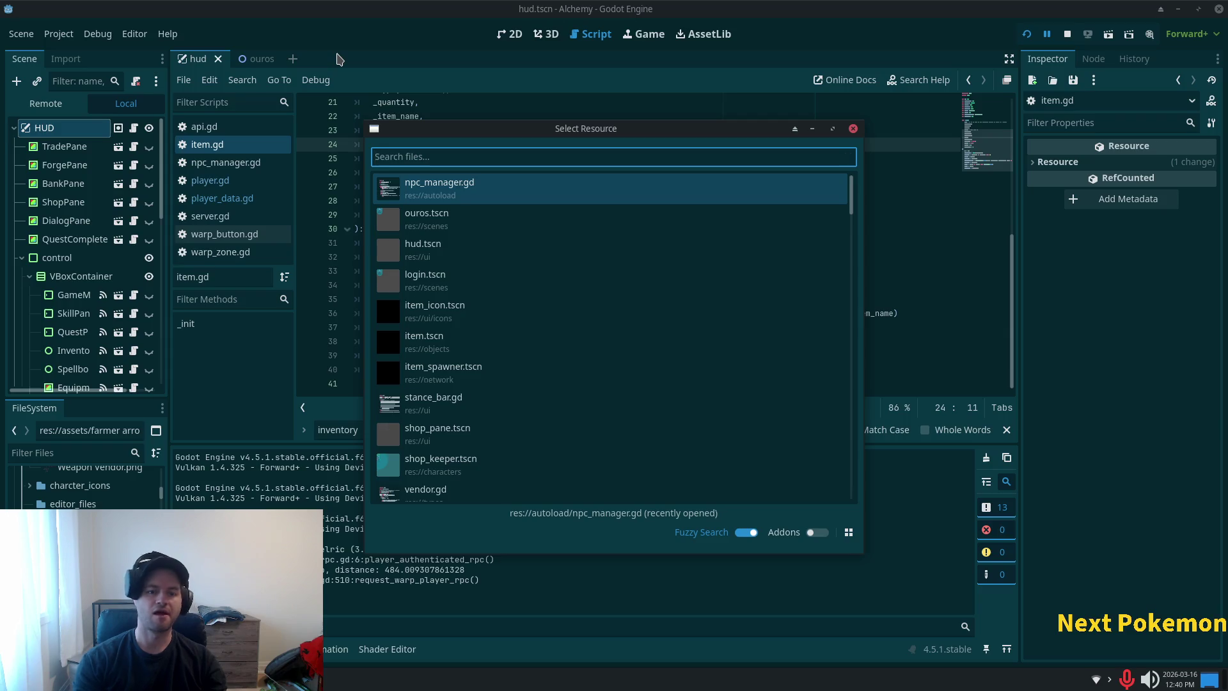
{"action": "key", "text": "Return"}
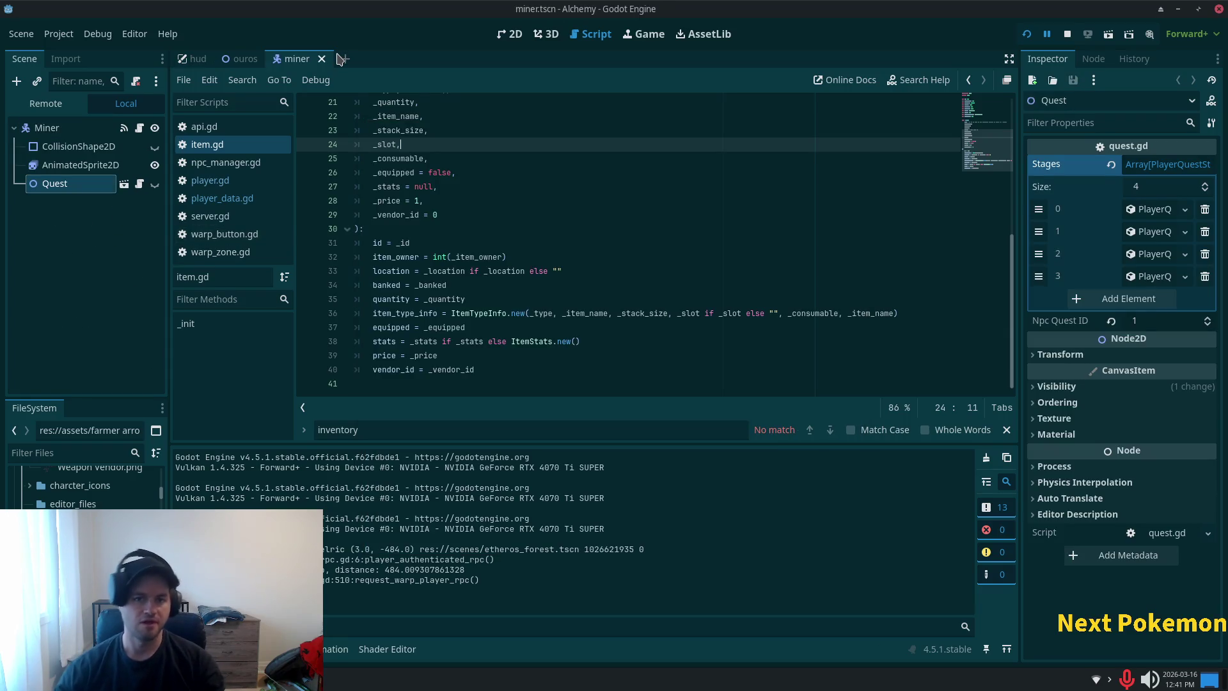
{"action": "left_click", "coordinate": [511, 34]}
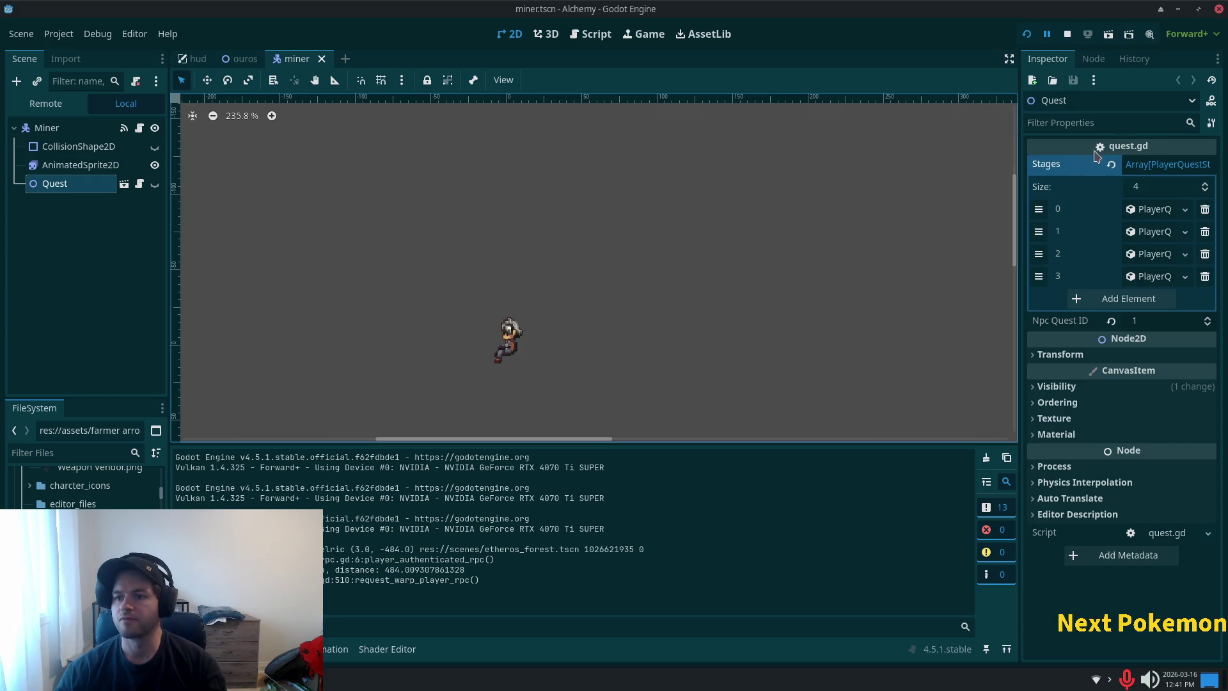
{"action": "left_click", "coordinate": [65, 131]}
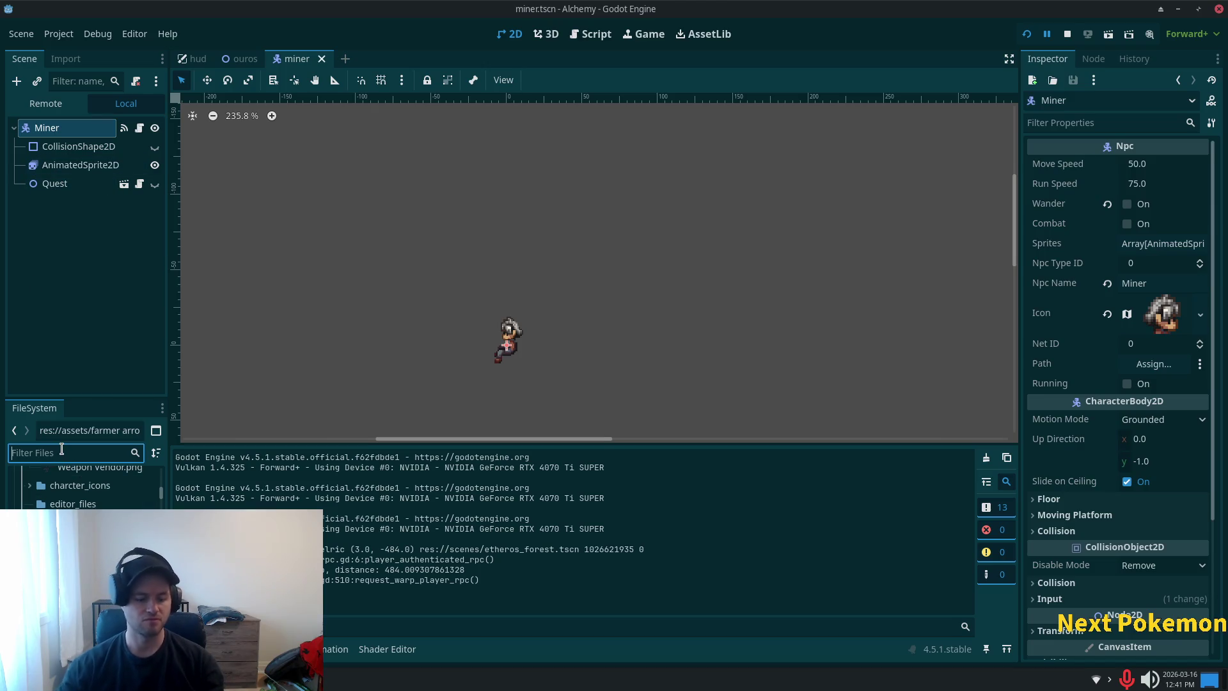
Step: Filter the FileSystem for 'mi' and start duplicating miner.tscn with Ctrl+D
{"action": "type", "text": "miner"}
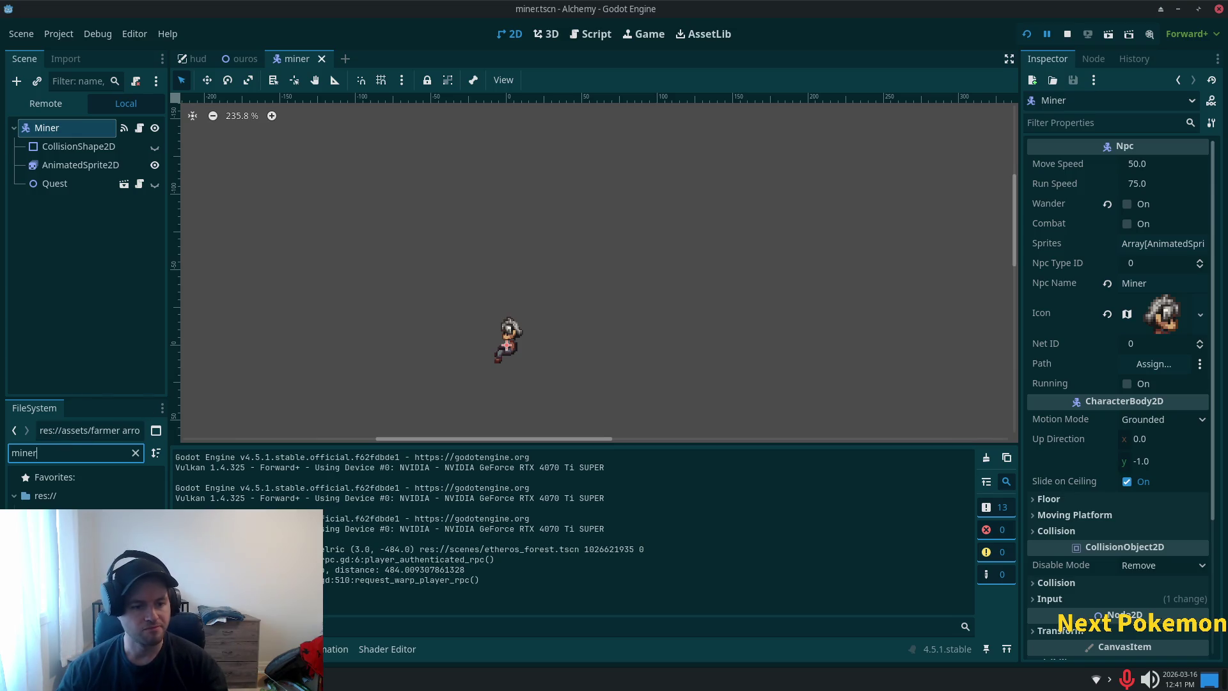
{"action": "key", "text": "Down"}
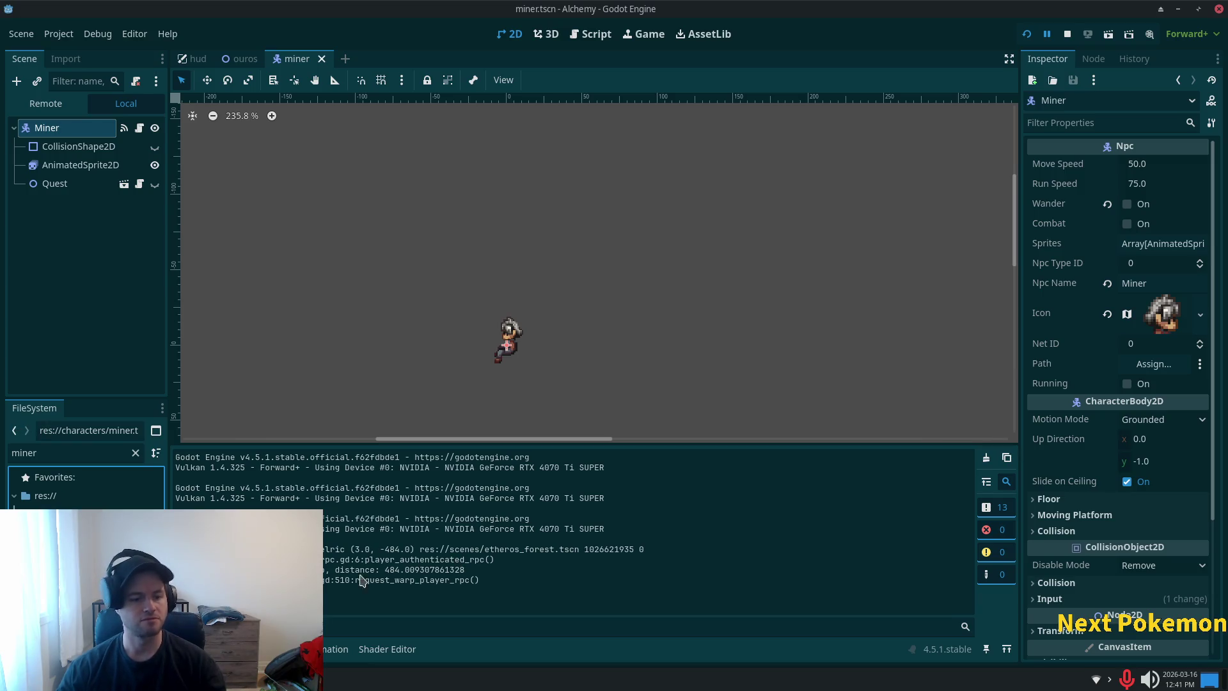
{"action": "key", "text": "ctrl+d"}
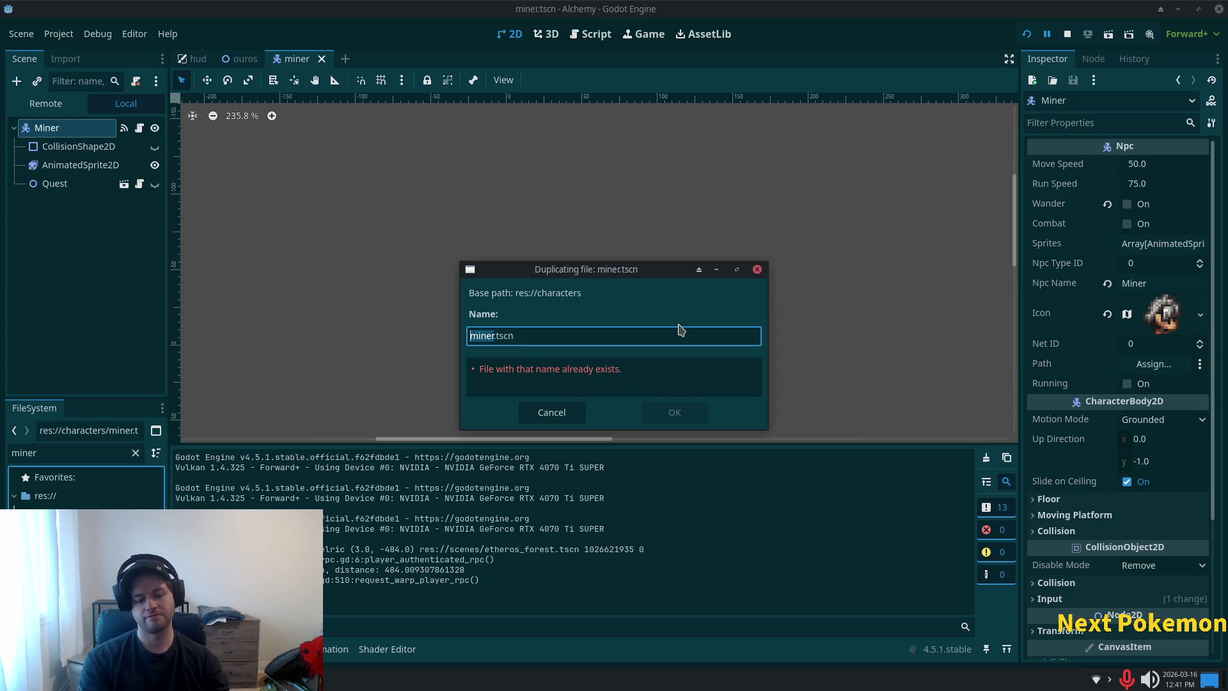
Step: Name the duplicate sandy.tscn and confirm it
{"action": "type", "text": "F"}
{"action": "type", "text": "man_"}
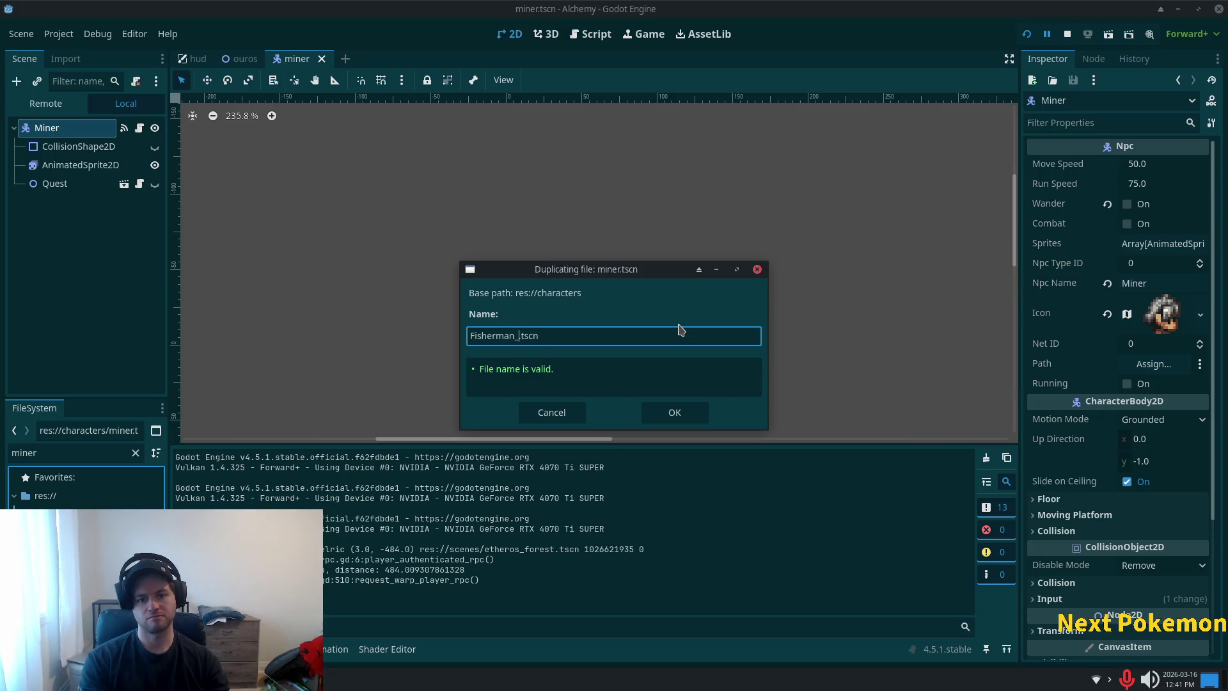
{"action": "key", "text": "BackSpace"}
{"action": "key", "text": "BackSpace"}
{"action": "key", "text": "BackSpace"}
{"action": "type", "text": "fi"}
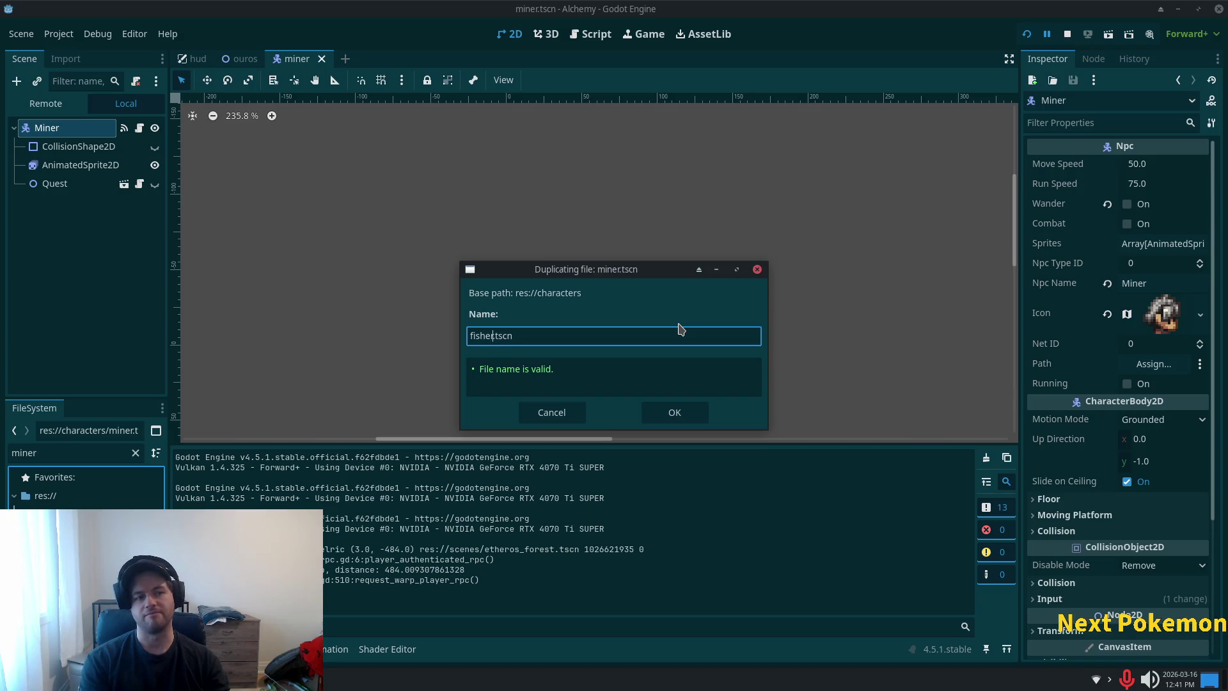
{"action": "key", "text": "BackSpace"}
{"action": "key", "text": "BackSpace"}
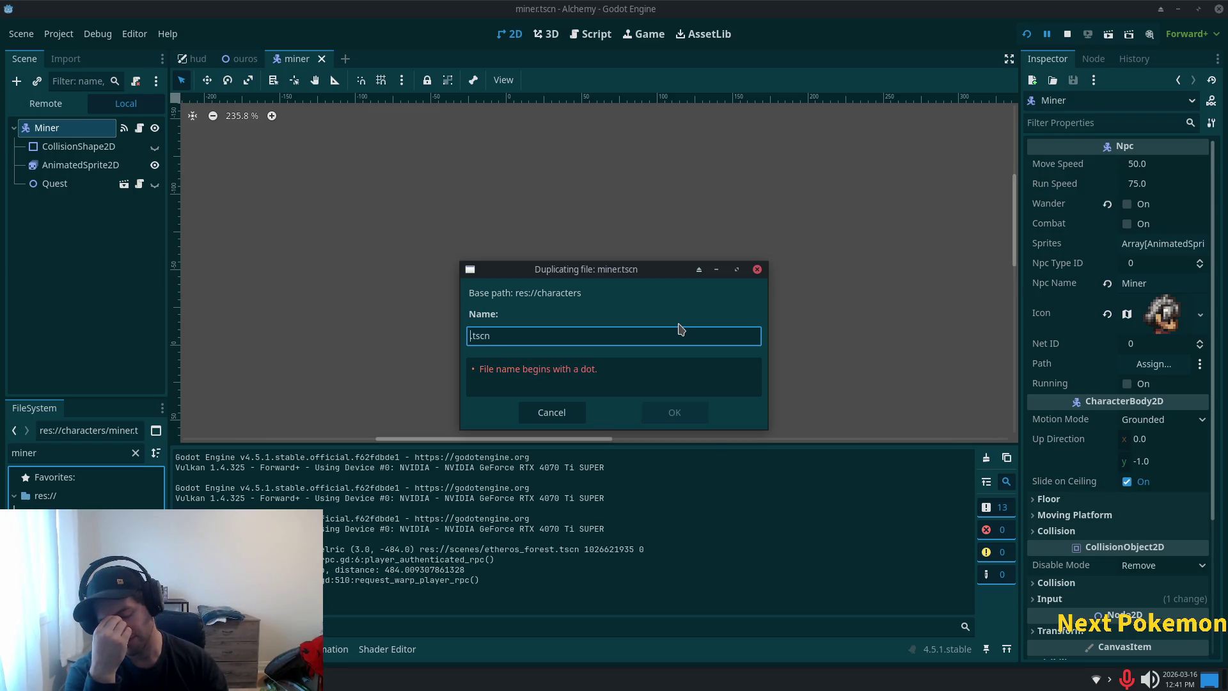
{"action": "type", "text": "sandy"}
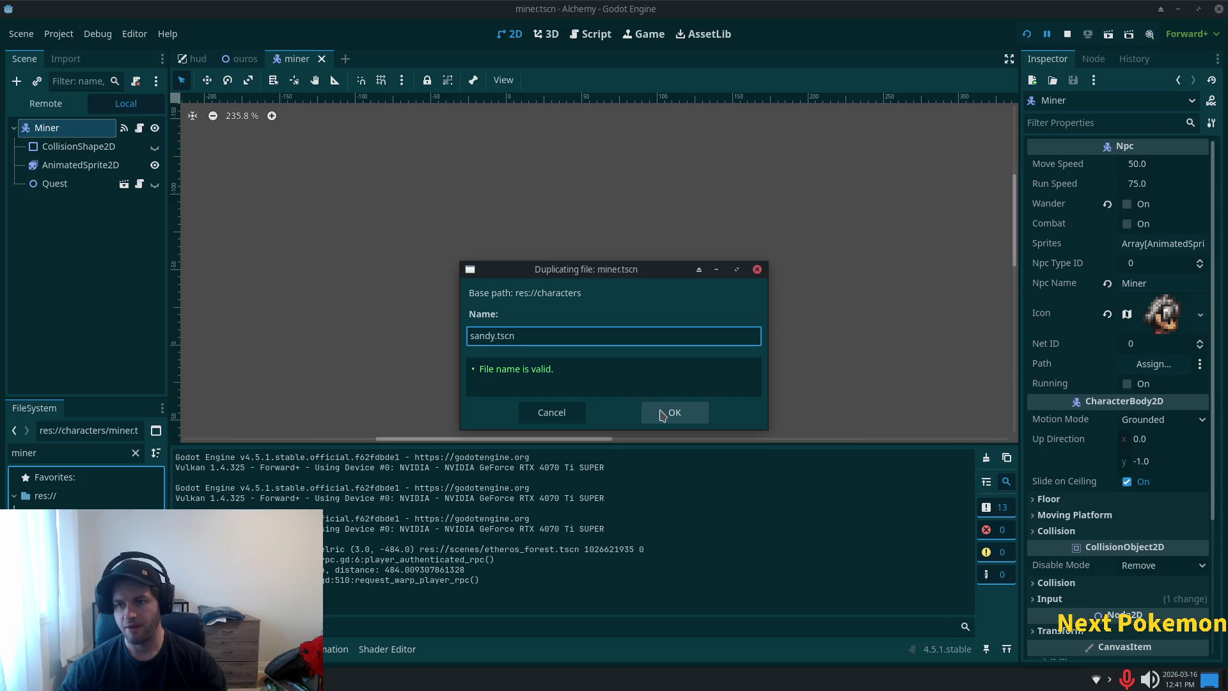
{"action": "left_click", "coordinate": [675, 415]}
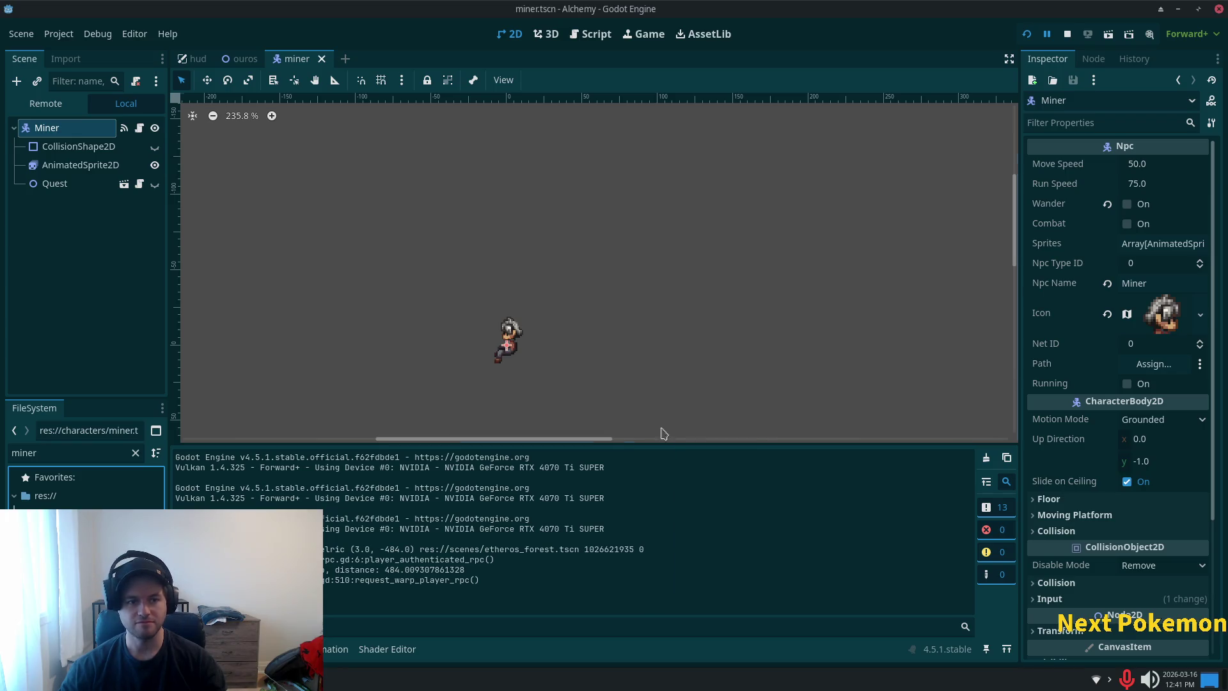
Step: Filter the FileSystem for 'sandy' and open sandy.tscn
{"action": "left_click", "coordinate": [39, 454]}
{"action": "key", "text": "ctrl+a"}
{"action": "type", "text": "sandy"}
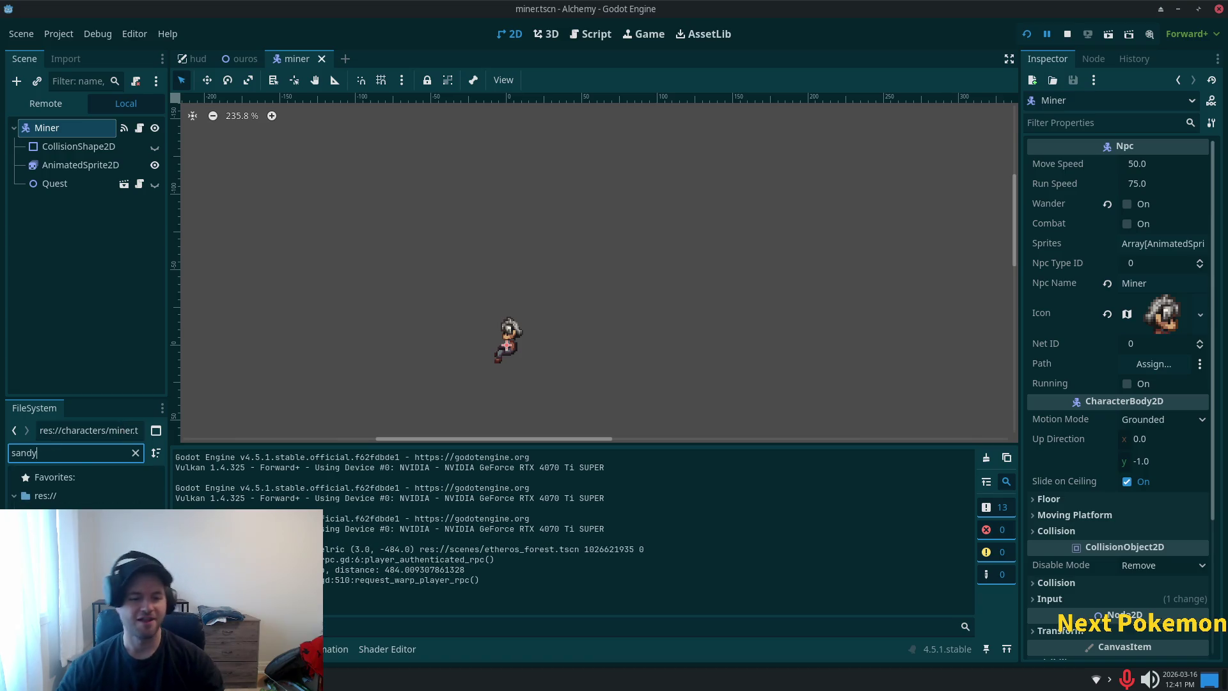
{"action": "key", "text": "Return"}
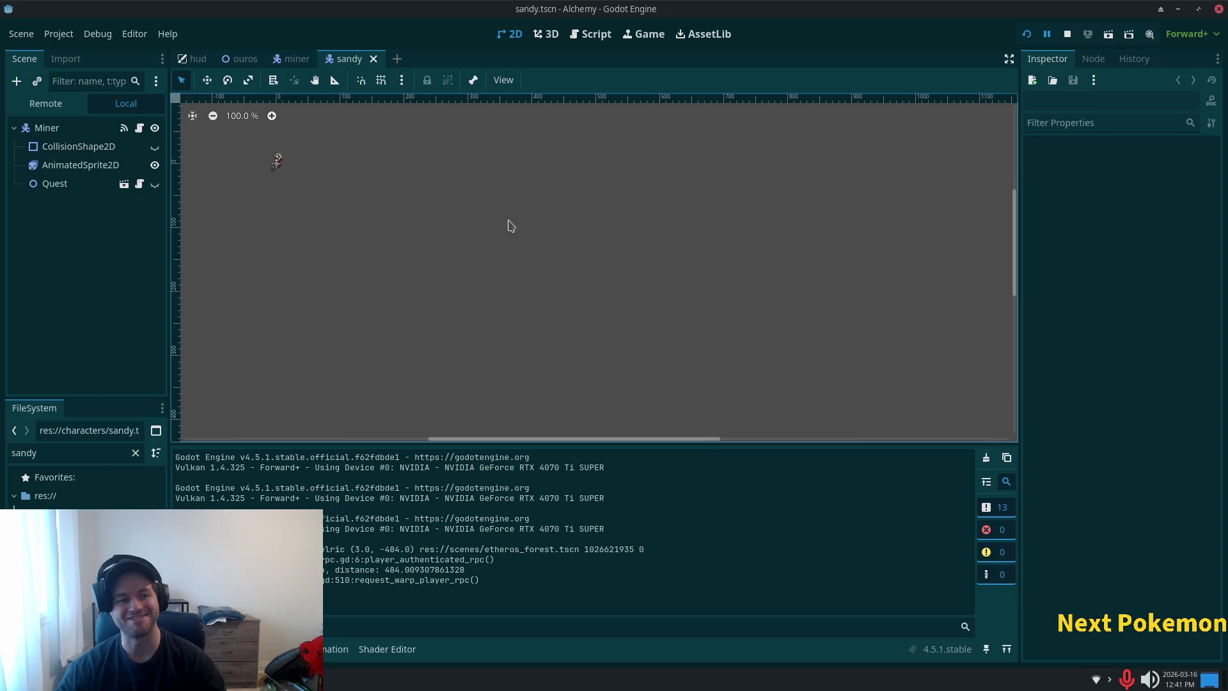
Step: Rename the Miner root node to Sandy and dismiss the outside-changes prompt
{"action": "left_click", "coordinate": [275, 159]}
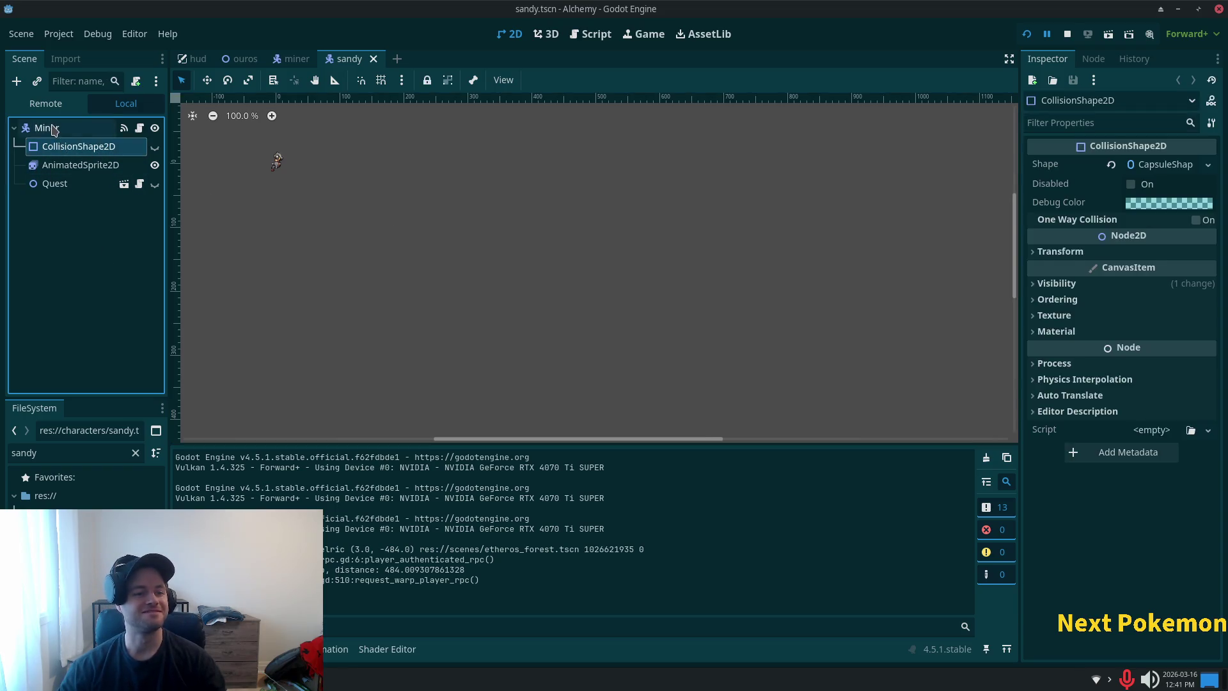
{"action": "left_click", "coordinate": [276, 159]}
{"action": "key", "text": "F2"}
{"action": "type", "text": "Sandy"}
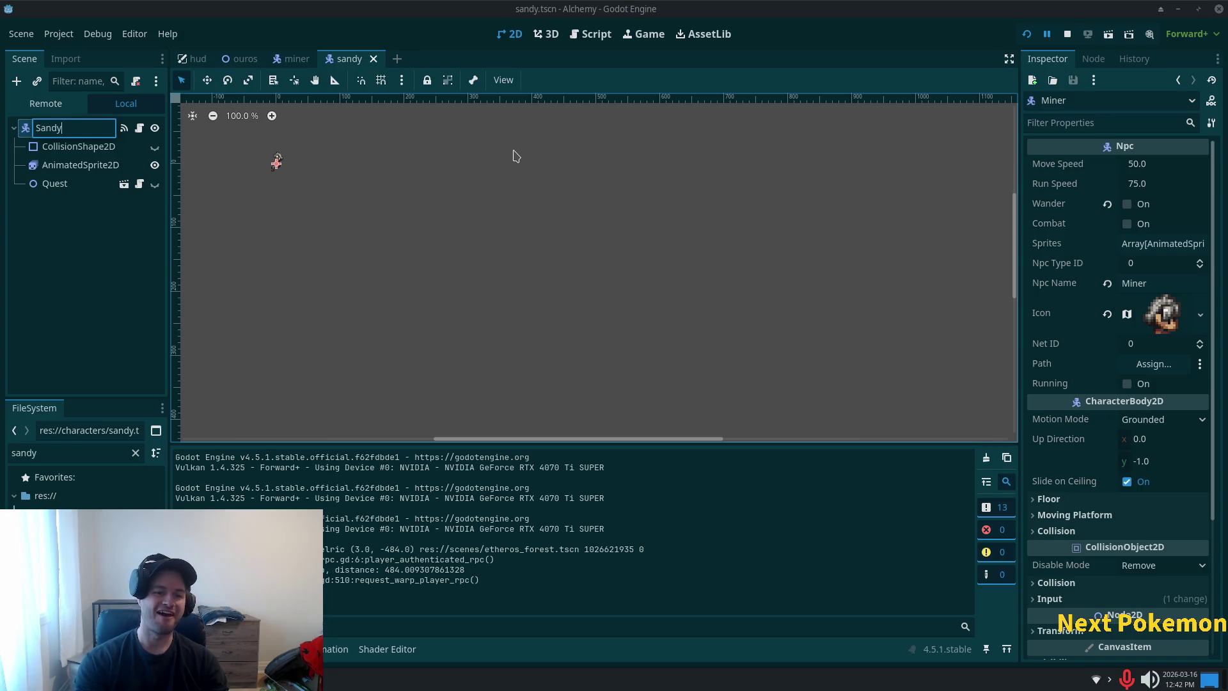
{"action": "key", "text": "Return"}
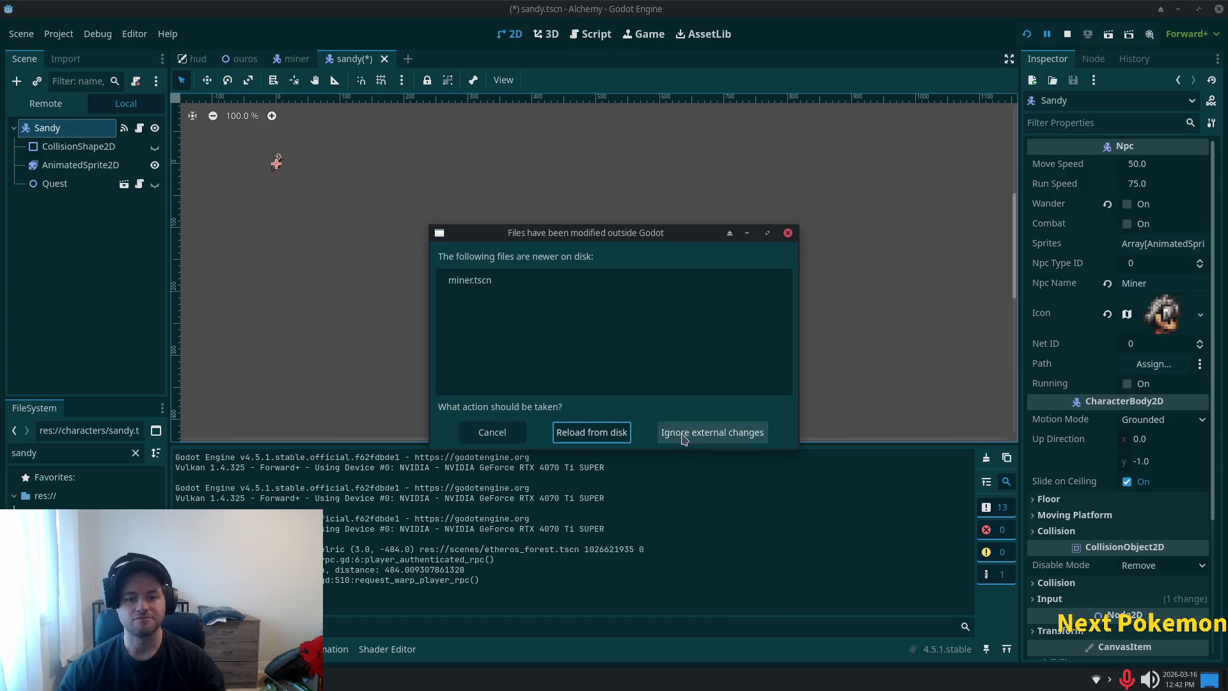
{"action": "left_click", "coordinate": [490, 433]}
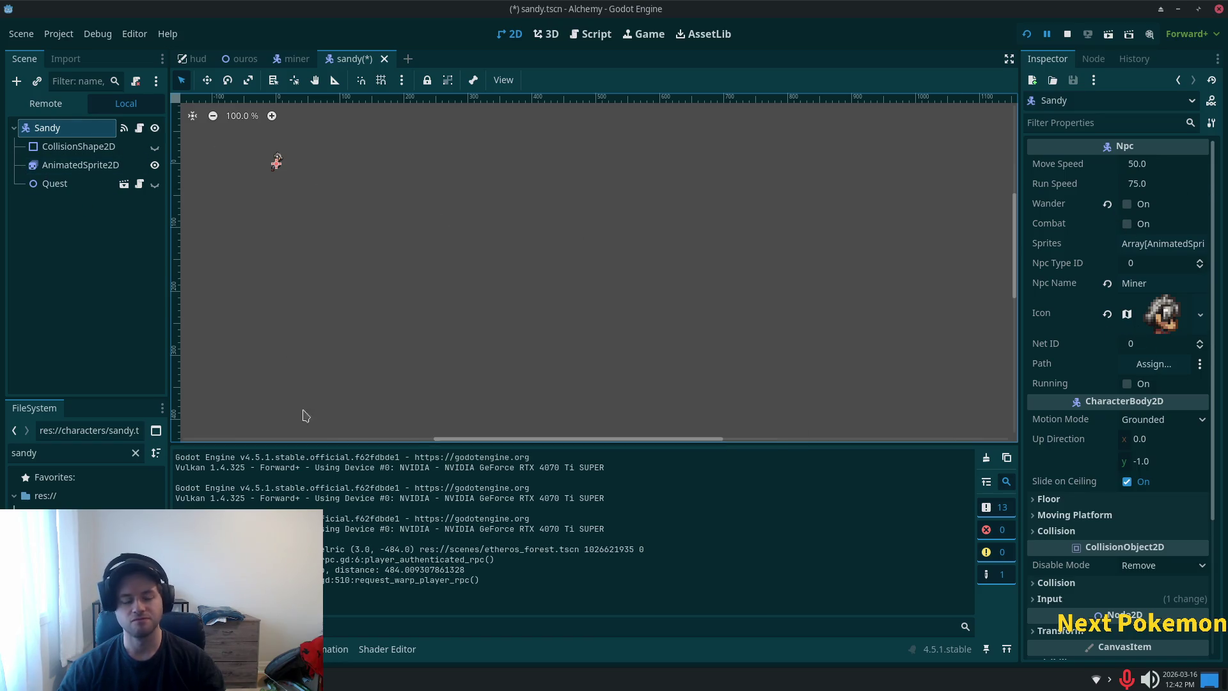
Step: Launch Steam from the app launcher, then reload miner.tscn from disk in Godot
{"action": "key", "text": "super"}
{"action": "type", "text": "steam"}
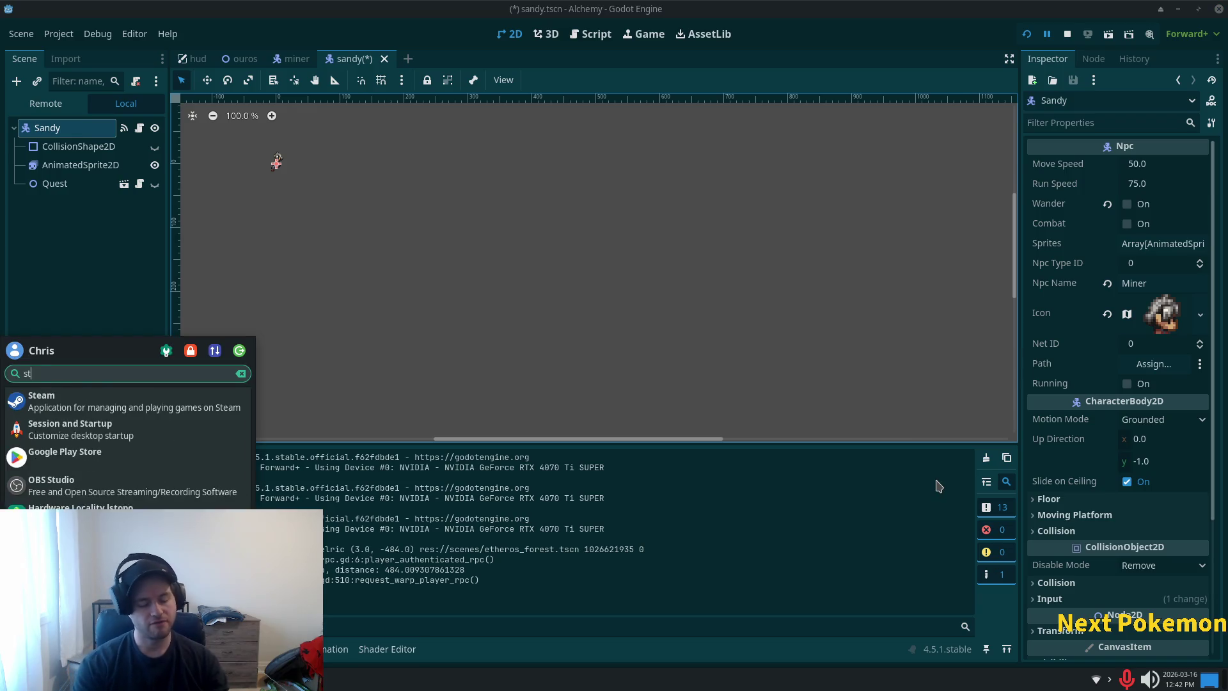
{"action": "key", "text": "Return"}
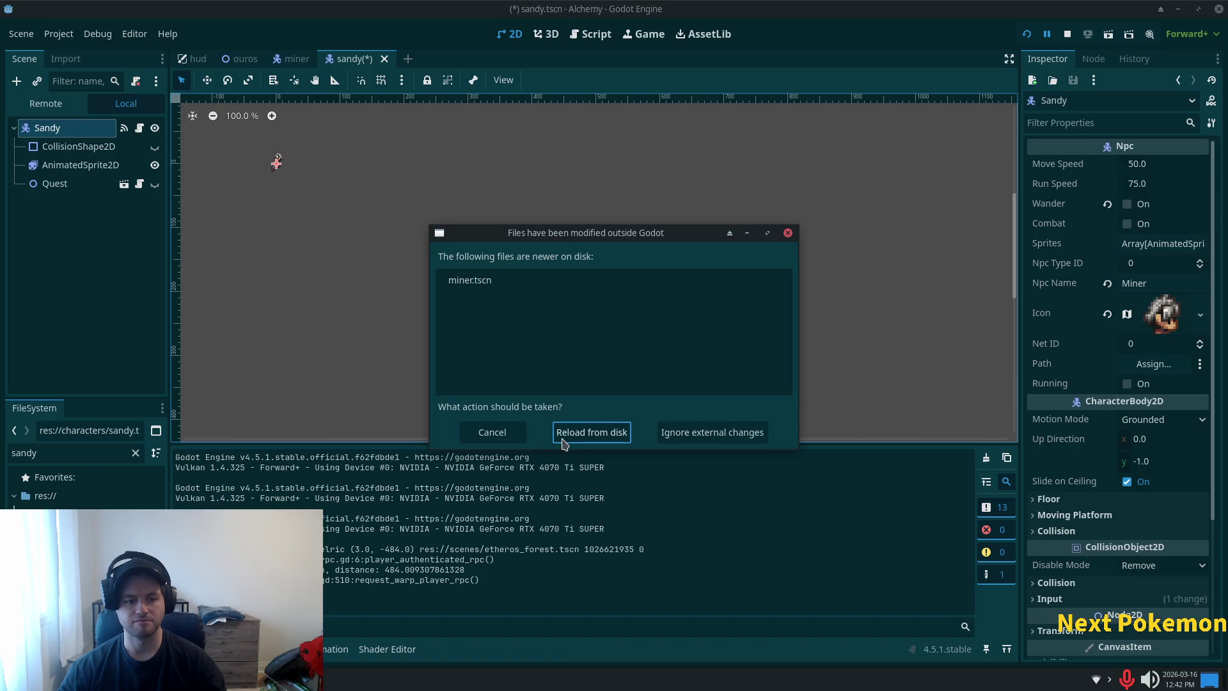
{"action": "left_click", "coordinate": [579, 440]}
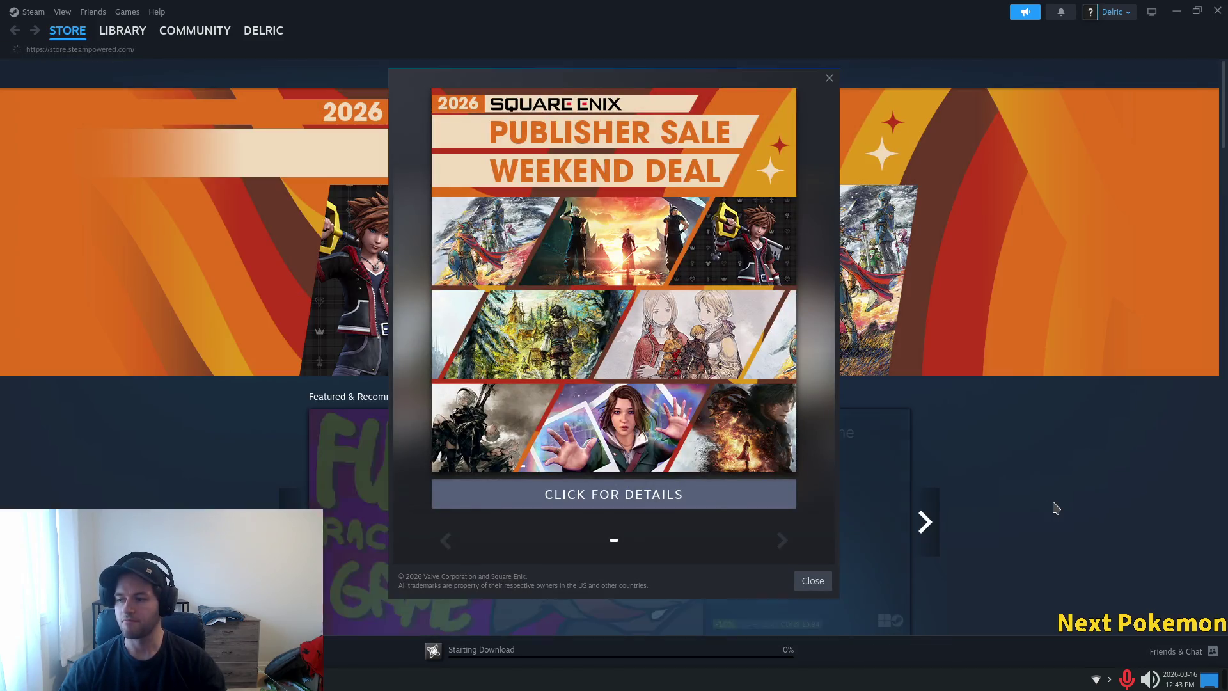
Step: Close the Steam sale popup and launch Mana Seed Sprite Generator from the Library
{"action": "left_click", "coordinate": [829, 78]}
{"action": "mouse_move", "coordinate": [119, 35]}
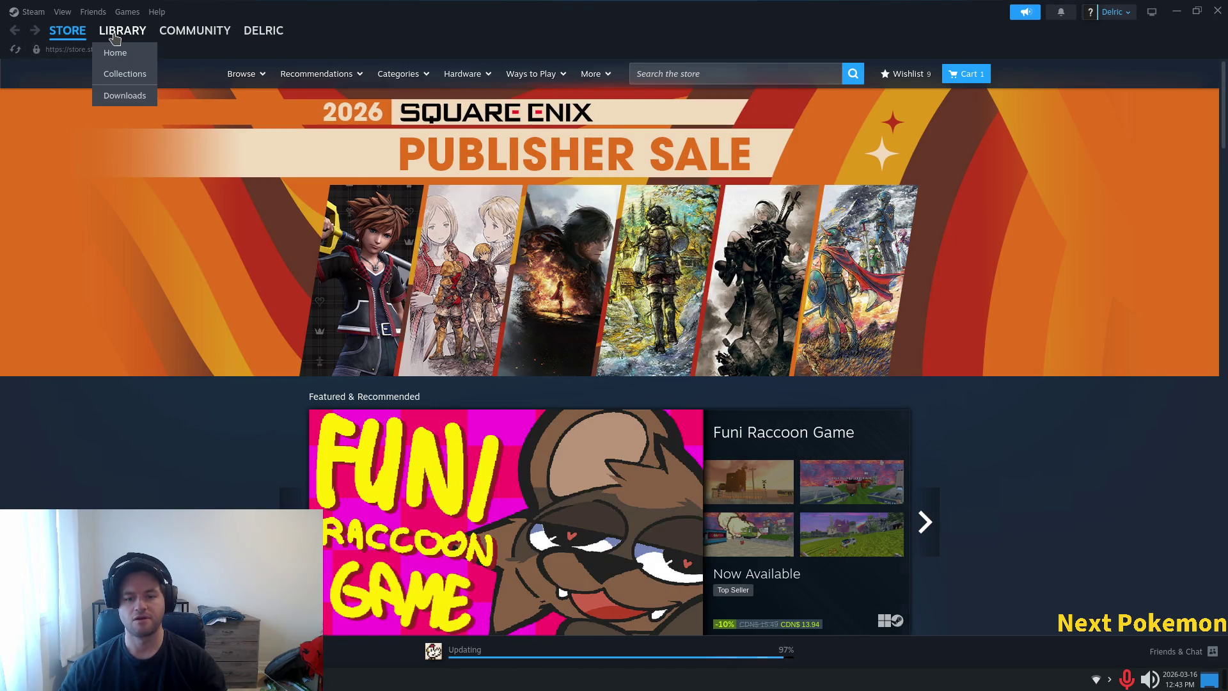
{"action": "left_click", "coordinate": [119, 31]}
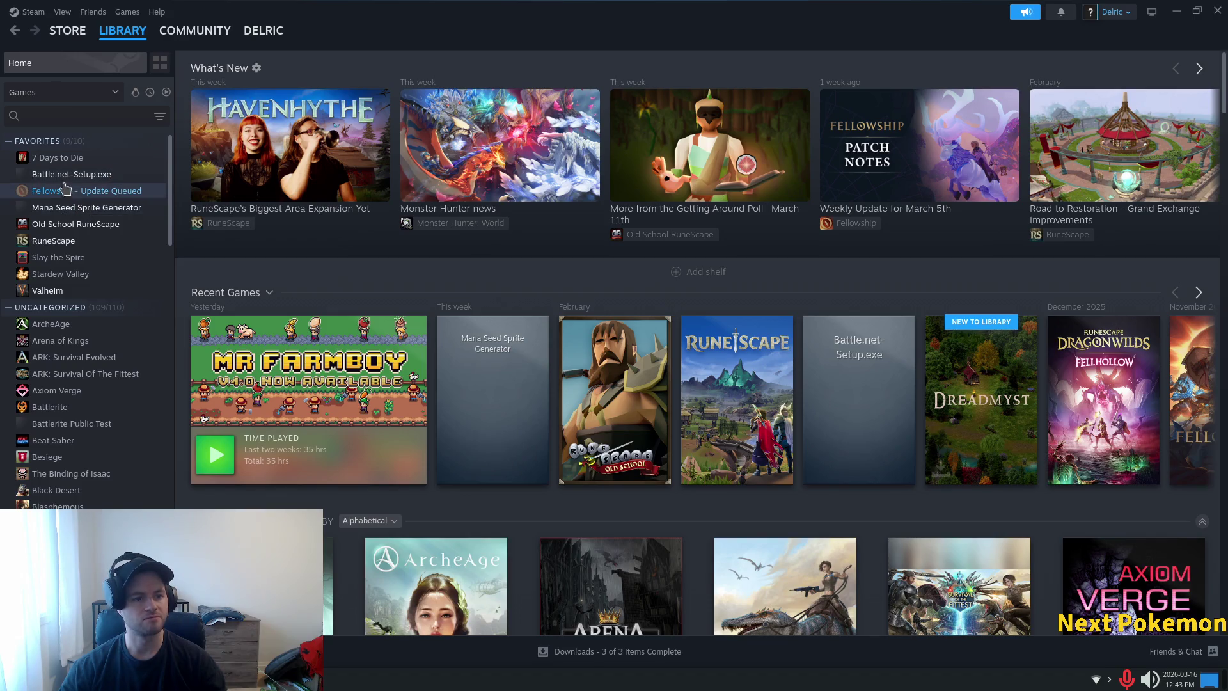
{"action": "left_click", "coordinate": [91, 210]}
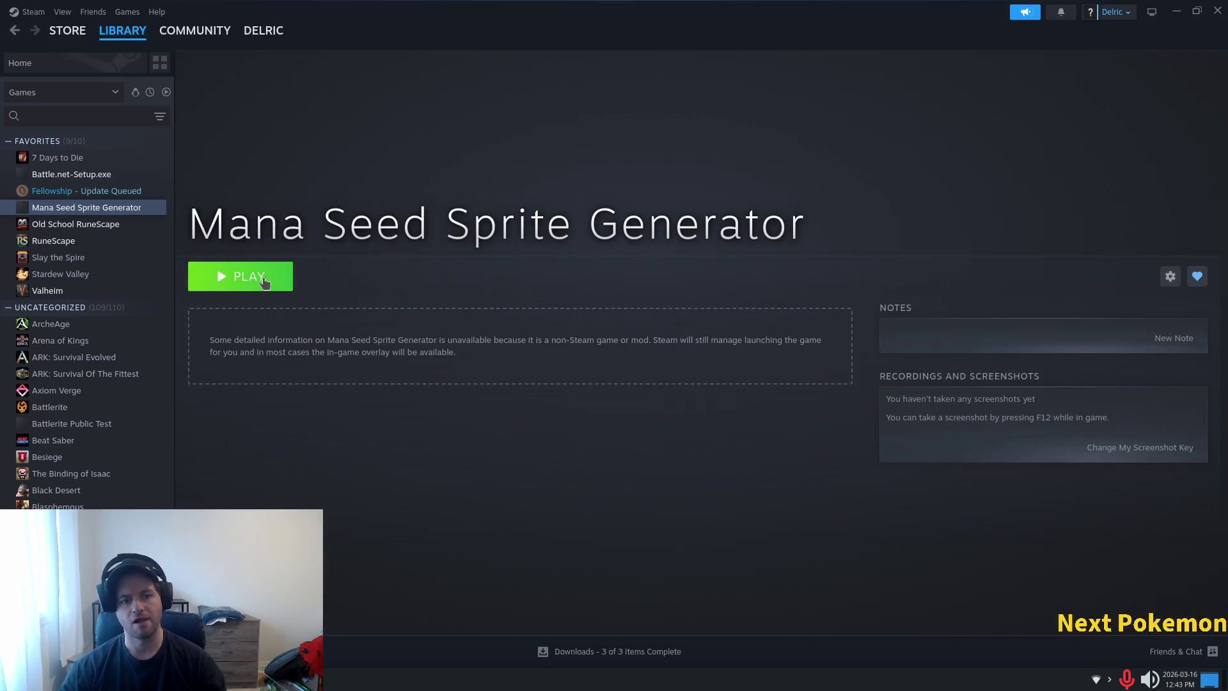
{"action": "left_click", "coordinate": [266, 285]}
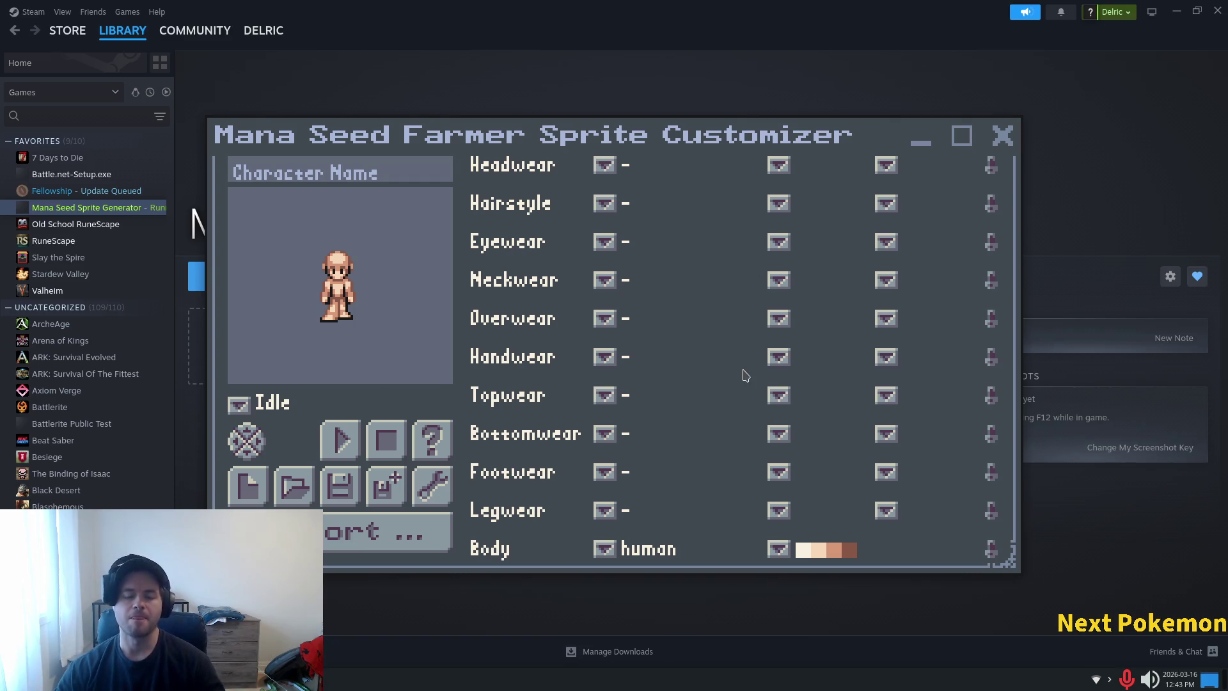
Step: Try out the ponytail1 and twintail hairstyles on the character
{"action": "left_click", "coordinate": [611, 165]}
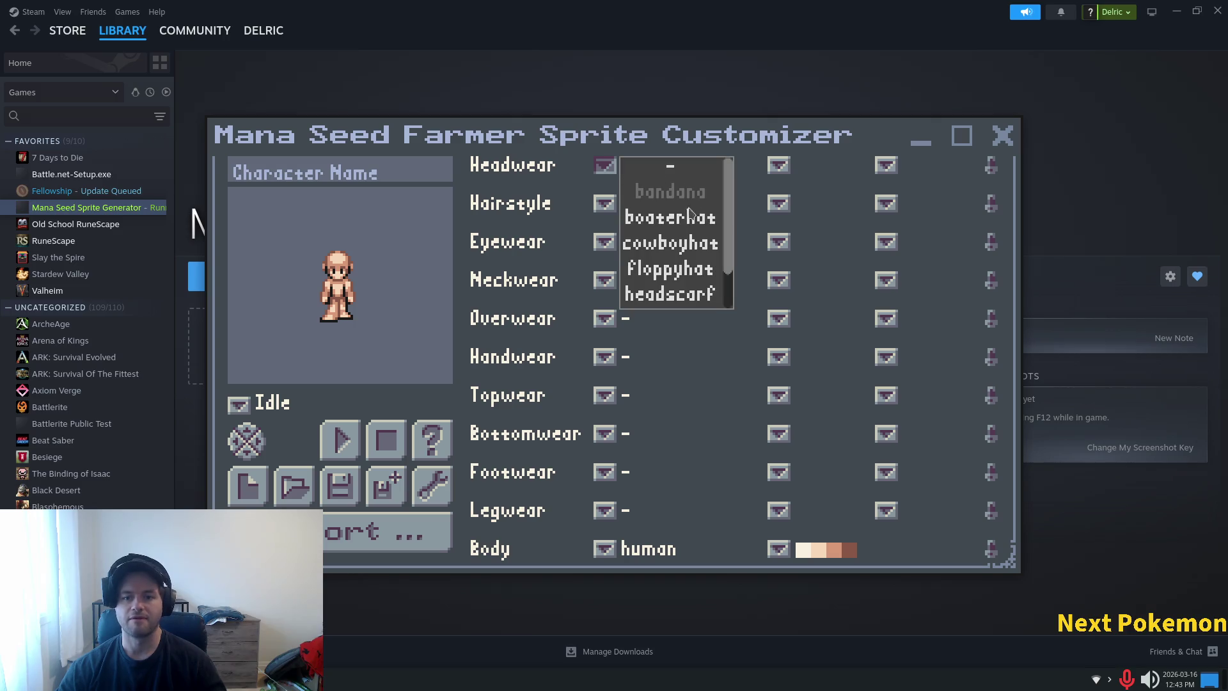
{"action": "left_click", "coordinate": [594, 211]}
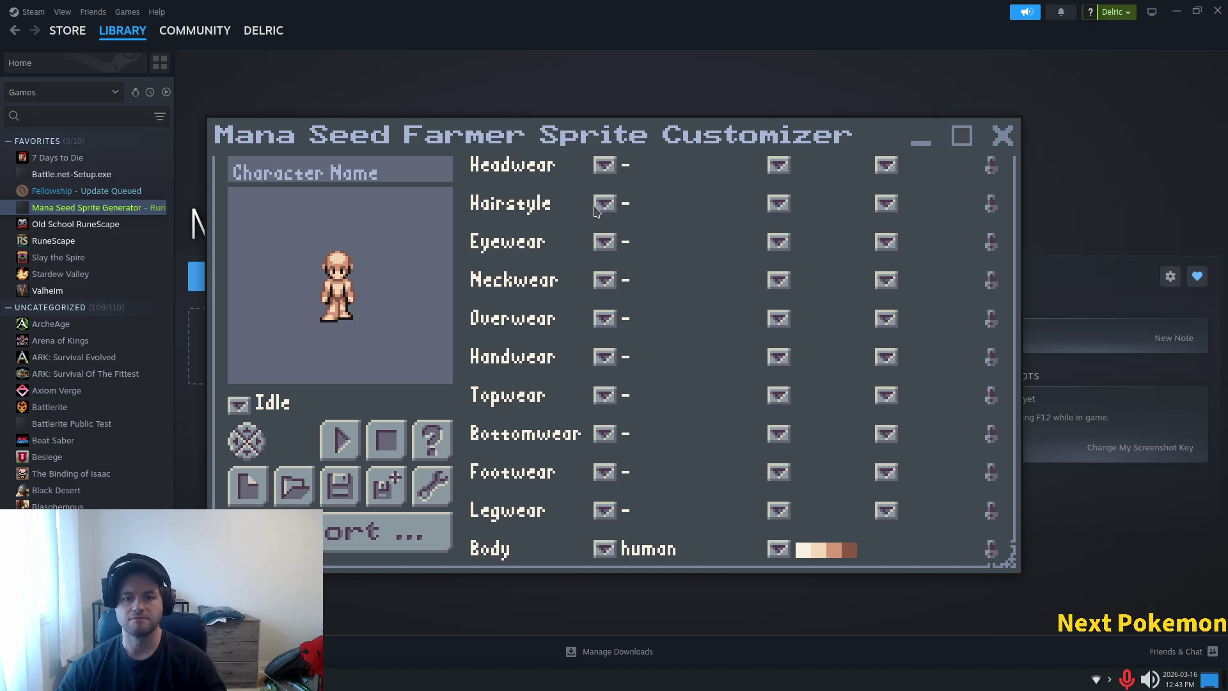
{"action": "left_click", "coordinate": [596, 210]}
{"action": "scroll", "coordinate": [678, 320], "scroll_direction": "down", "scroll_amount": 5}
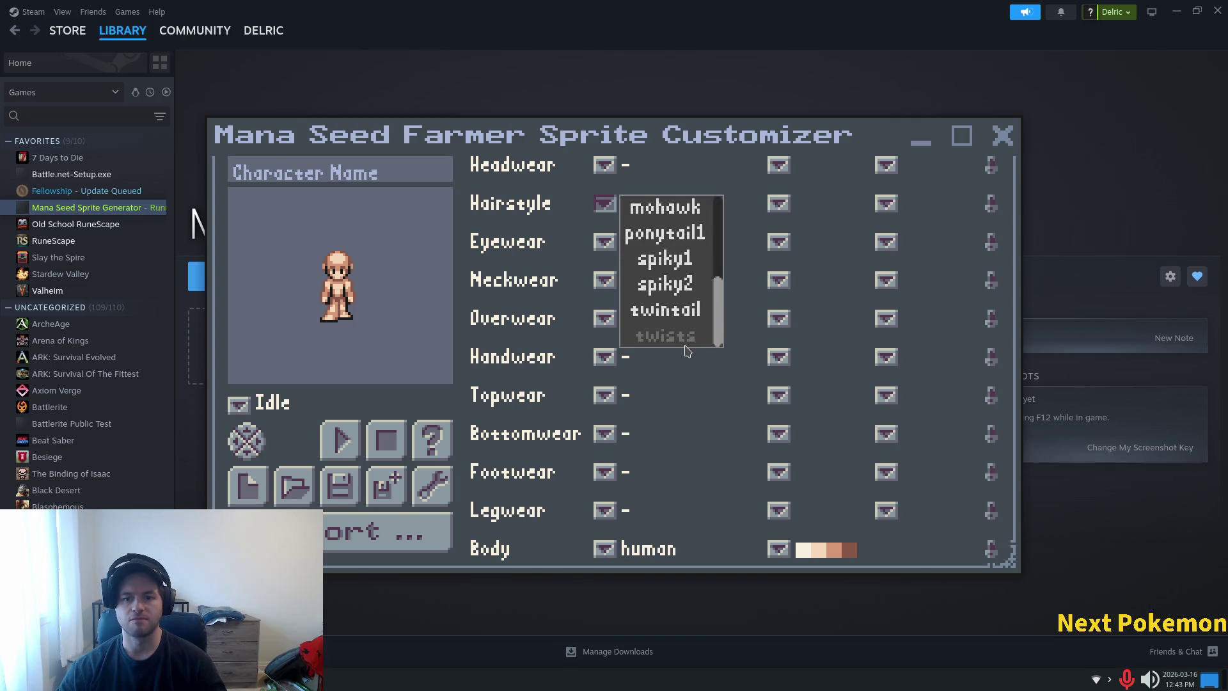
{"action": "left_click", "coordinate": [665, 233]}
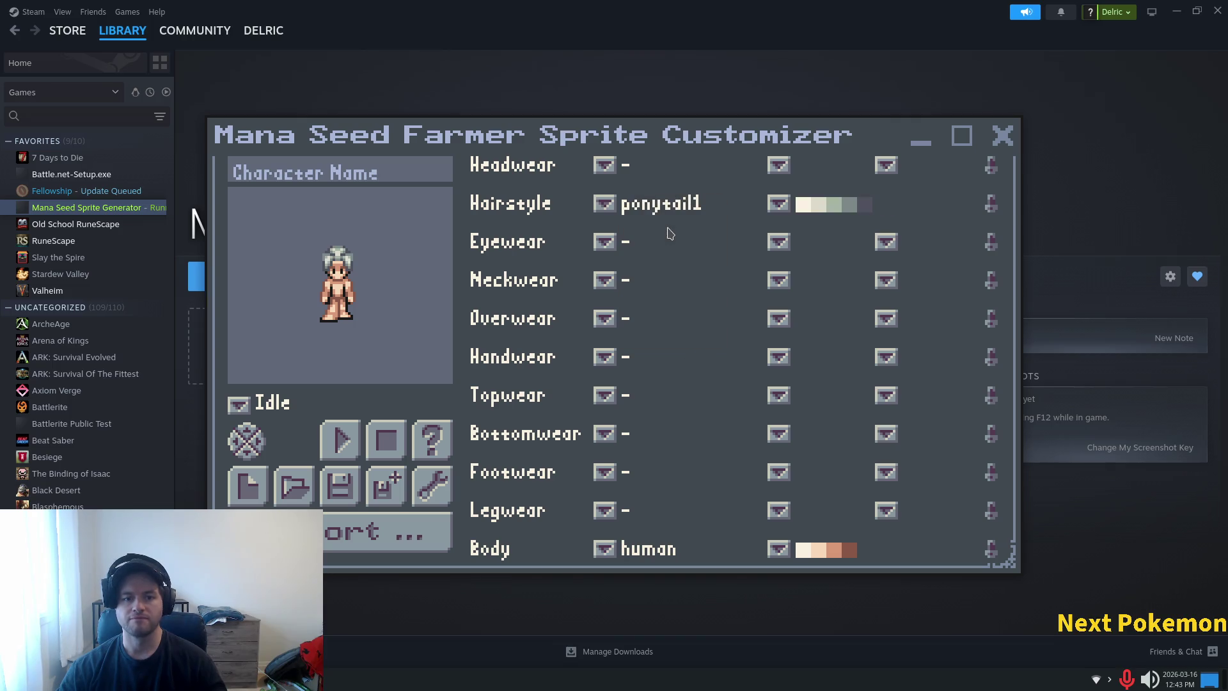
{"action": "left_click", "coordinate": [605, 205]}
{"action": "scroll", "coordinate": [666, 287], "scroll_direction": "up", "scroll_amount": 1}
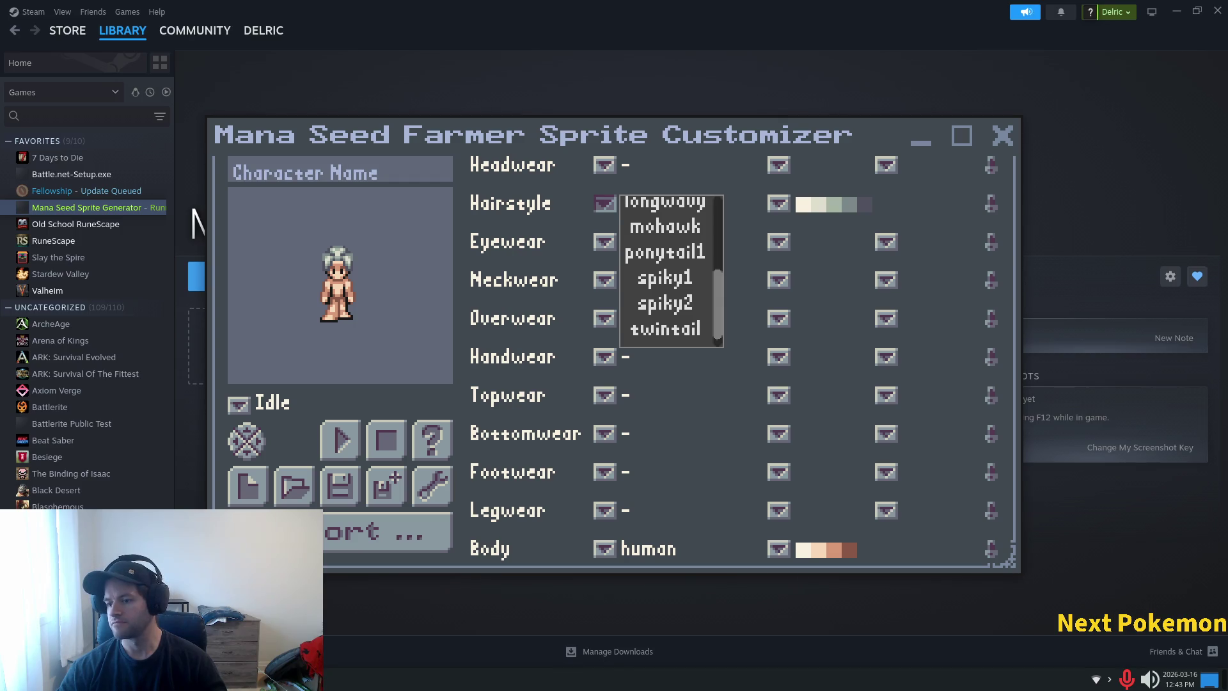
{"action": "left_click", "coordinate": [664, 252]}
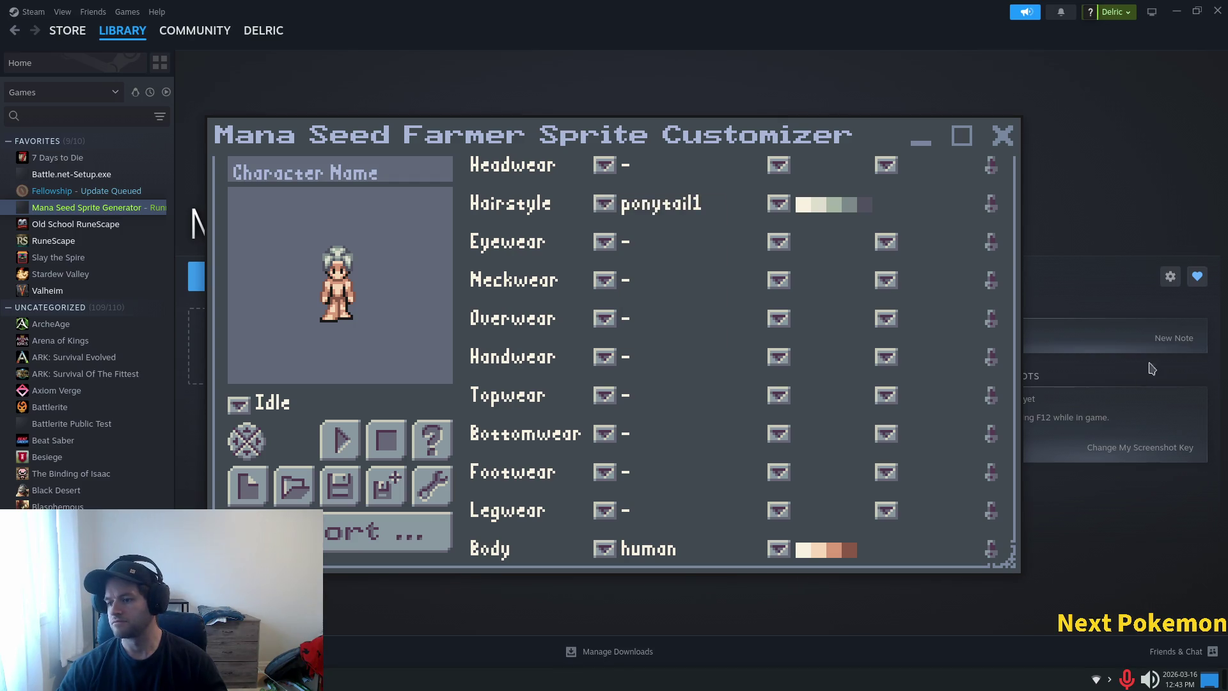
{"action": "left_click", "coordinate": [613, 206]}
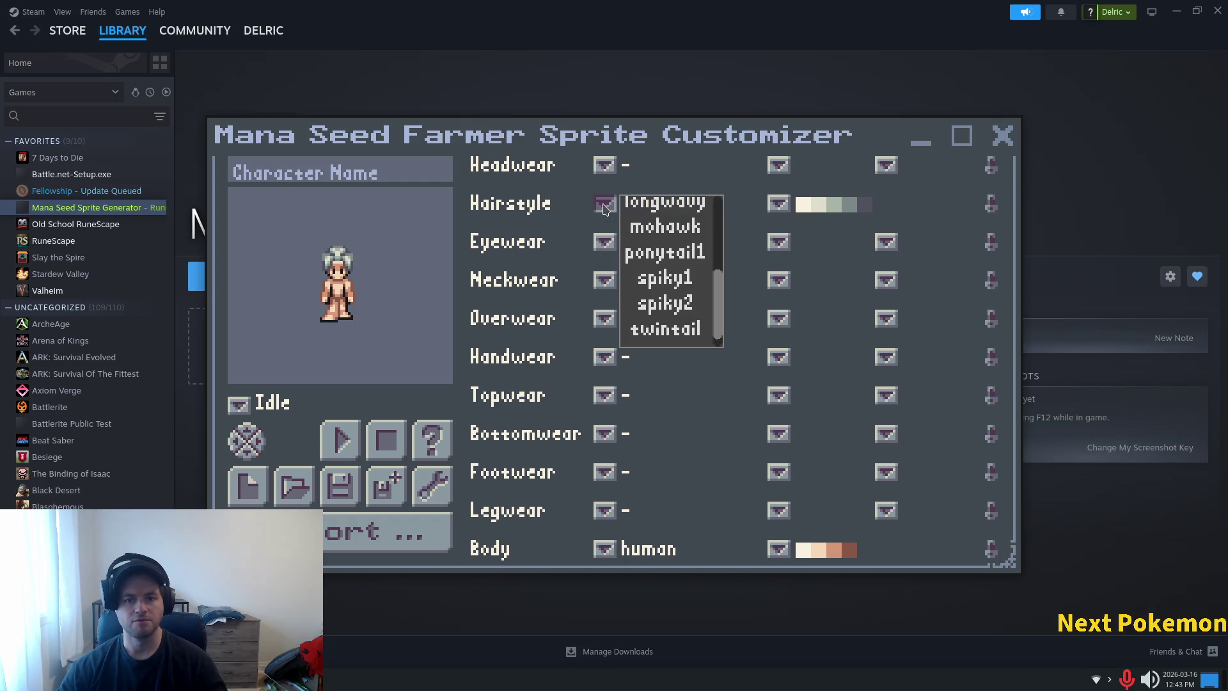
{"action": "left_click", "coordinate": [666, 329]}
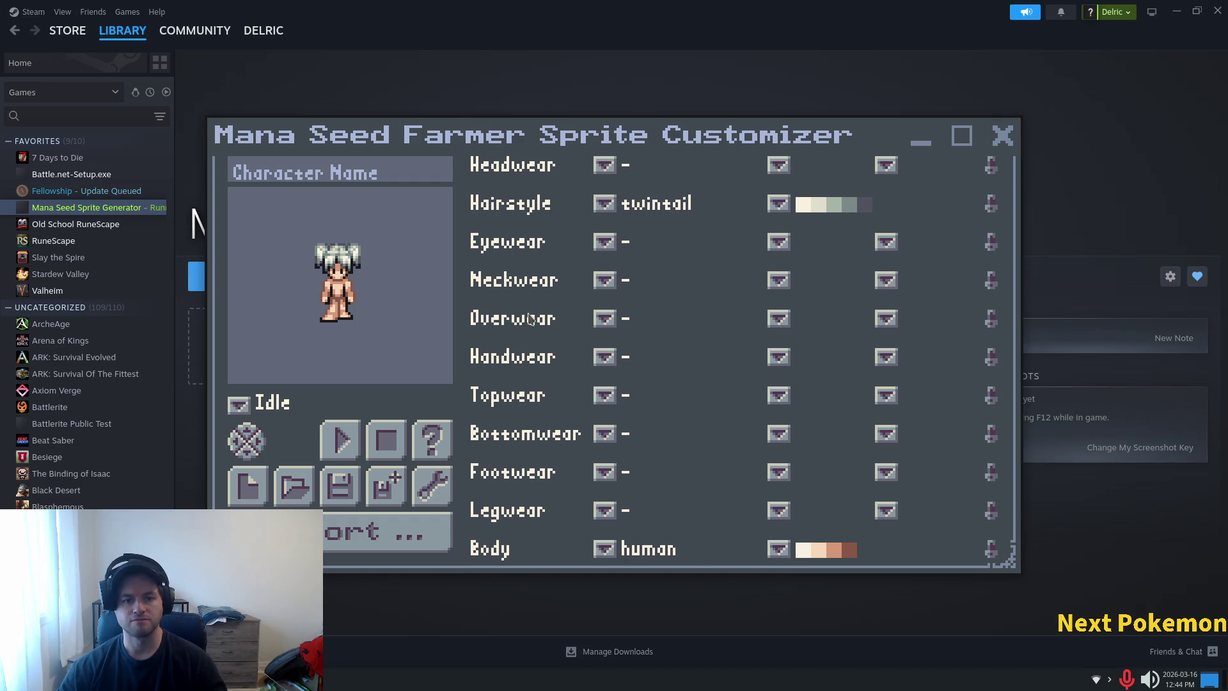
Step: Try bob1 and bob2, then settle on the longwavy hairstyle
{"action": "left_click", "coordinate": [618, 207]}
{"action": "scroll", "coordinate": [671, 275], "scroll_direction": "up", "scroll_amount": 2}
{"action": "scroll", "coordinate": [678, 278], "scroll_direction": "up", "scroll_amount": 6}
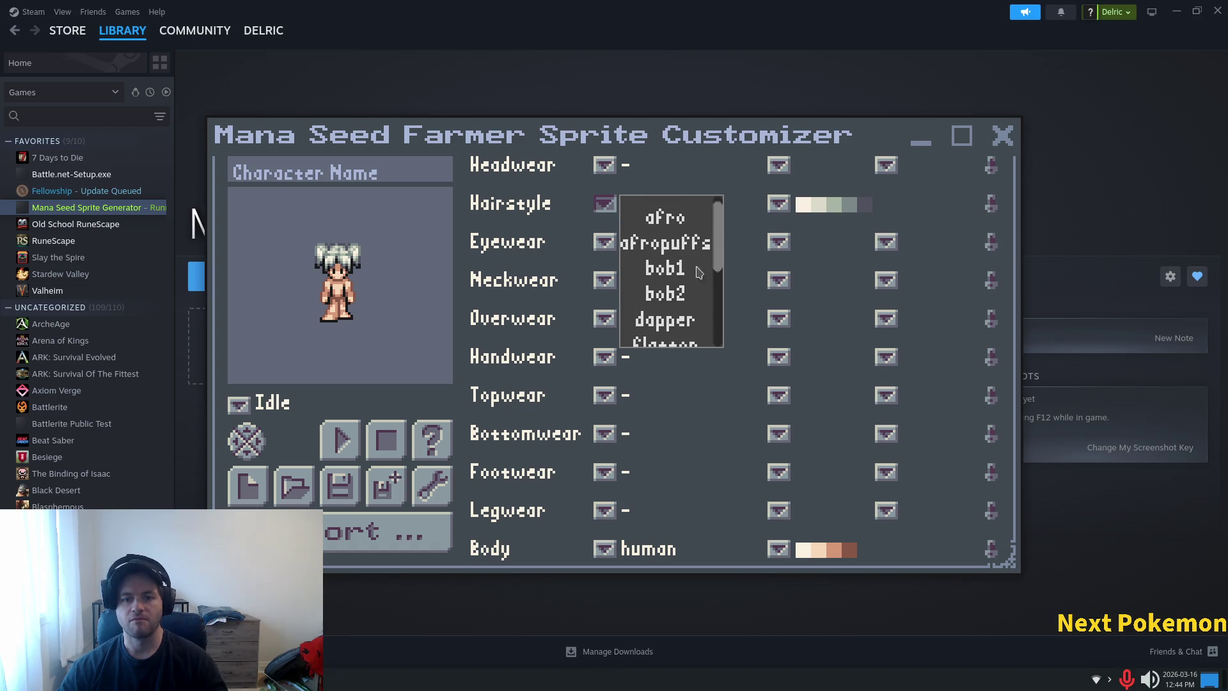
{"action": "left_click", "coordinate": [665, 269]}
{"action": "left_click", "coordinate": [607, 205]}
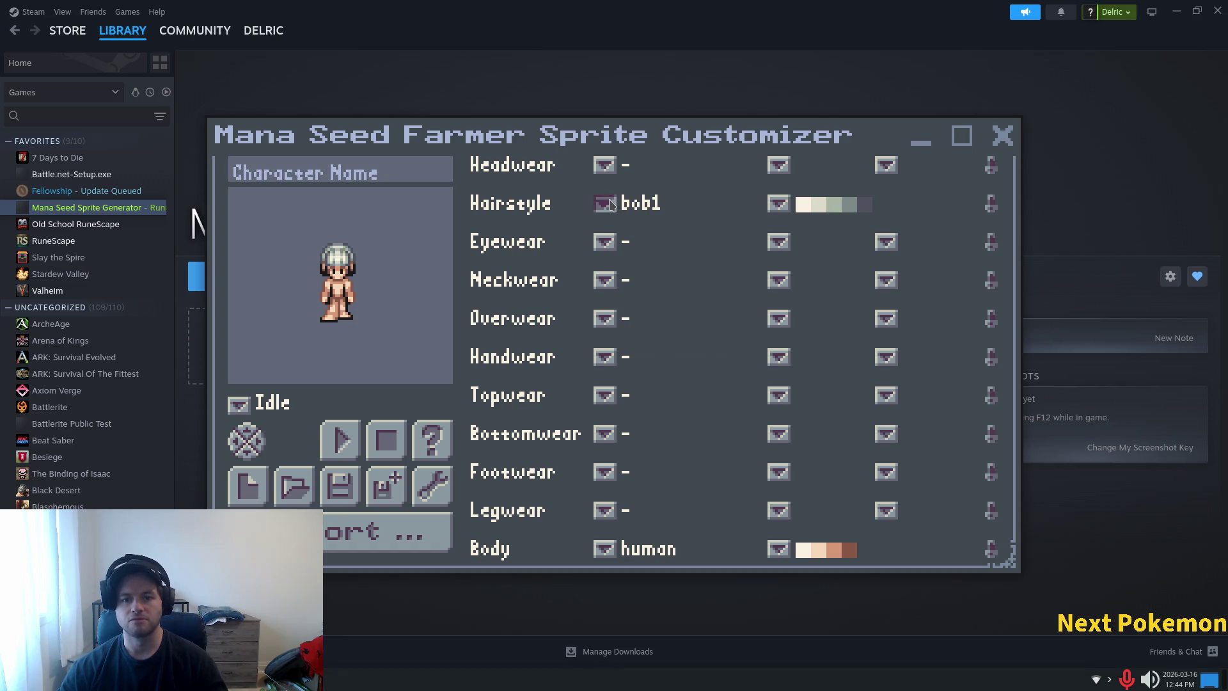
{"action": "left_click", "coordinate": [664, 304]}
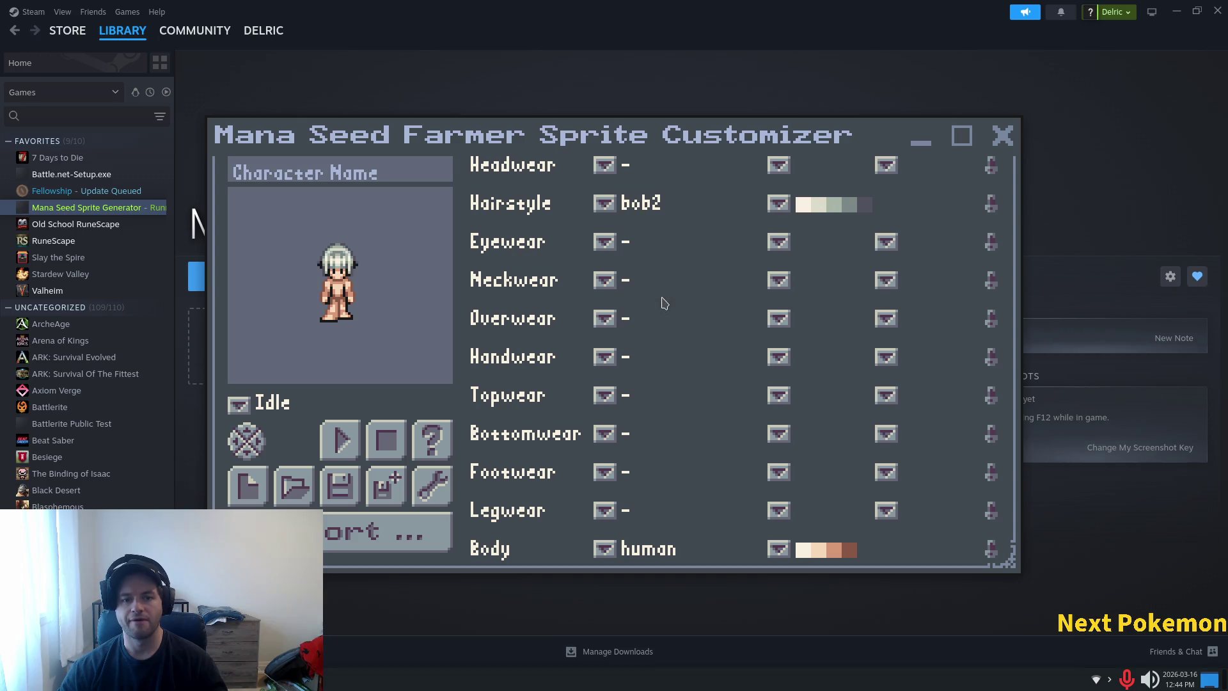
{"action": "left_click", "coordinate": [606, 205]}
{"action": "scroll", "coordinate": [655, 282], "scroll_direction": "down", "scroll_amount": 1}
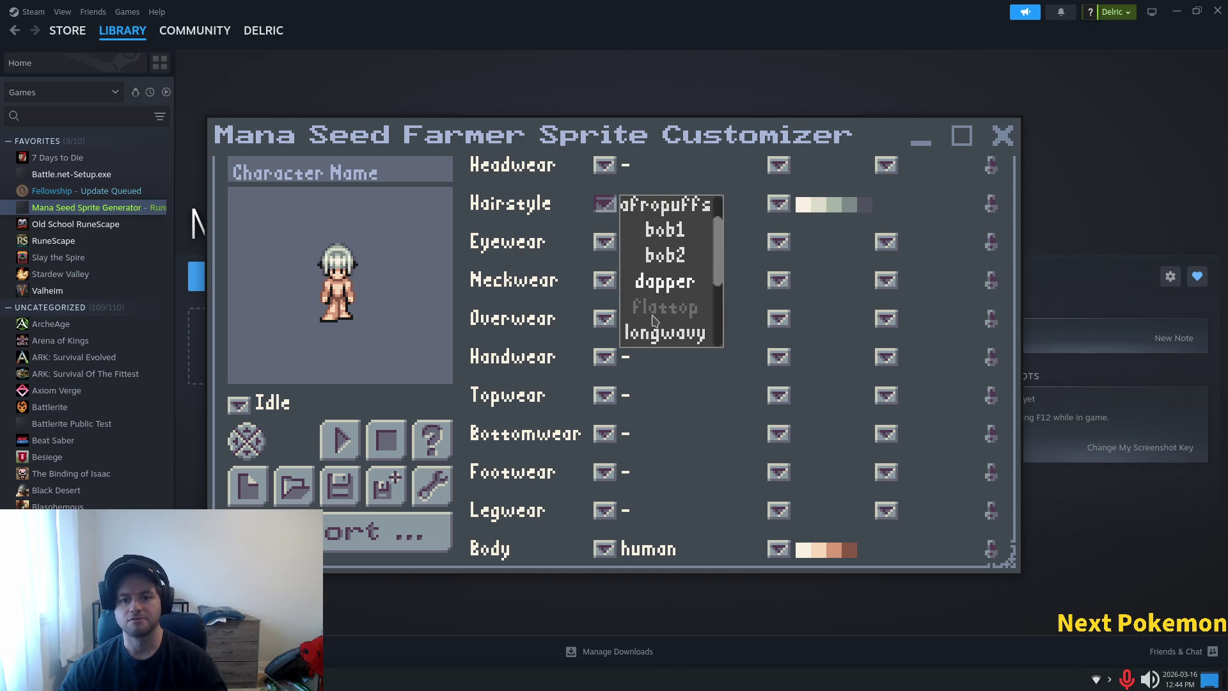
{"action": "left_click", "coordinate": [637, 329]}
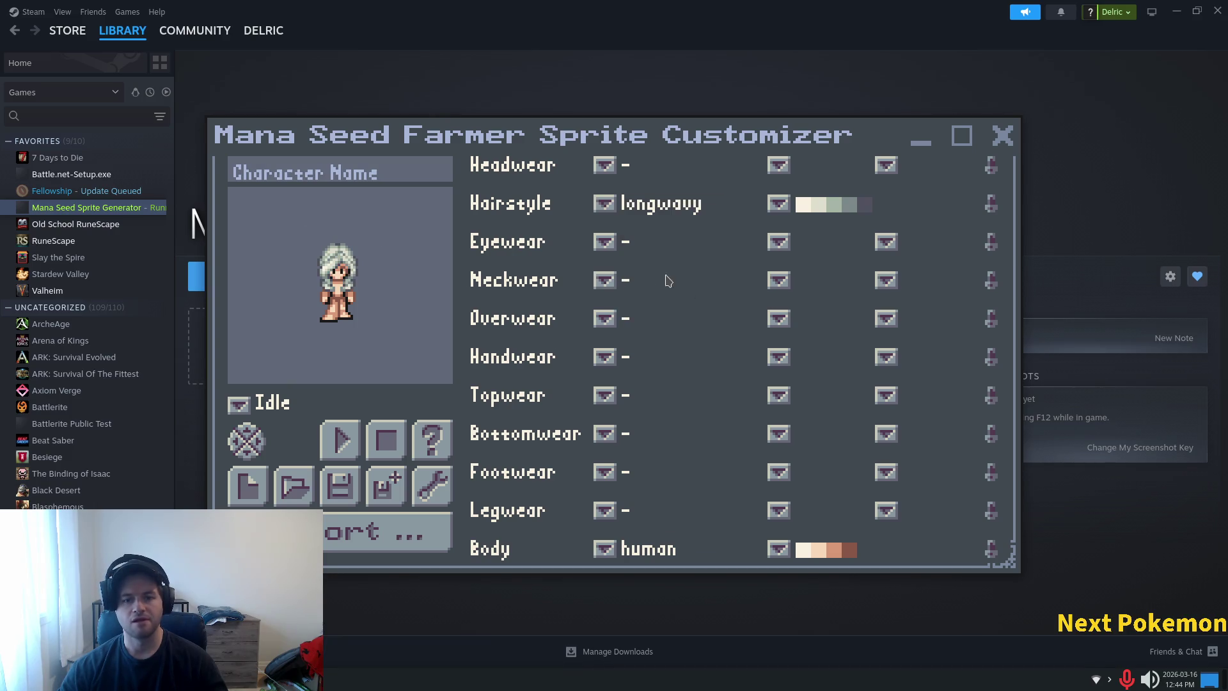
{"action": "left_click", "coordinate": [605, 281]}
{"action": "left_click", "coordinate": [604, 243]}
{"action": "left_click", "coordinate": [605, 243]}
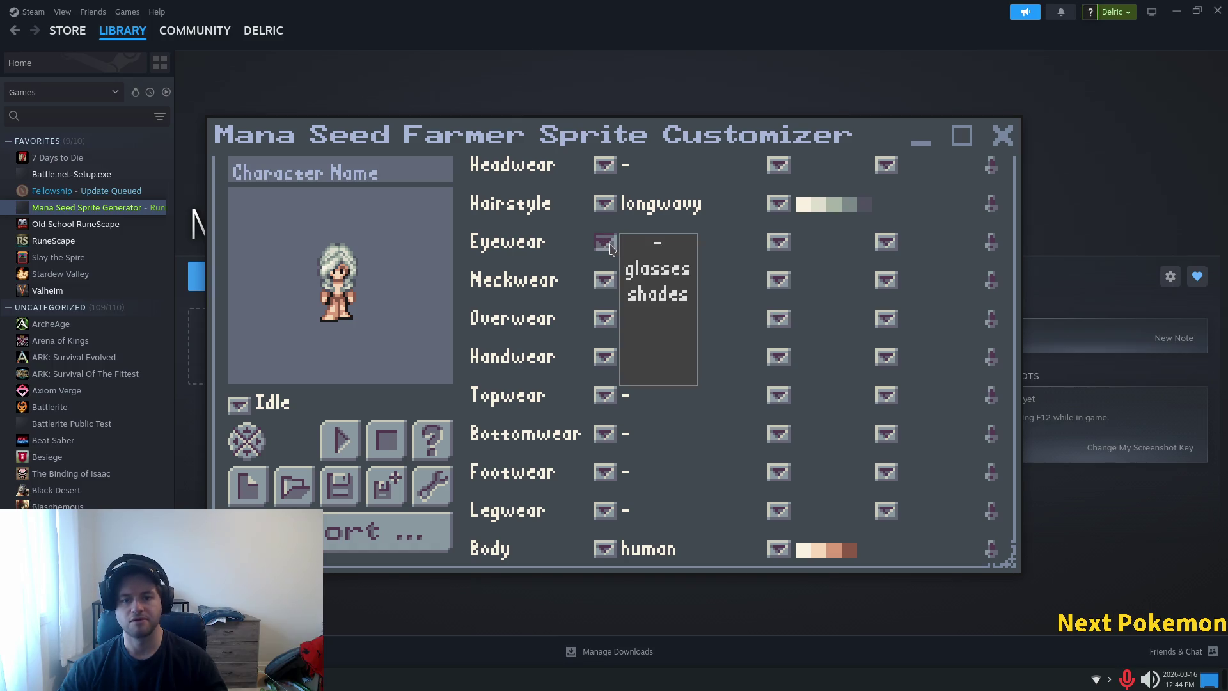
{"action": "left_click", "coordinate": [641, 272]}
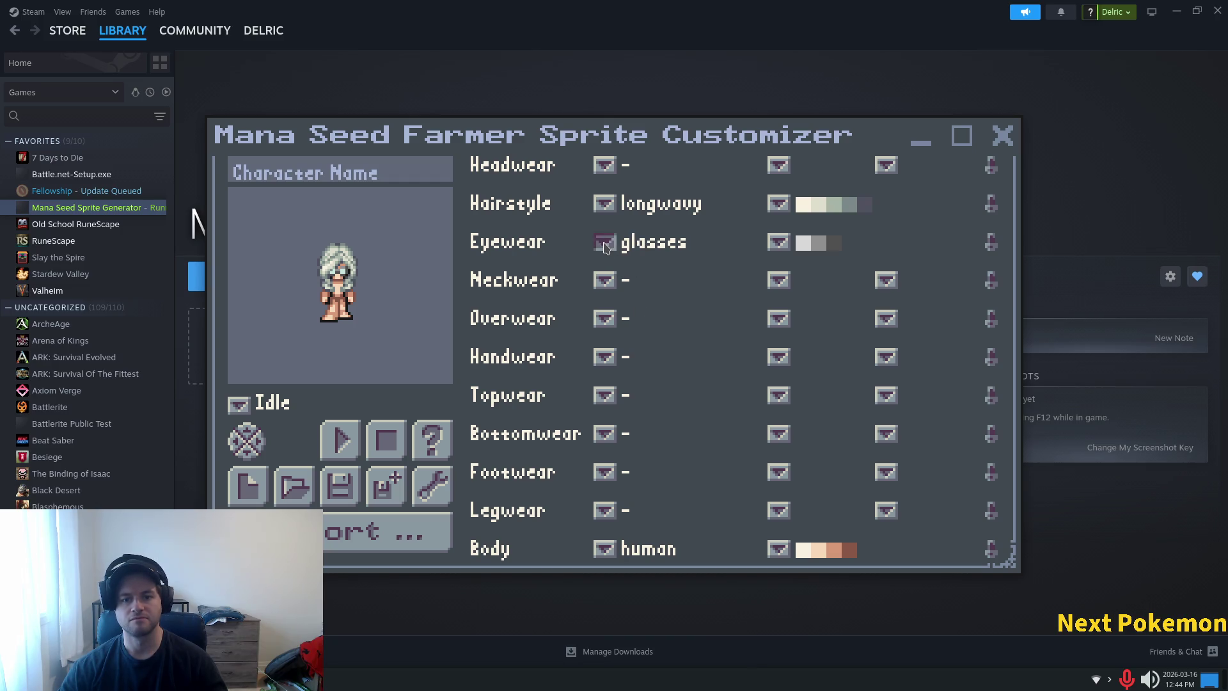
{"action": "left_click", "coordinate": [609, 241]}
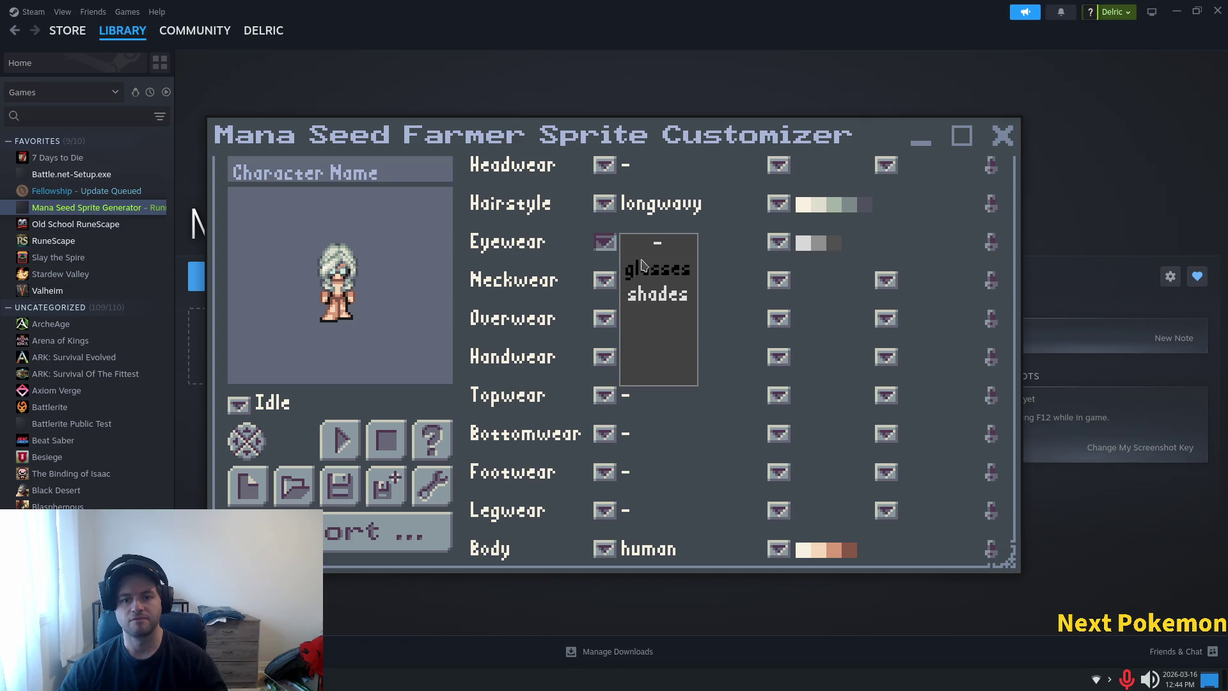
{"action": "left_click", "coordinate": [657, 243]}
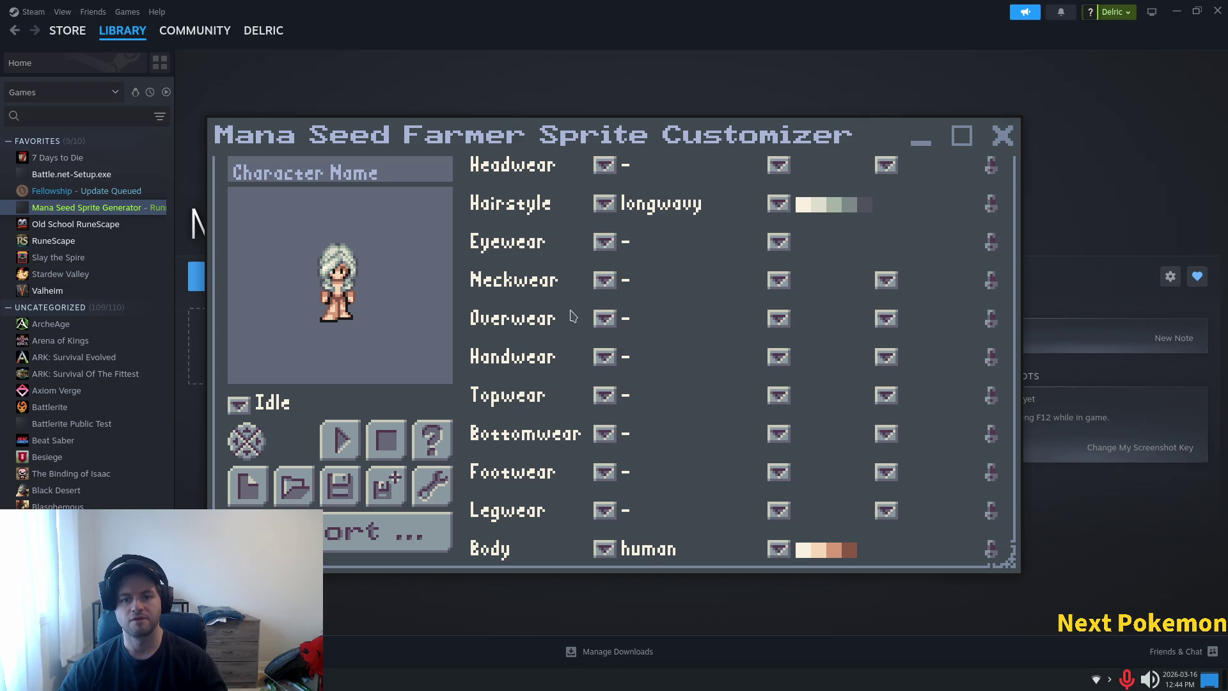
{"action": "left_click", "coordinate": [610, 286]}
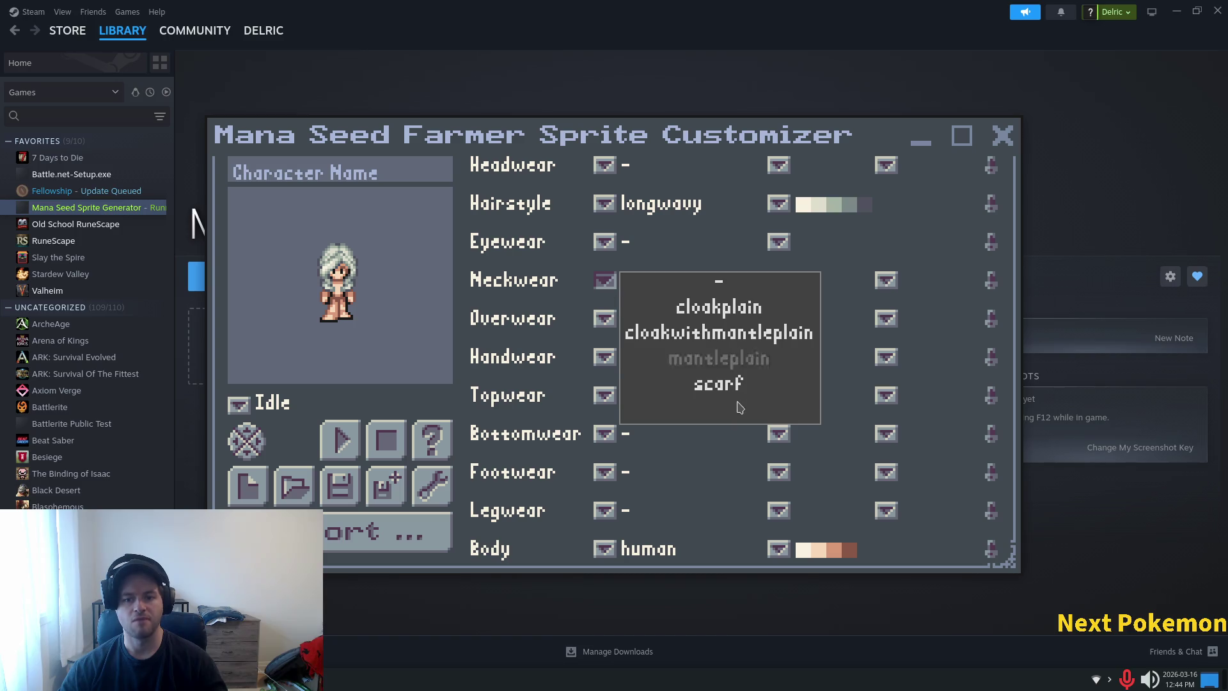
{"action": "left_click", "coordinate": [702, 368]}
{"action": "left_click", "coordinate": [605, 282]}
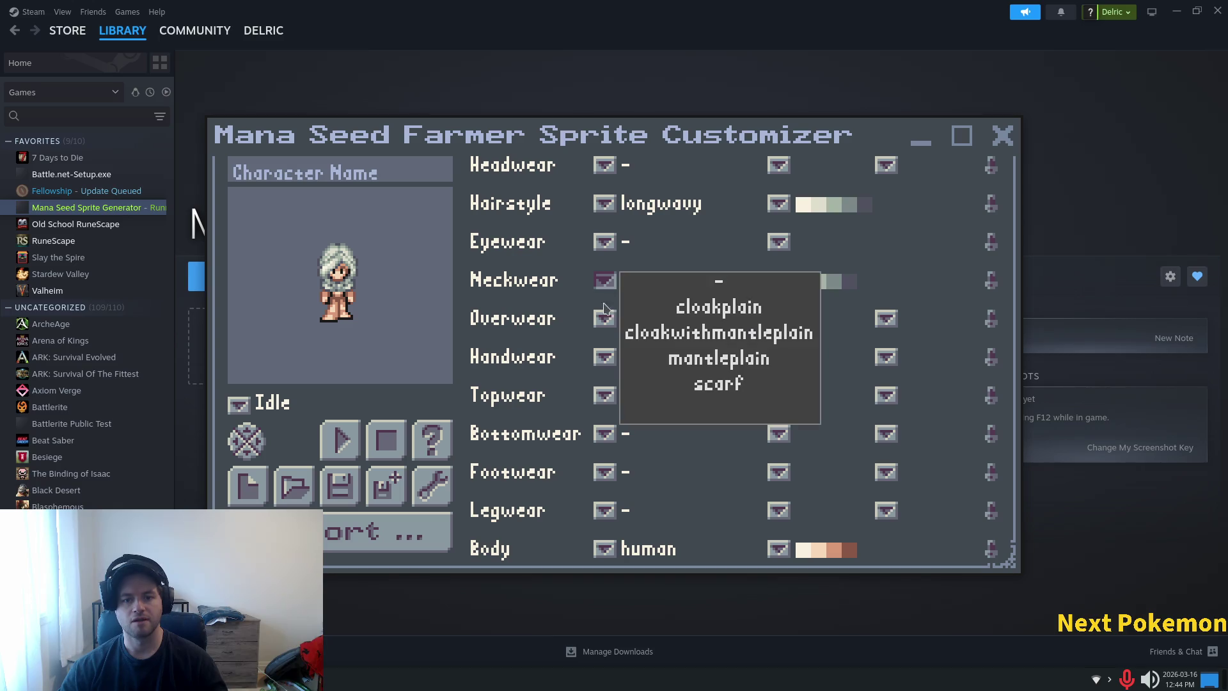
{"action": "left_click", "coordinate": [627, 284]}
{"action": "left_click", "coordinate": [604, 318]}
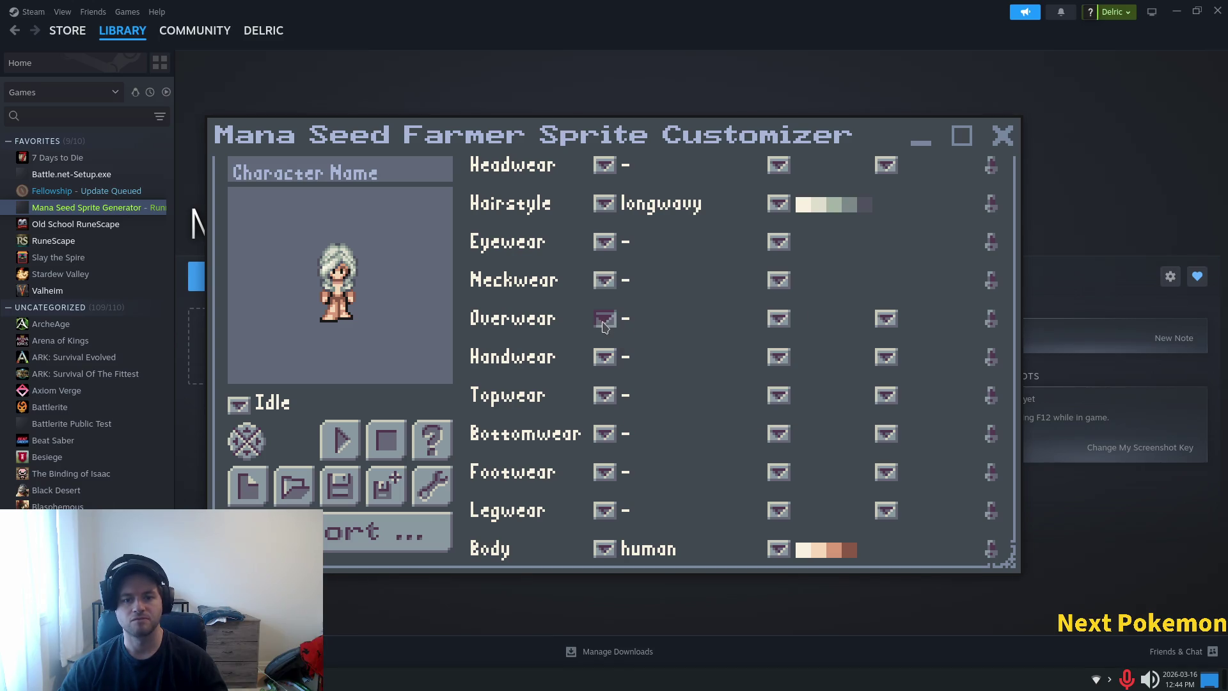
{"action": "left_click", "coordinate": [608, 363]}
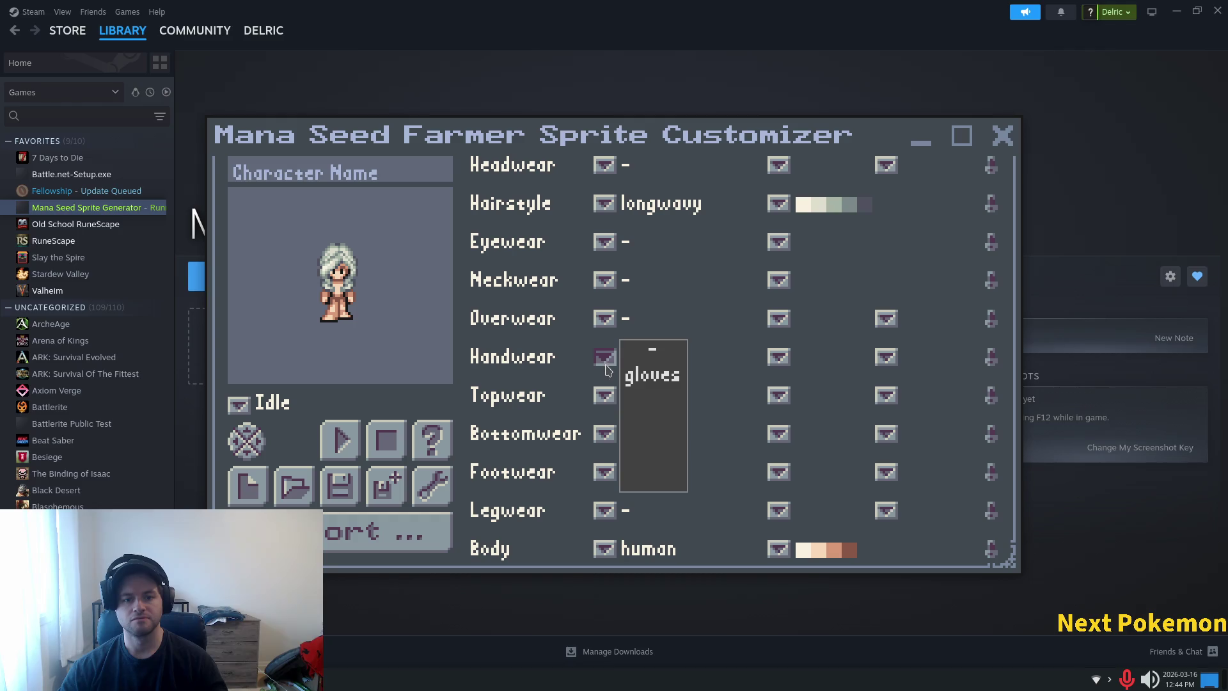
Step: Dress the character in a purple longshirtboobs top
{"action": "left_click", "coordinate": [602, 402]}
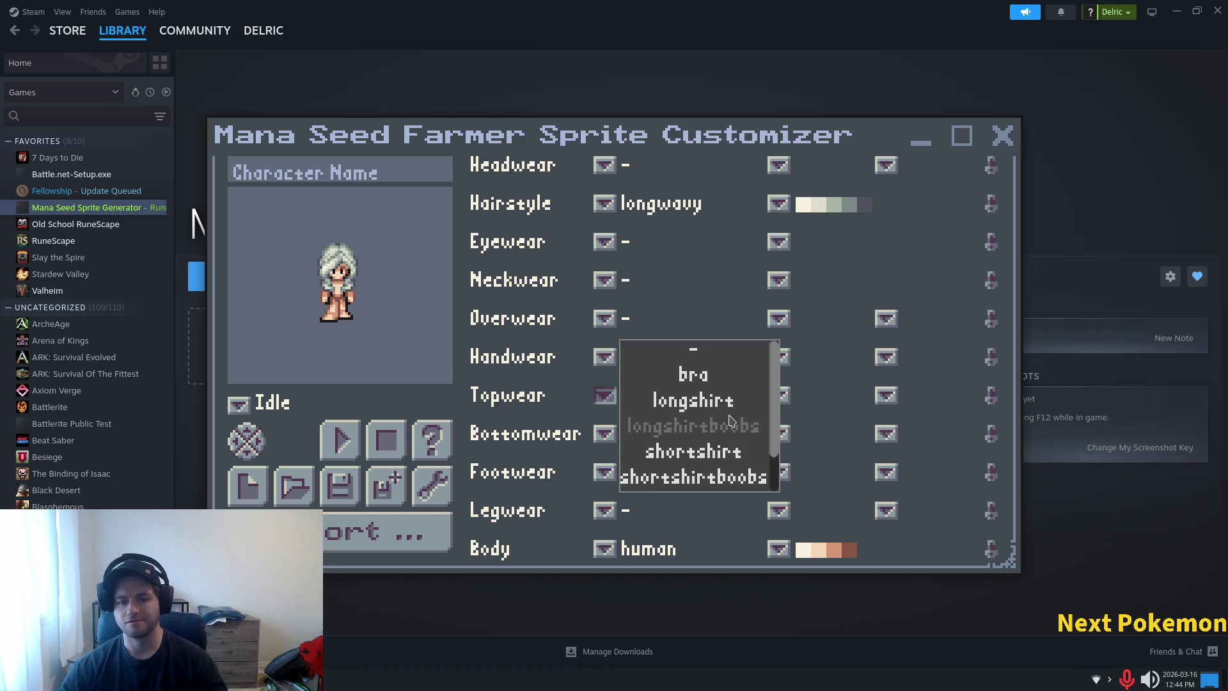
{"action": "left_click", "coordinate": [742, 427]}
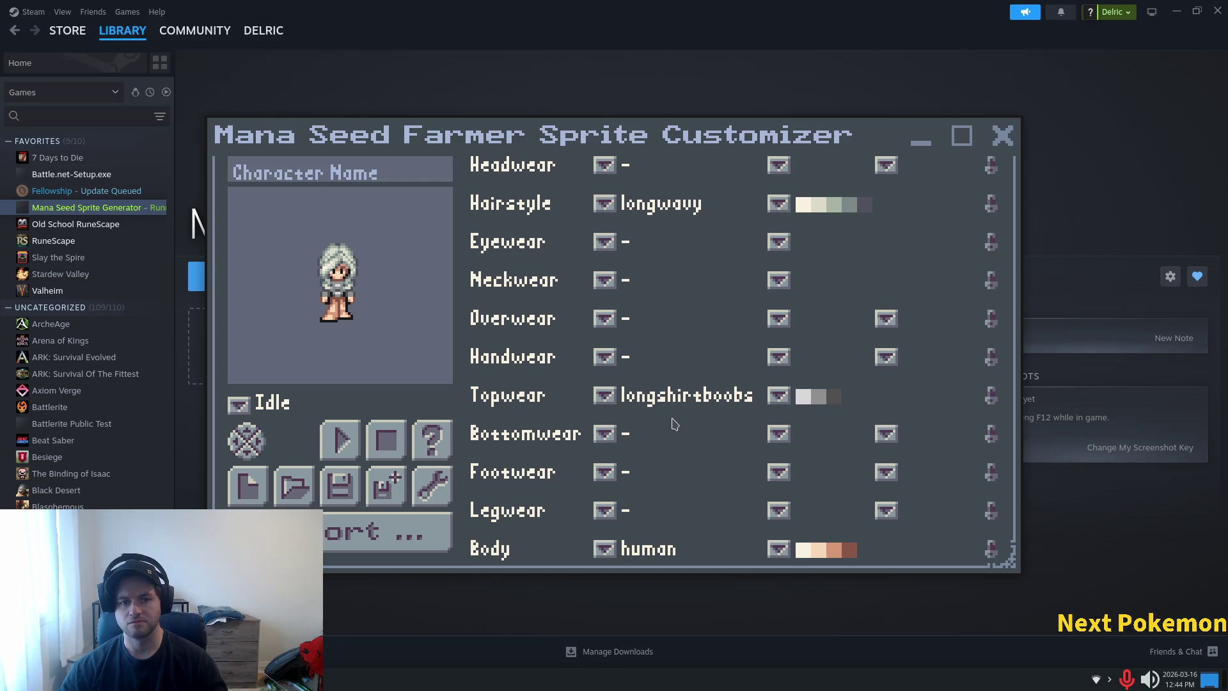
{"action": "left_click", "coordinate": [788, 398]}
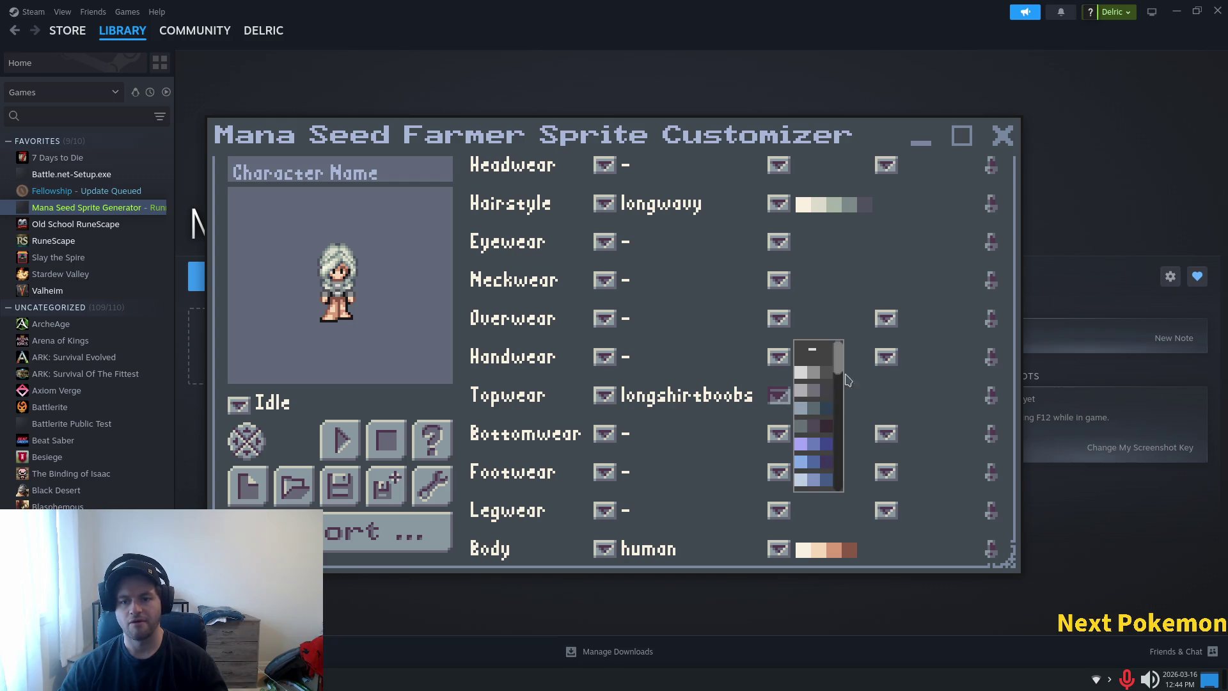
{"action": "left_click_drag", "start_coordinate": [837, 358], "coordinate": [839, 477]}
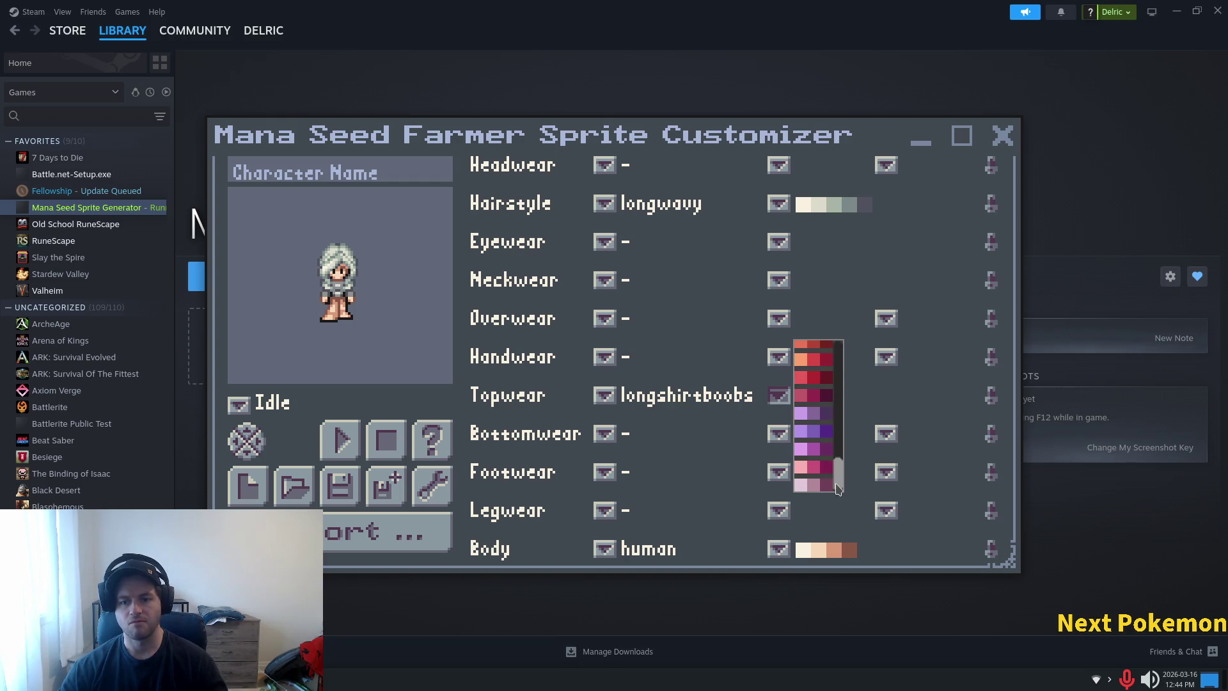
{"action": "left_click", "coordinate": [815, 445]}
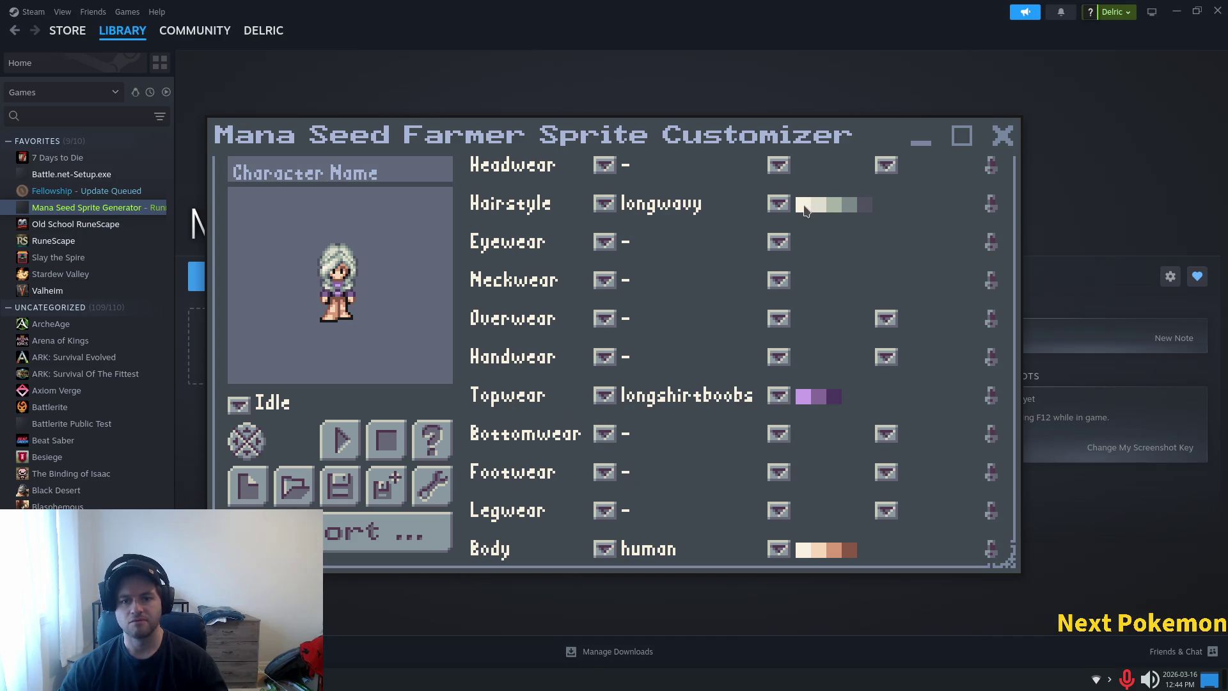
Step: Recolour the long wavy hair with the blonde palette
{"action": "left_click", "coordinate": [776, 205]}
{"action": "left_click_drag", "start_coordinate": [869, 231], "coordinate": [864, 289]}
{"action": "left_click", "coordinate": [839, 326]}
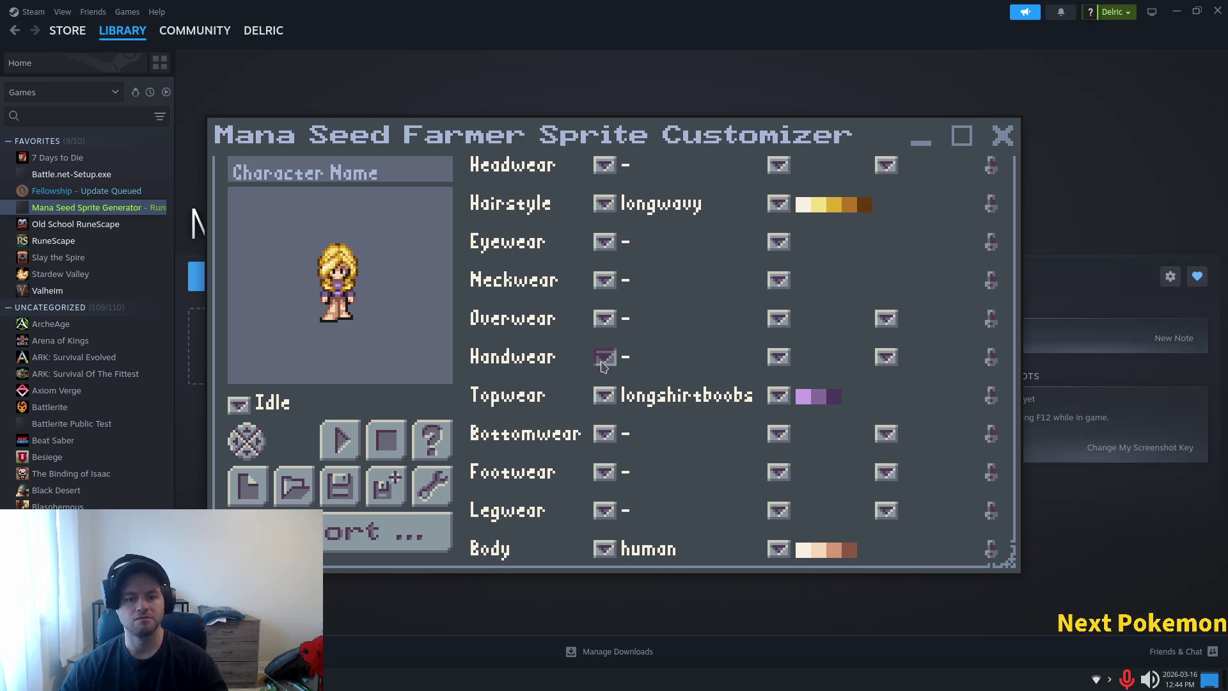
Step: After trying frillydress, set the bottomwear to a purple longdressboobs dress
{"action": "left_click", "coordinate": [604, 435]}
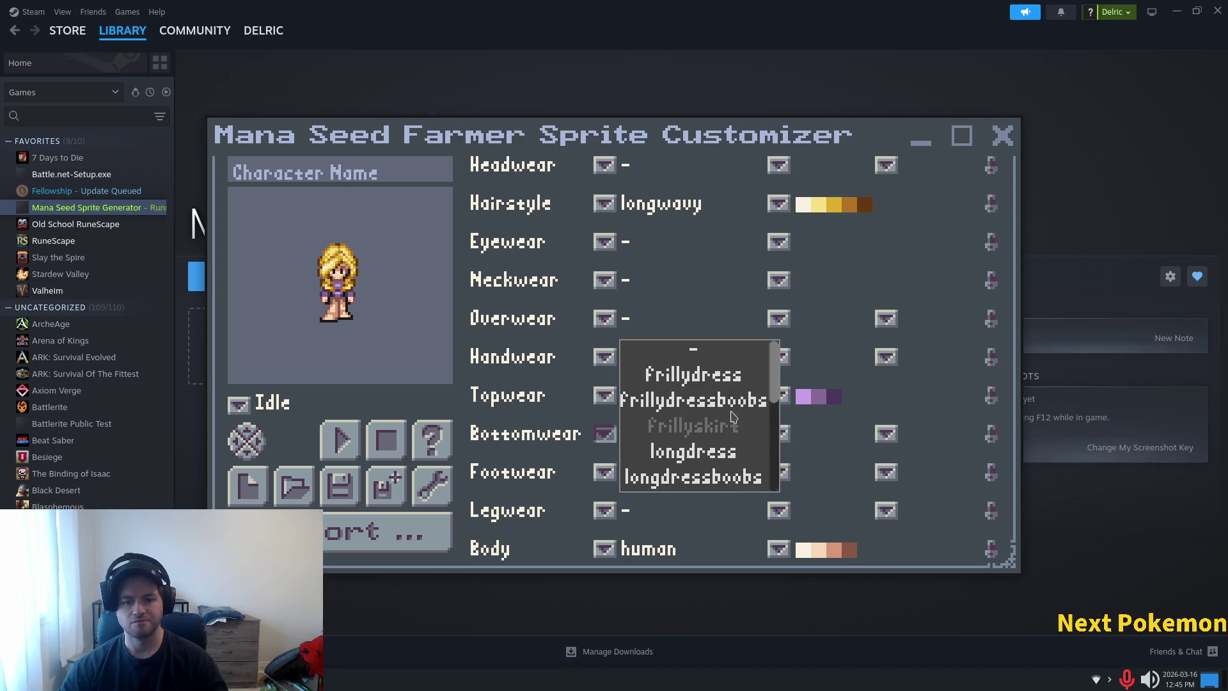
{"action": "left_click", "coordinate": [694, 376]}
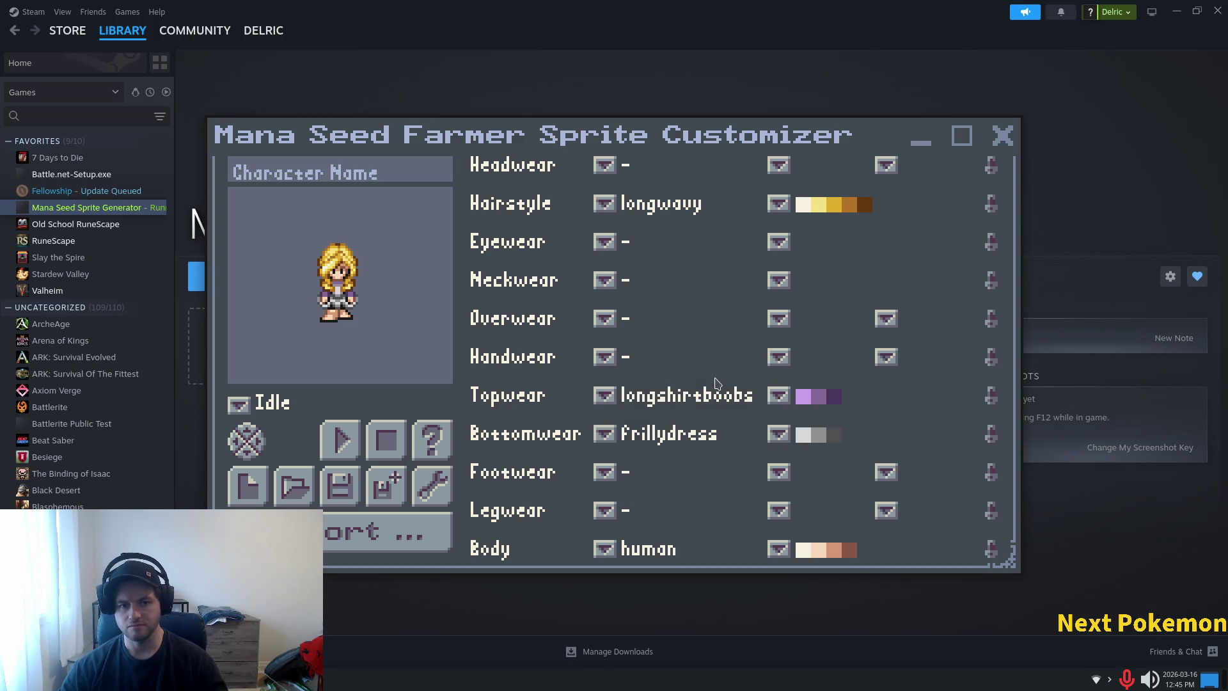
{"action": "left_click", "coordinate": [604, 435]}
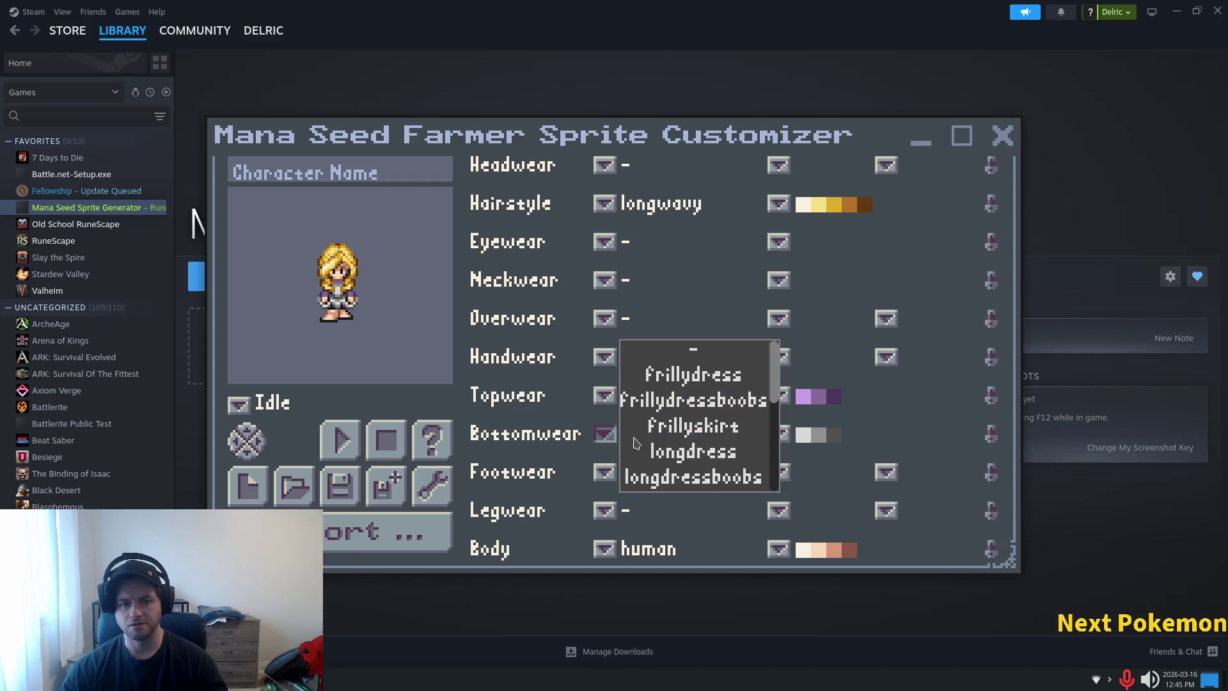
{"action": "left_click", "coordinate": [724, 478]}
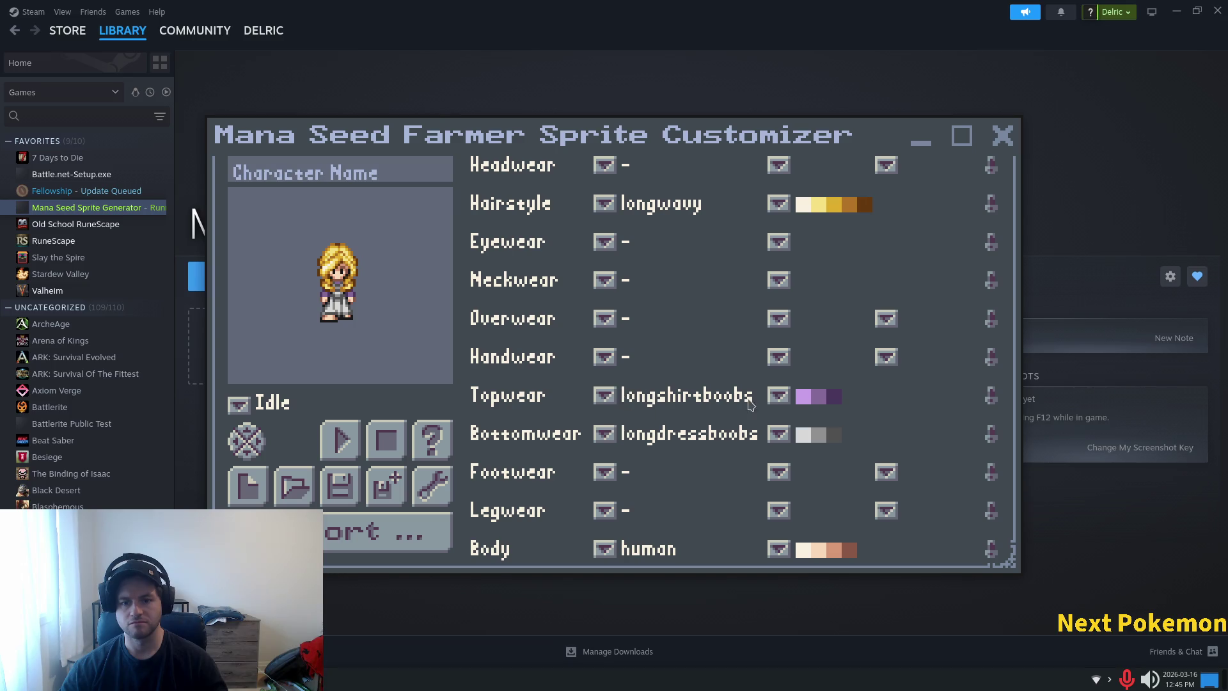
{"action": "left_click", "coordinate": [778, 434]}
{"action": "left_click_drag", "start_coordinate": [837, 362], "coordinate": [838, 487]}
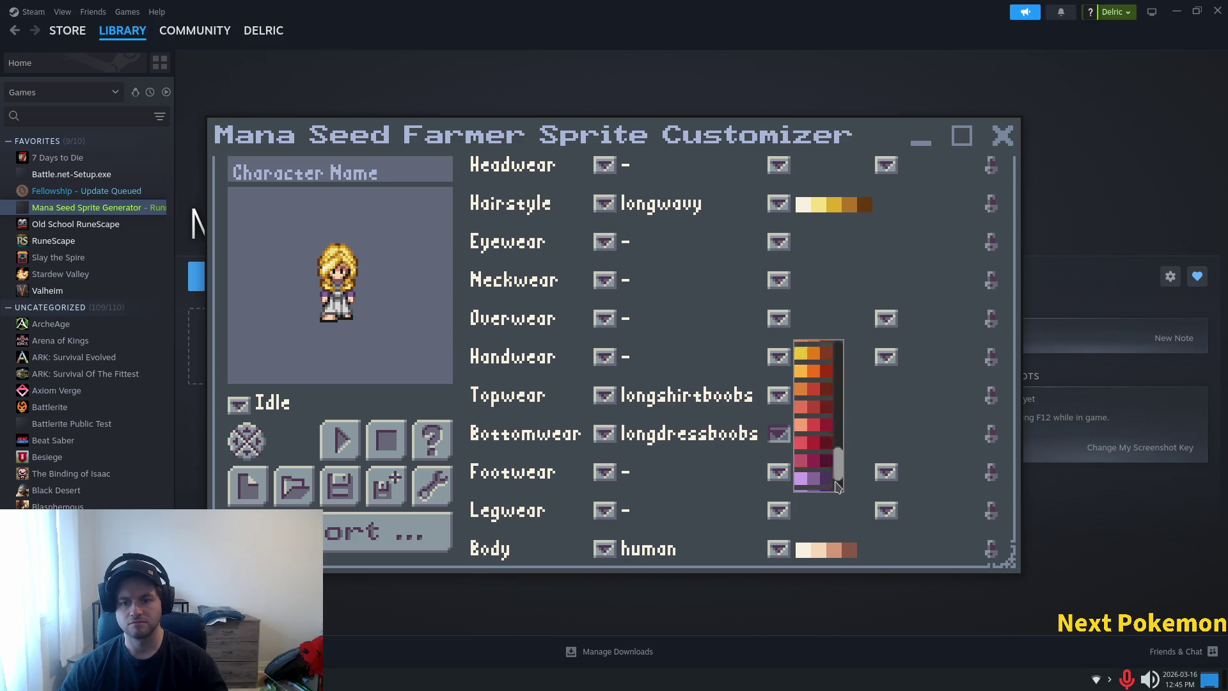
{"action": "left_click", "coordinate": [812, 455]}
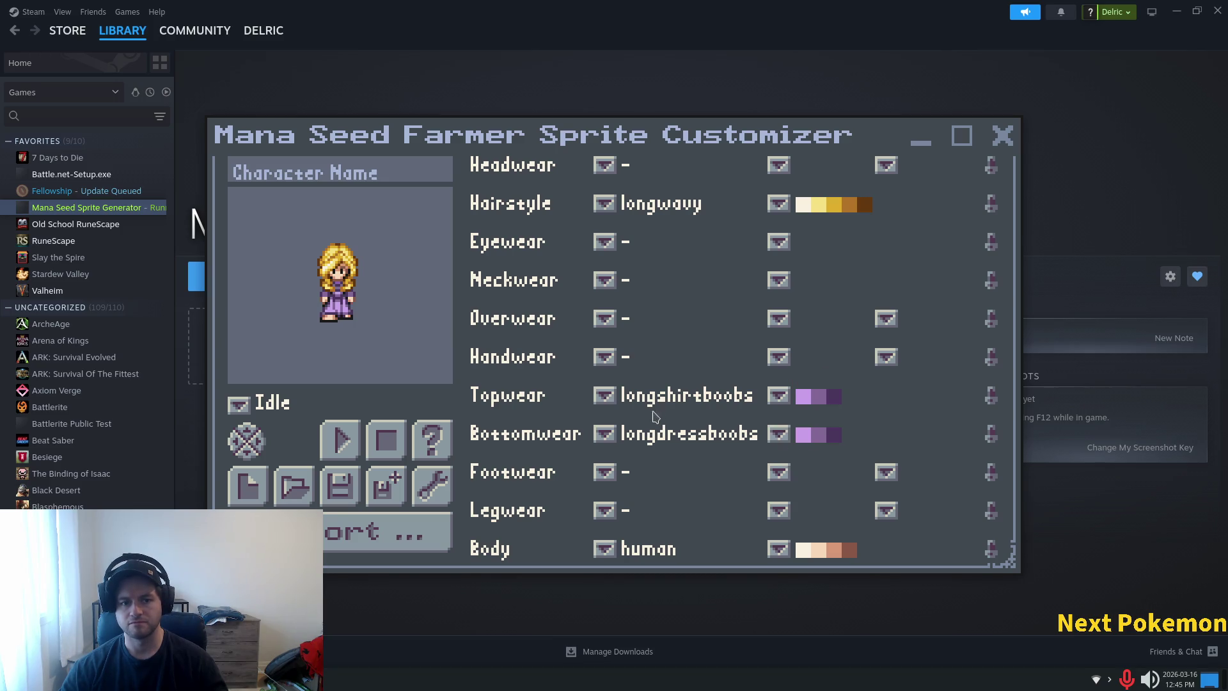
Step: Try curlytoeshoes, then switch the footwear to plain shoes
{"action": "left_click", "coordinate": [604, 474]}
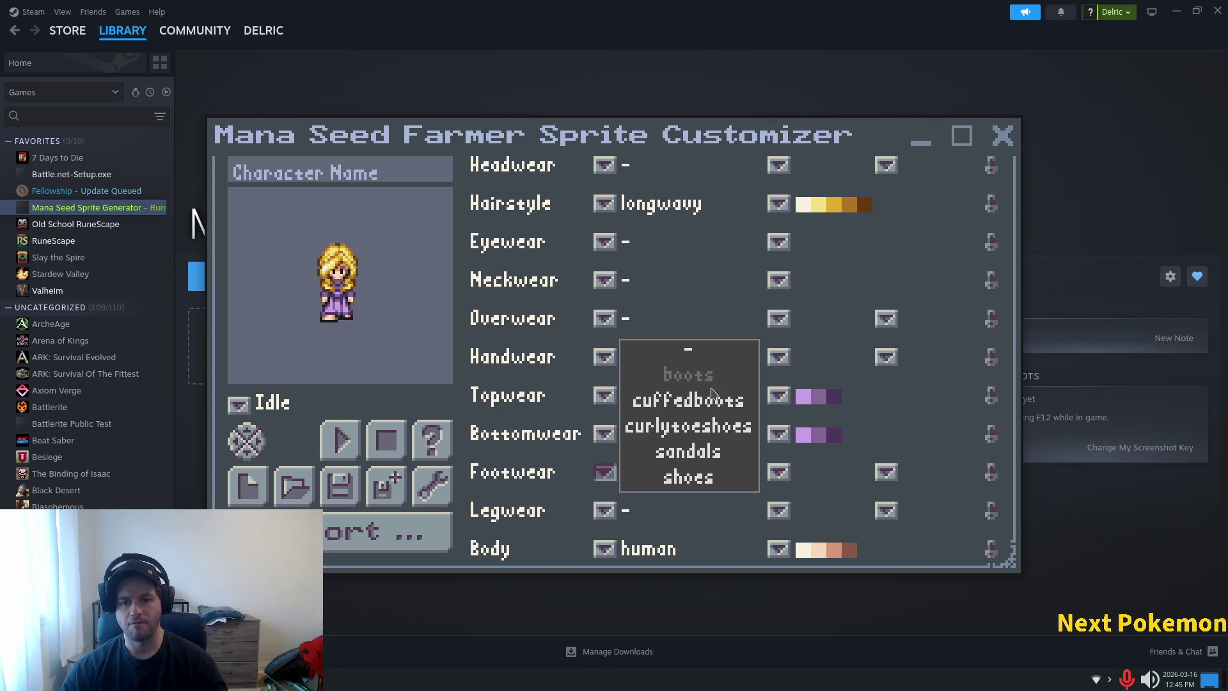
{"action": "left_click", "coordinate": [710, 434]}
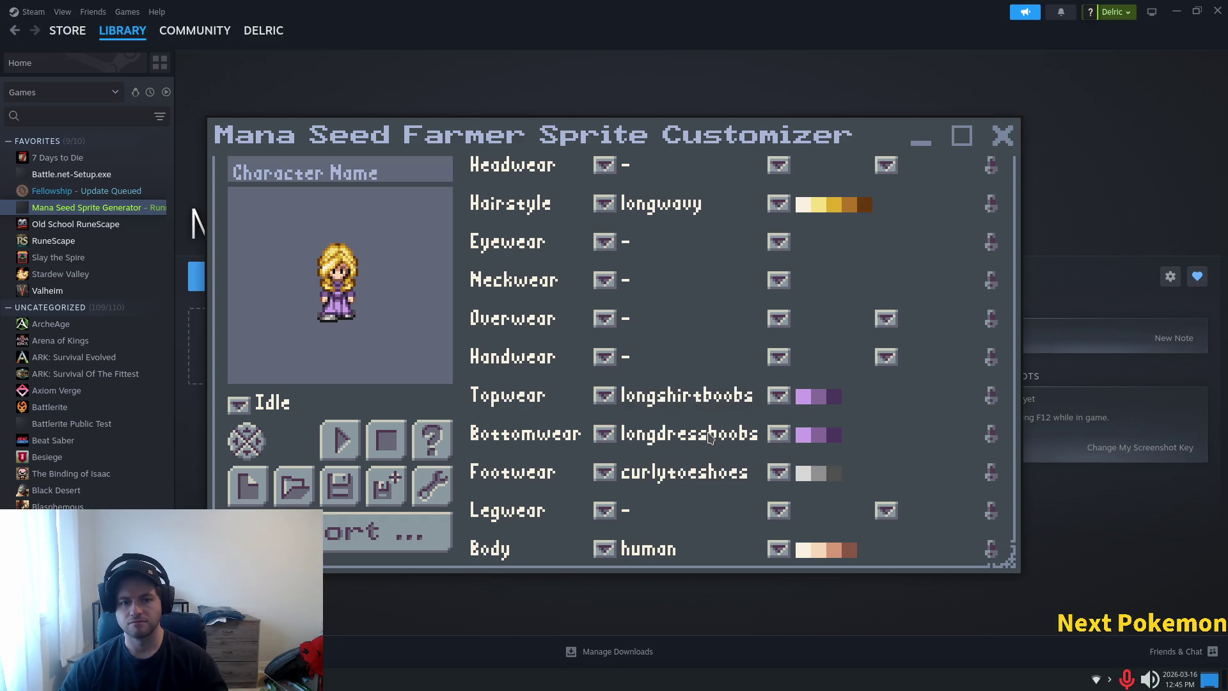
{"action": "left_click", "coordinate": [604, 477]}
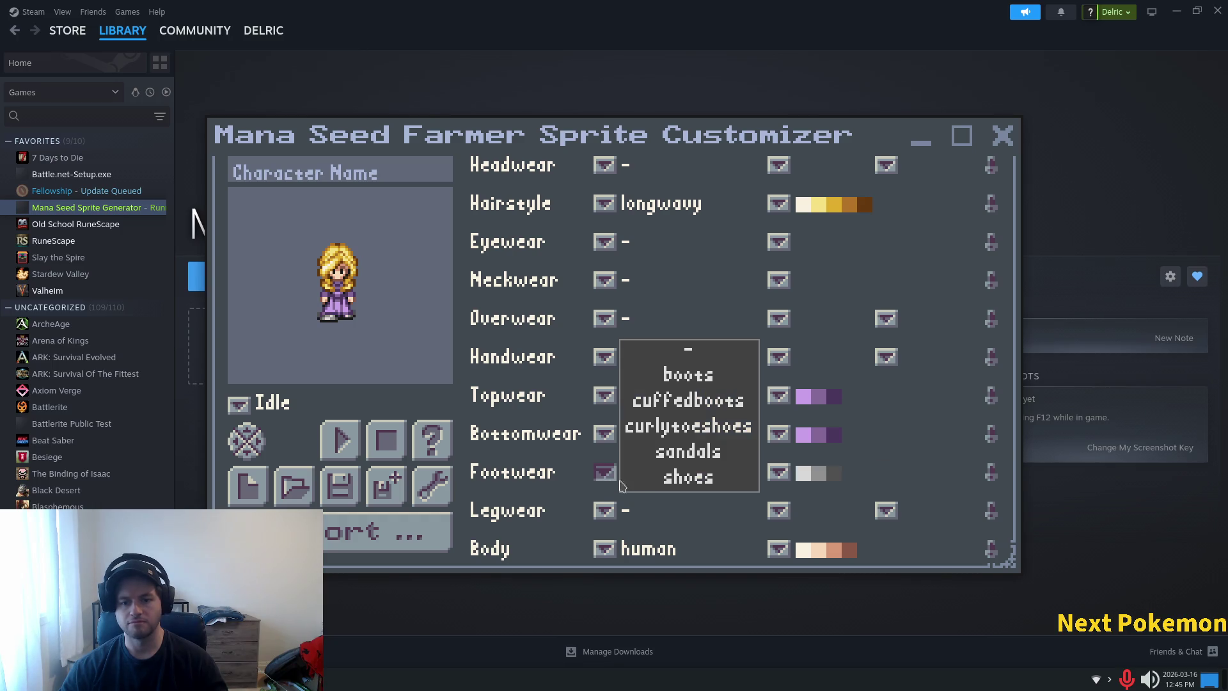
{"action": "left_click", "coordinate": [673, 481]}
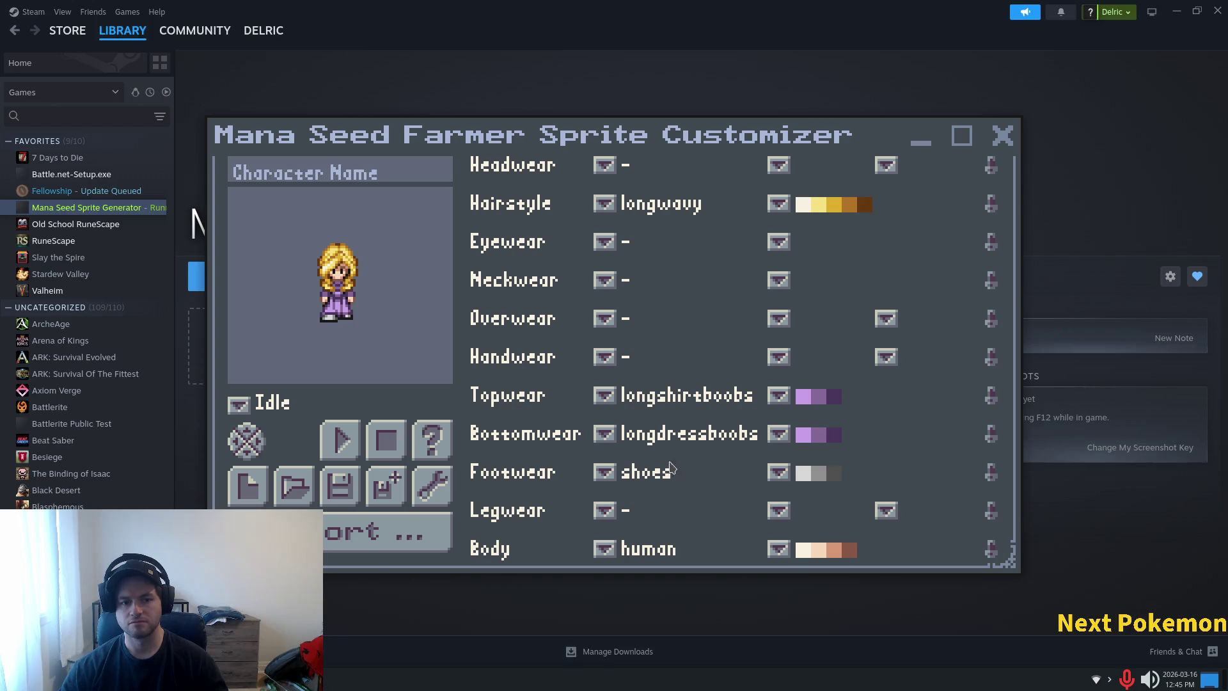
{"action": "left_click", "coordinate": [779, 474]}
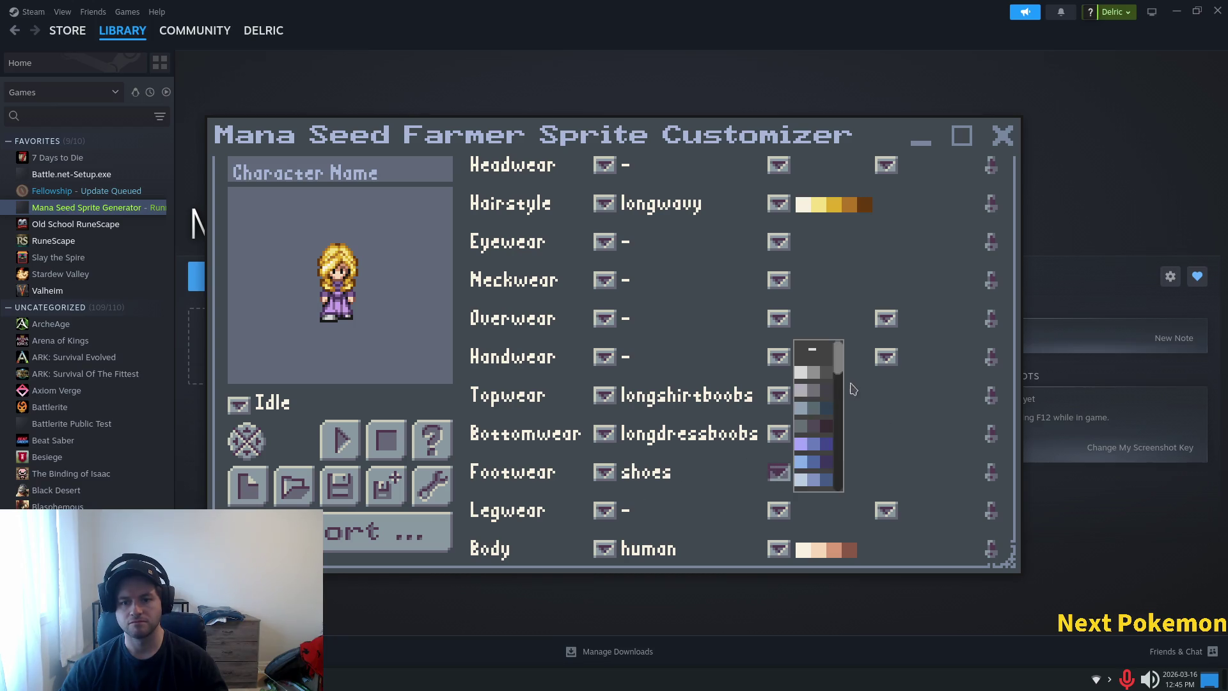
Step: Try a yellow palette on the shoes, then give them the light grey palette
{"action": "left_click_drag", "start_coordinate": [838, 357], "coordinate": [838, 432]}
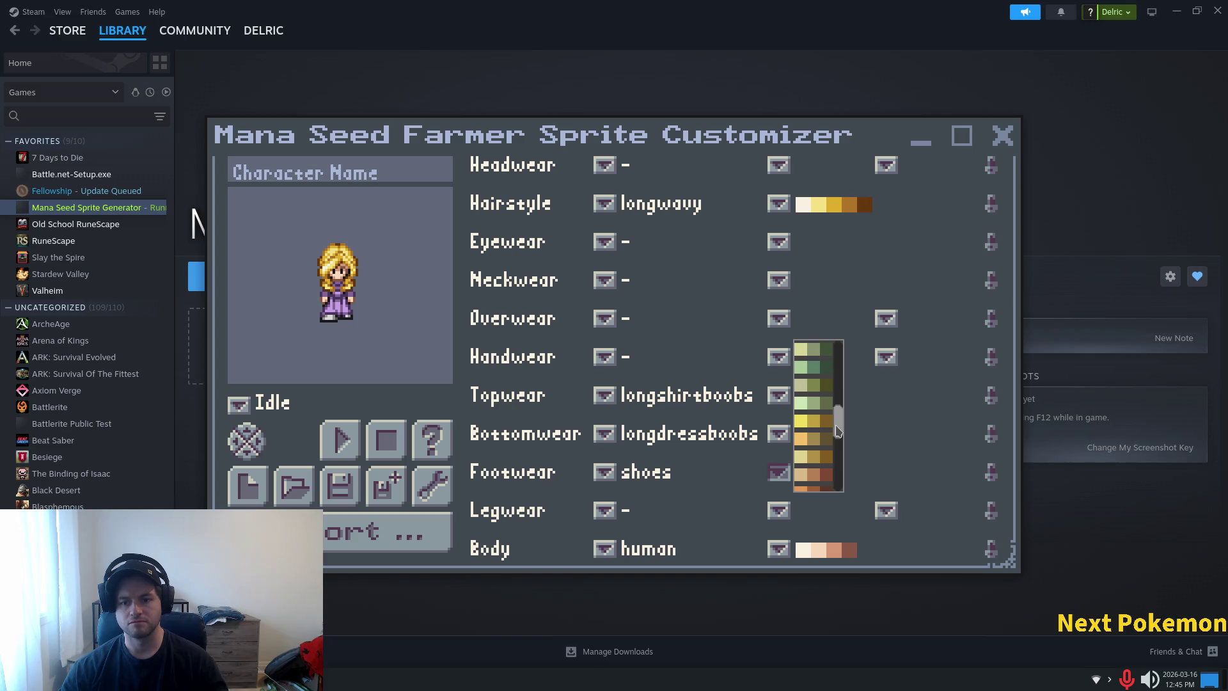
{"action": "left_click", "coordinate": [822, 420]}
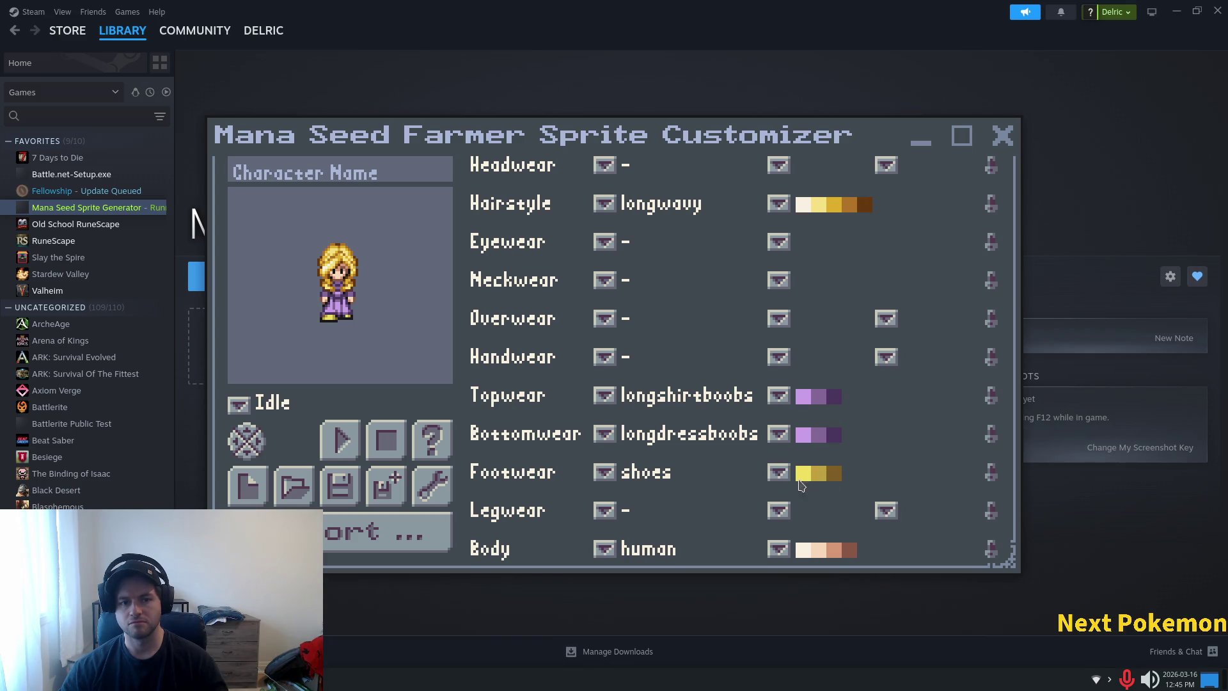
{"action": "left_click", "coordinate": [779, 473]}
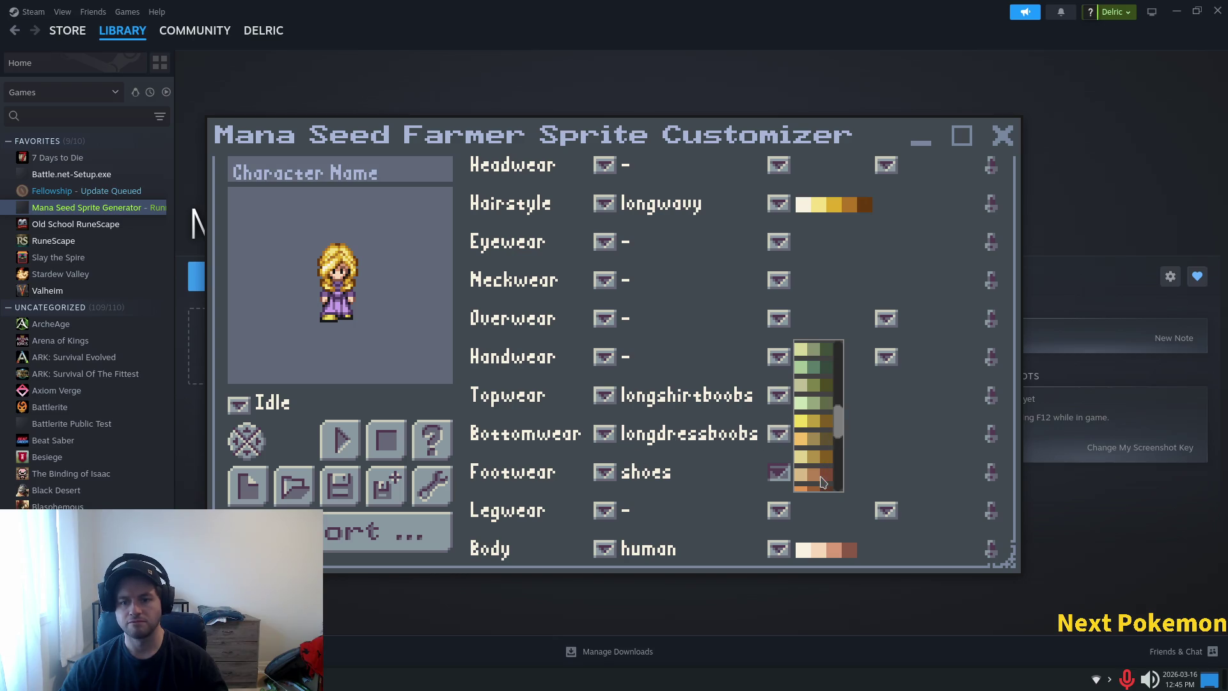
{"action": "left_click_drag", "start_coordinate": [838, 422], "coordinate": [839, 471]}
{"action": "scroll", "coordinate": [815, 416], "scroll_direction": "up", "scroll_amount": 10}
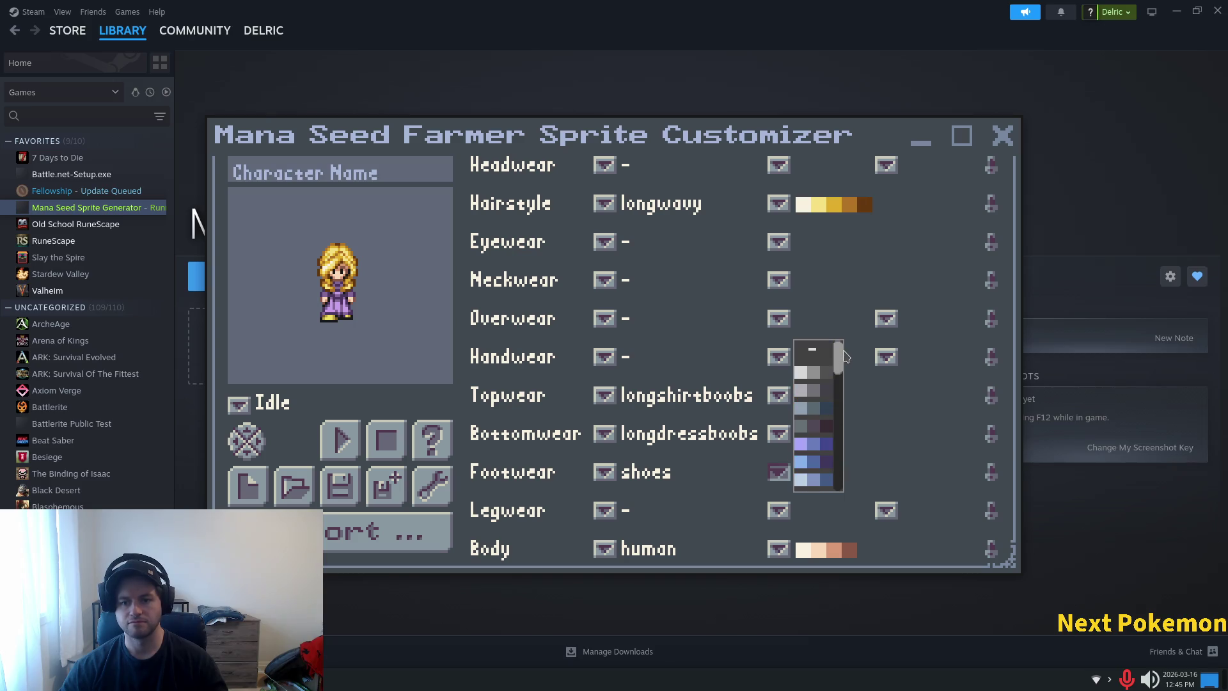
{"action": "left_click", "coordinate": [809, 375]}
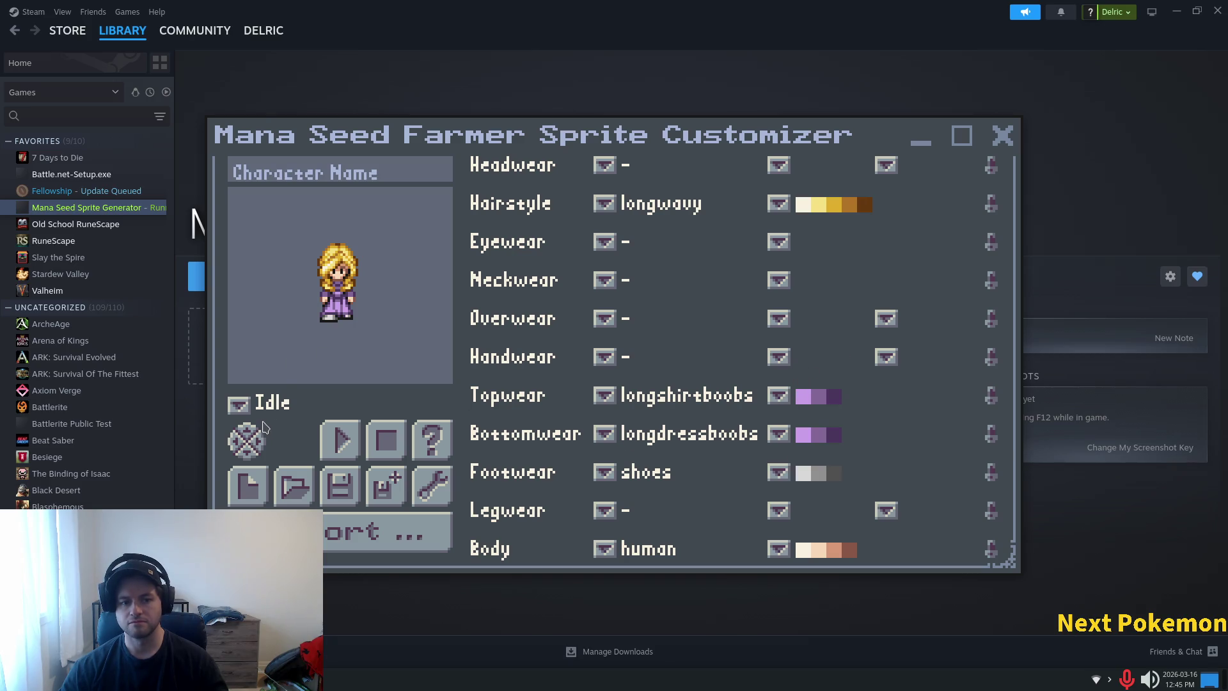
Step: Turn the preview to face right and set the Body slot to none ('-')
{"action": "left_click", "coordinate": [261, 450]}
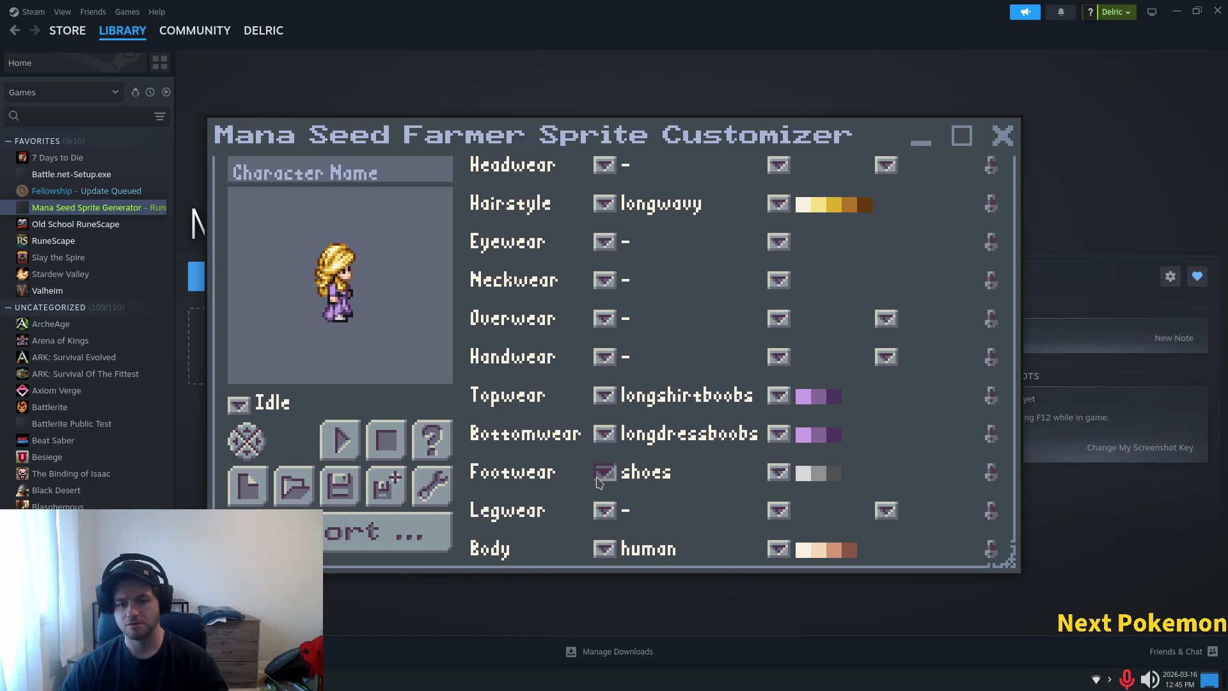
{"action": "left_click", "coordinate": [605, 549]}
{"action": "left_click", "coordinate": [790, 548]}
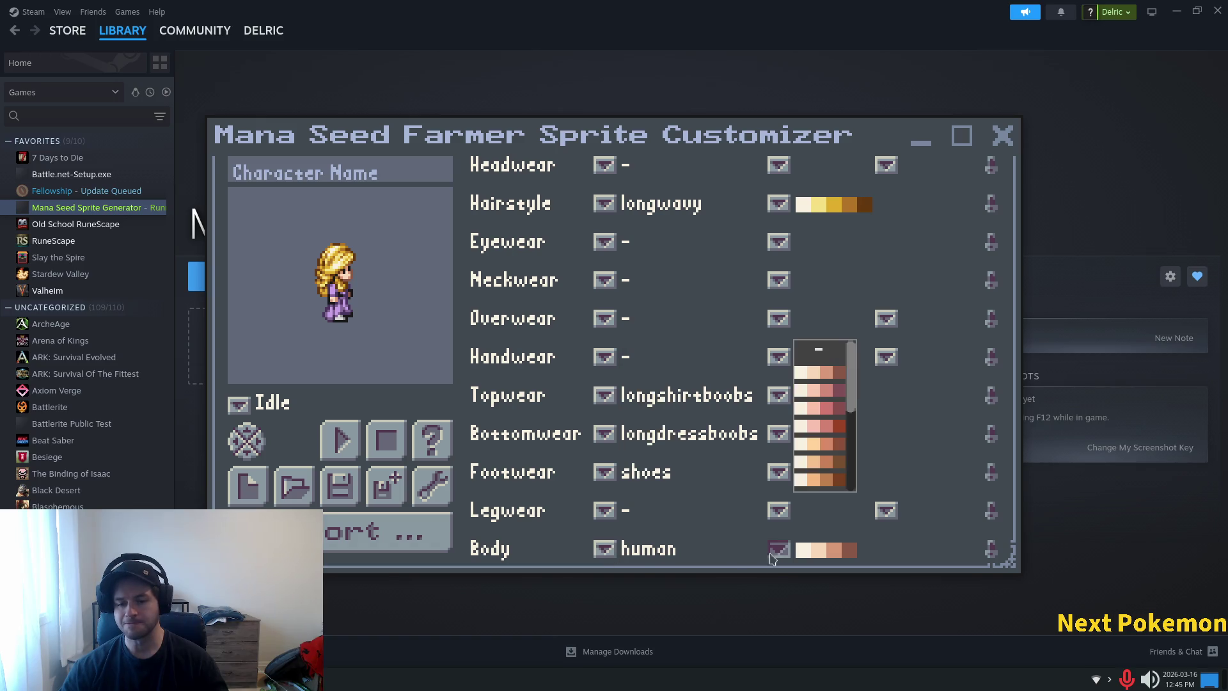
{"action": "left_click", "coordinate": [608, 550]}
{"action": "left_click", "coordinate": [652, 360]}
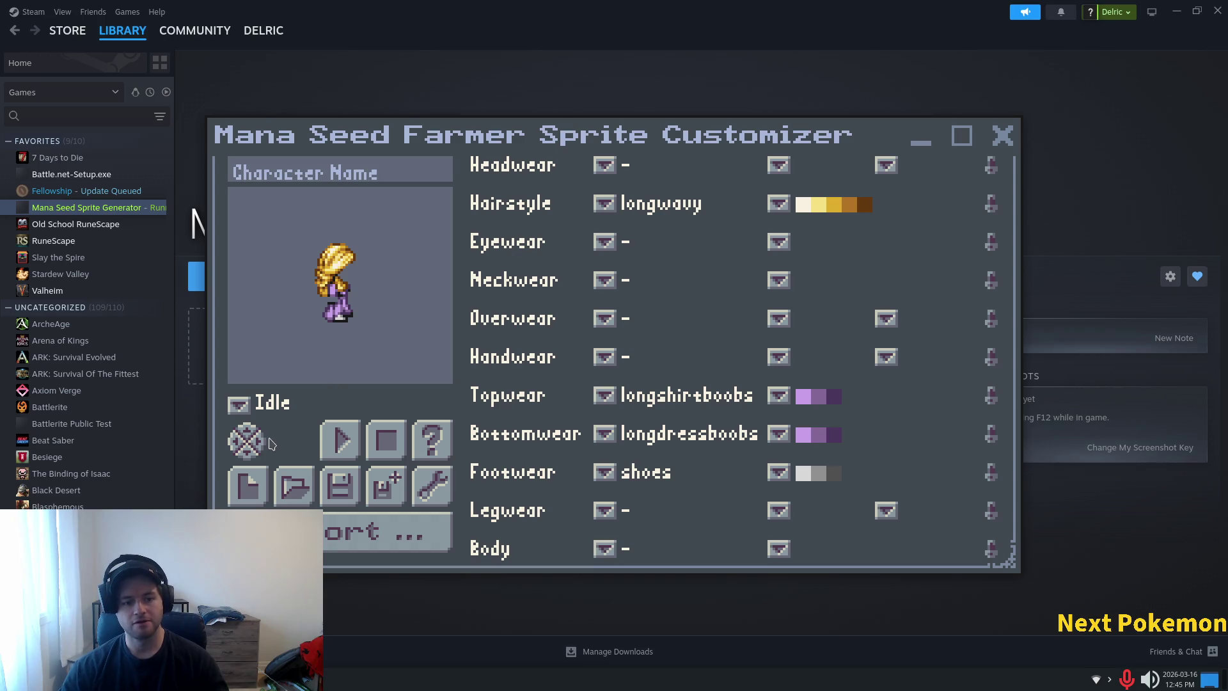
Step: Rotate the preview through several facings and set the Body back to human
{"action": "left_click", "coordinate": [253, 452]}
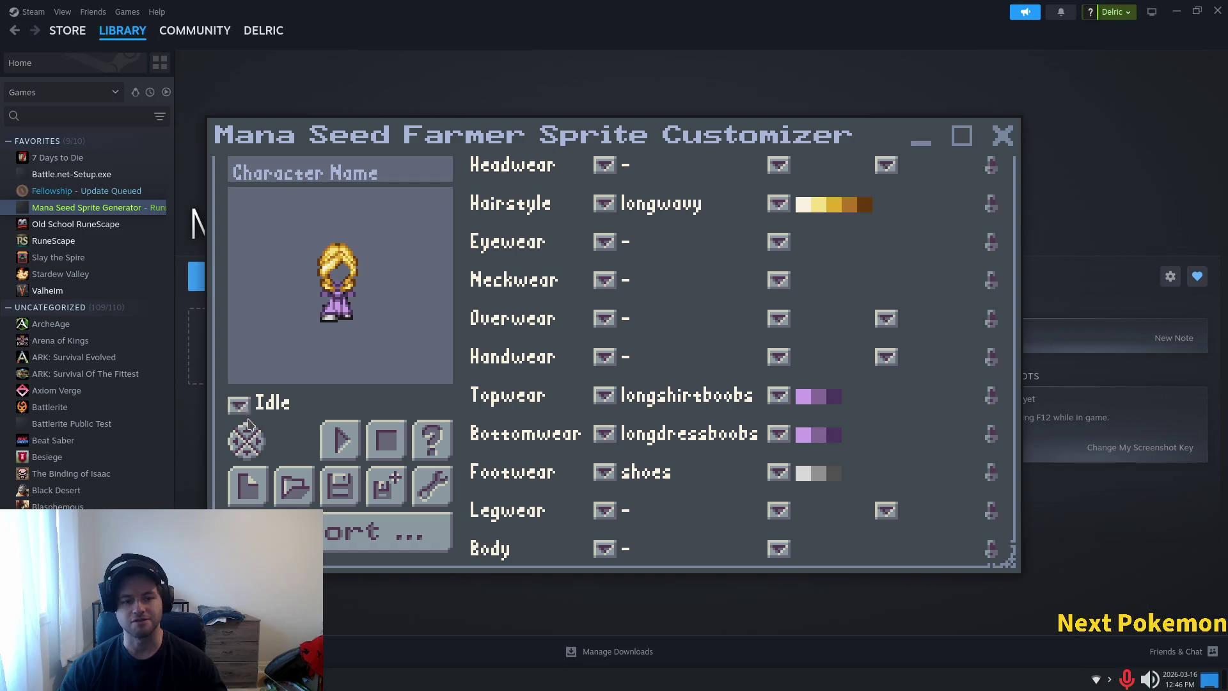
{"action": "left_click", "coordinate": [261, 448]}
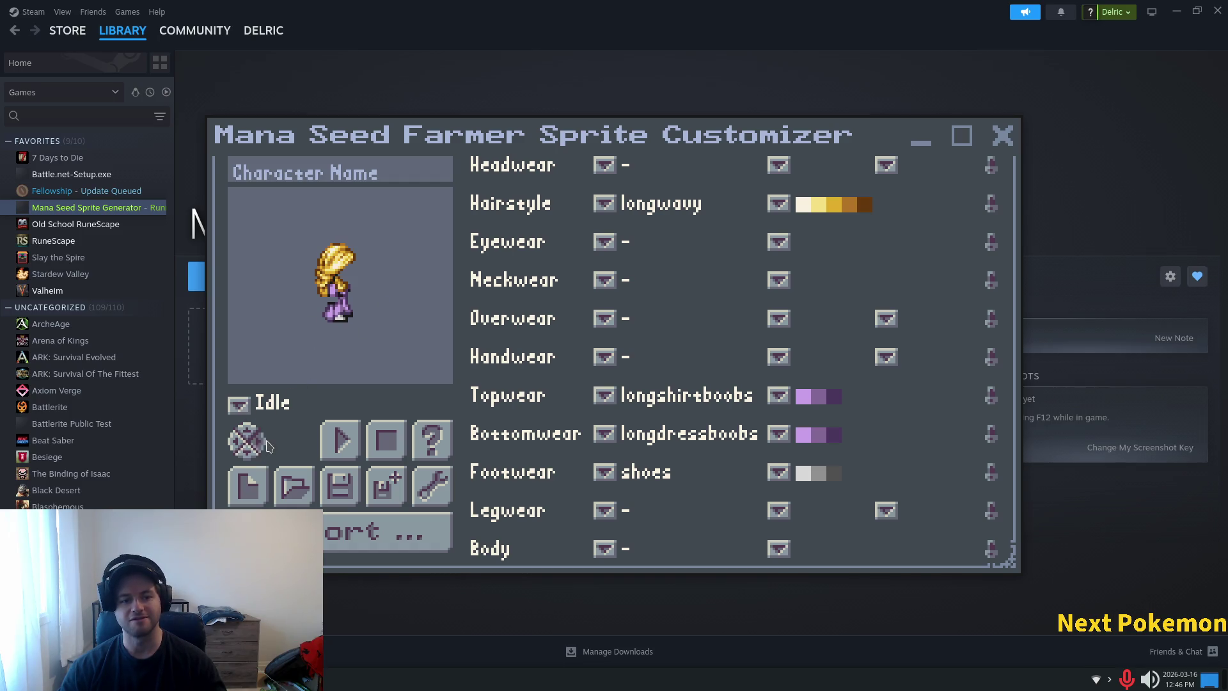
{"action": "left_click", "coordinate": [238, 446]}
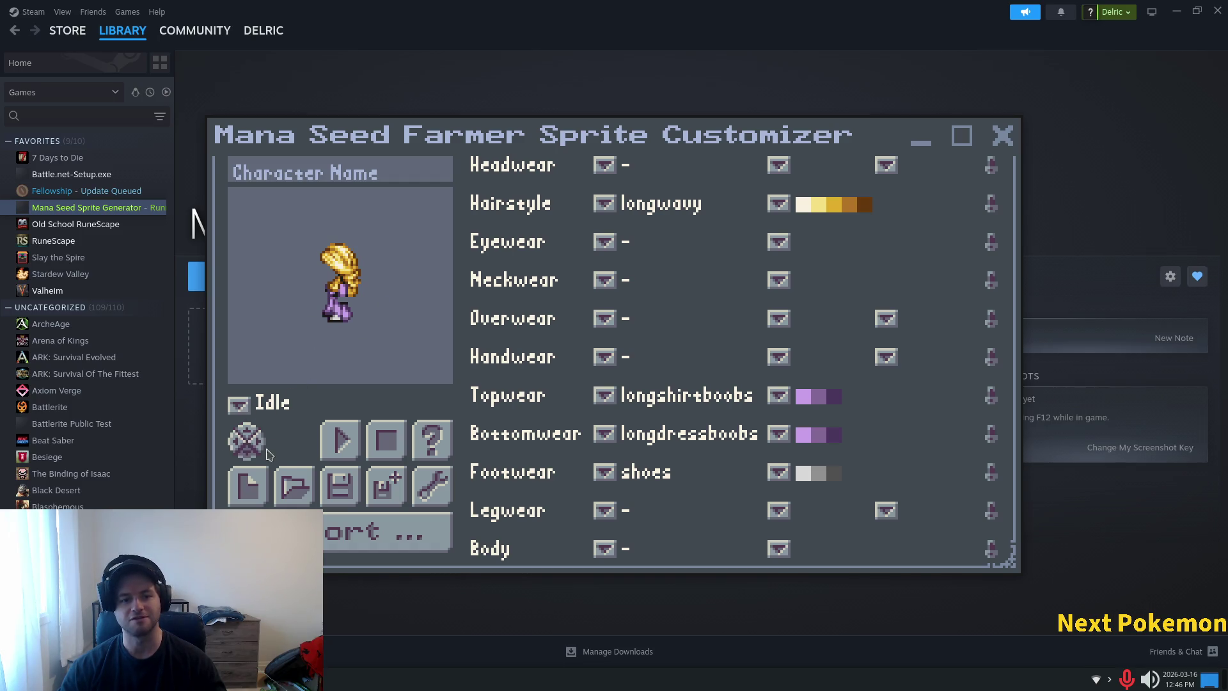
{"action": "left_click", "coordinate": [605, 549]}
{"action": "left_click", "coordinate": [653, 351]}
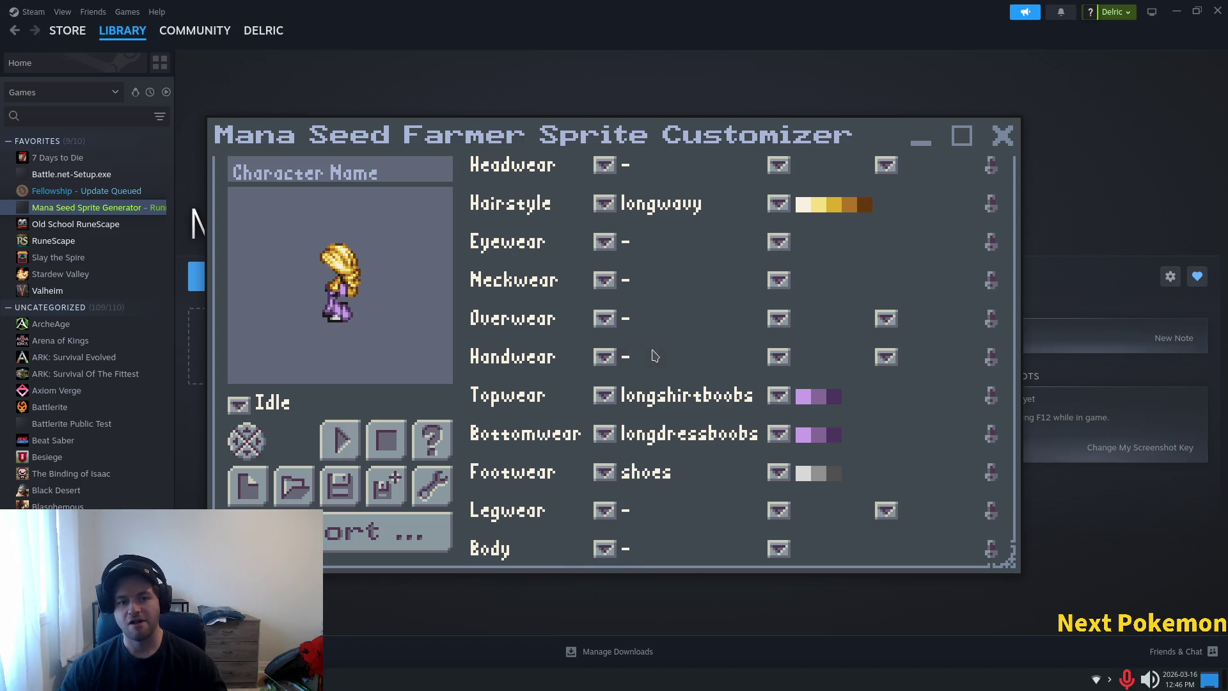
{"action": "left_click", "coordinate": [605, 549]}
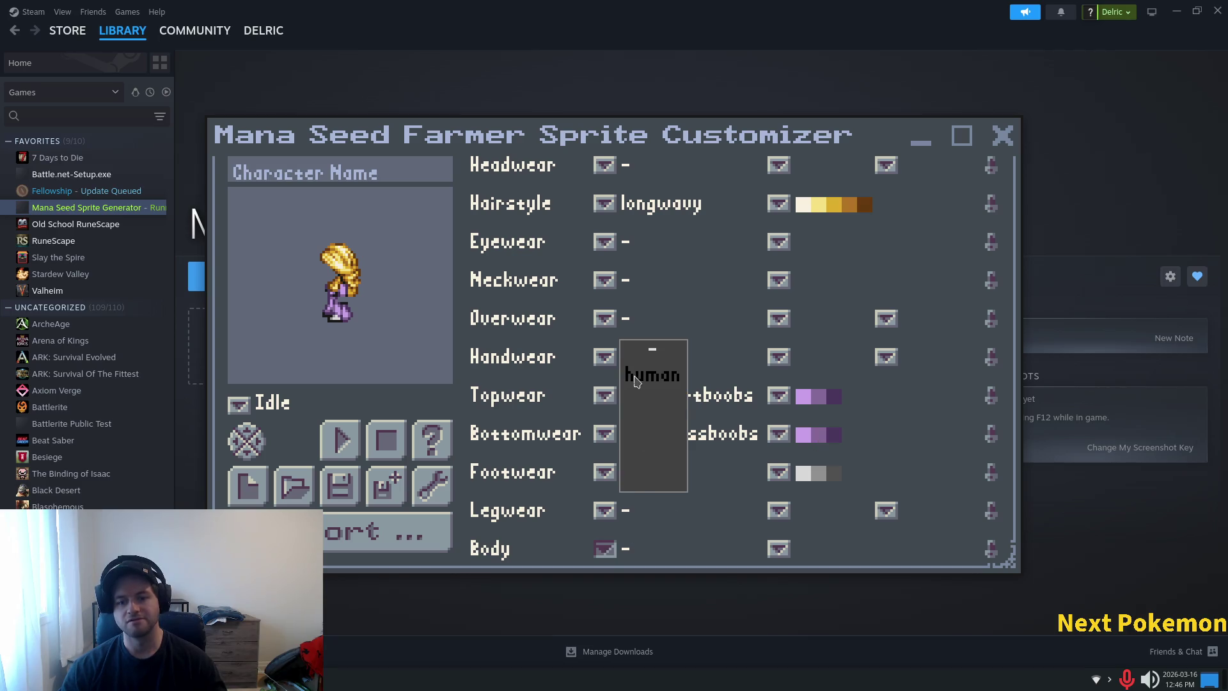
{"action": "left_click", "coordinate": [645, 377]}
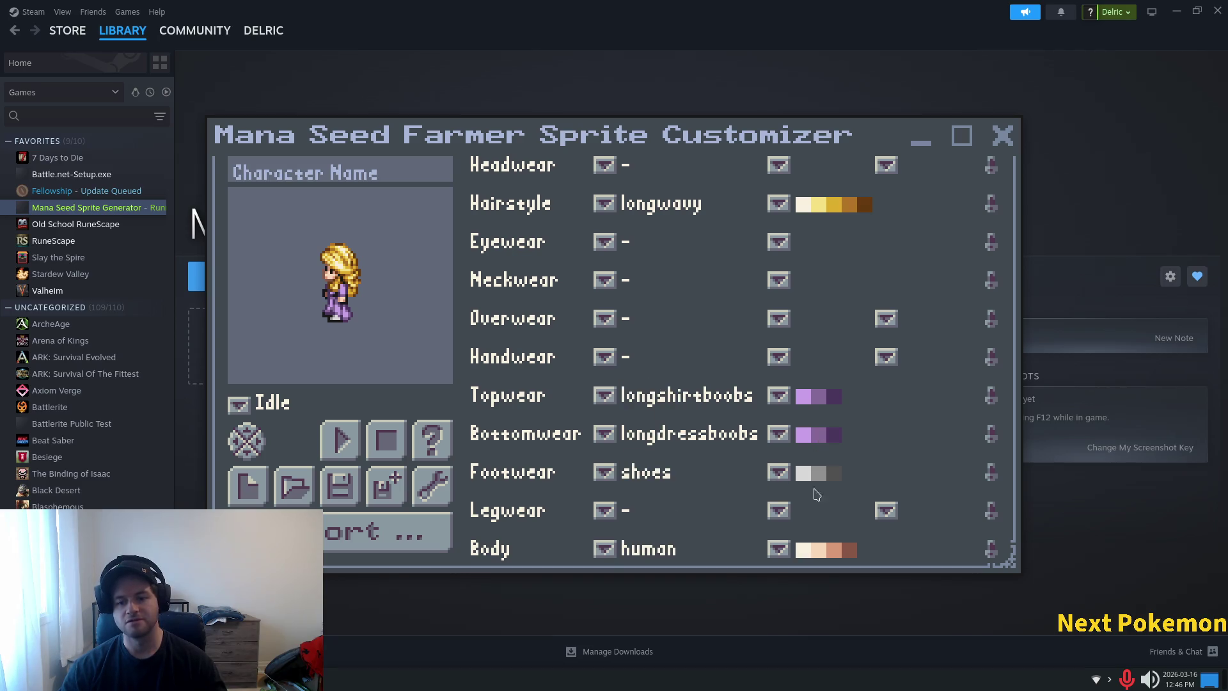
{"action": "left_click", "coordinate": [252, 443]}
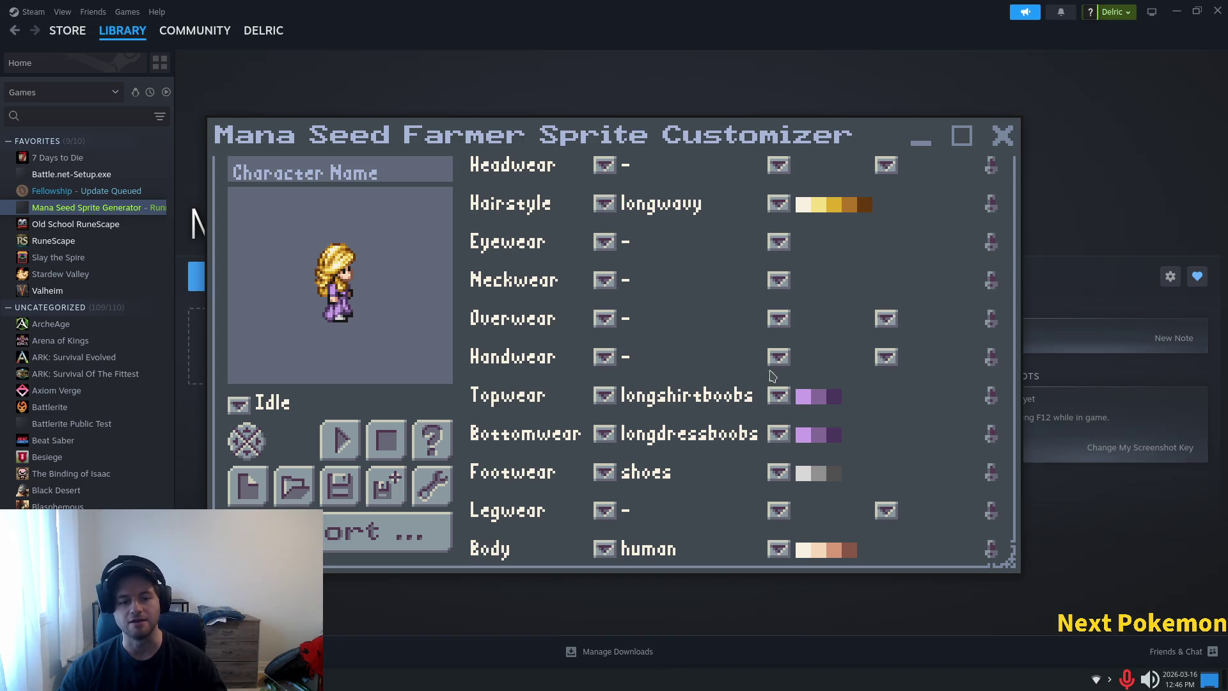
Step: Save the character design as 'sandy' in the saved-characters folder
{"action": "left_click", "coordinate": [386, 487]}
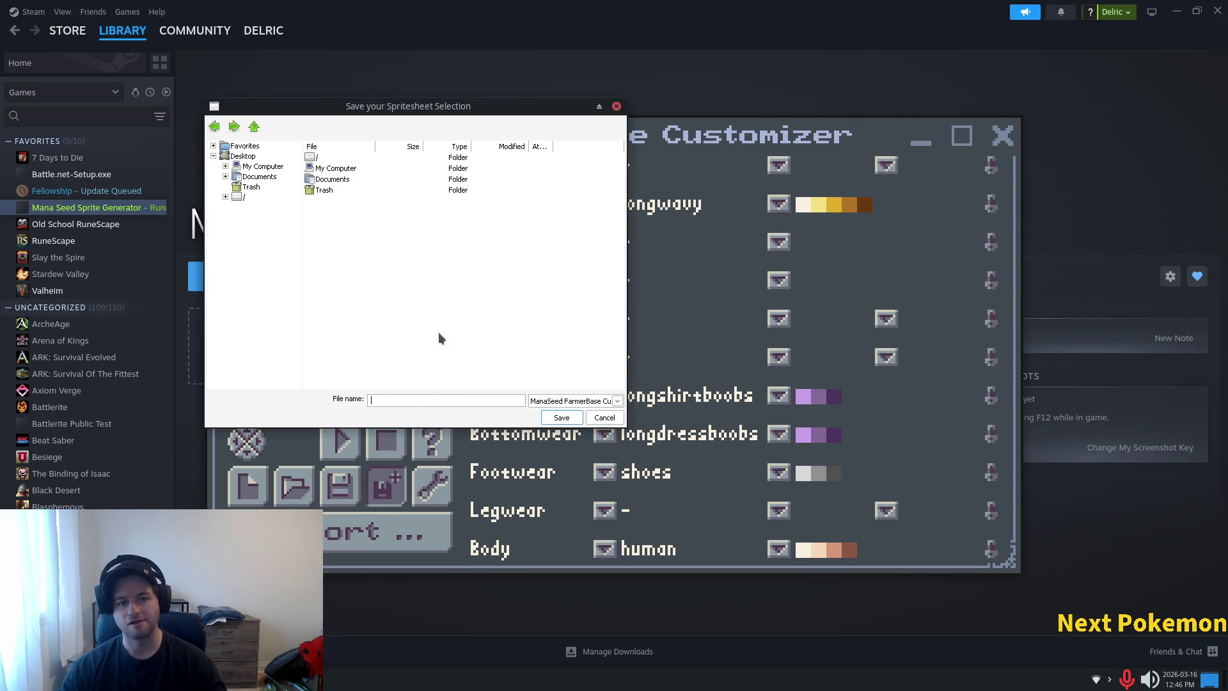
{"action": "double_click", "coordinate": [339, 182]}
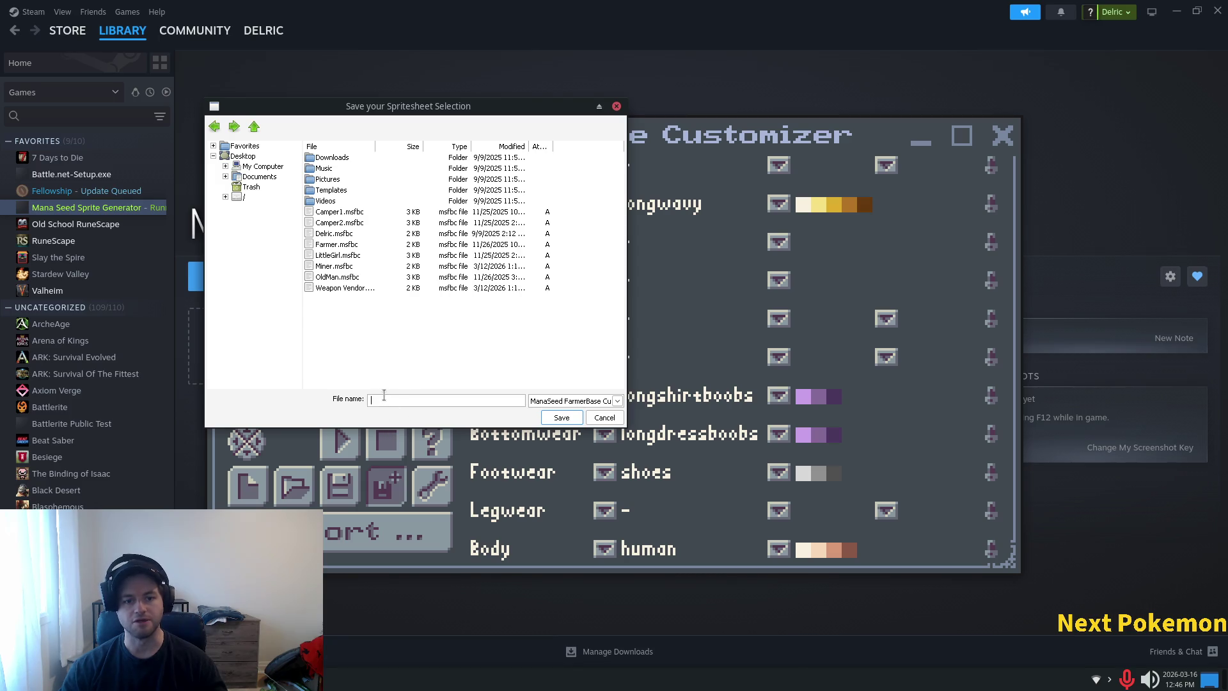
{"action": "type", "text": "sandy"}
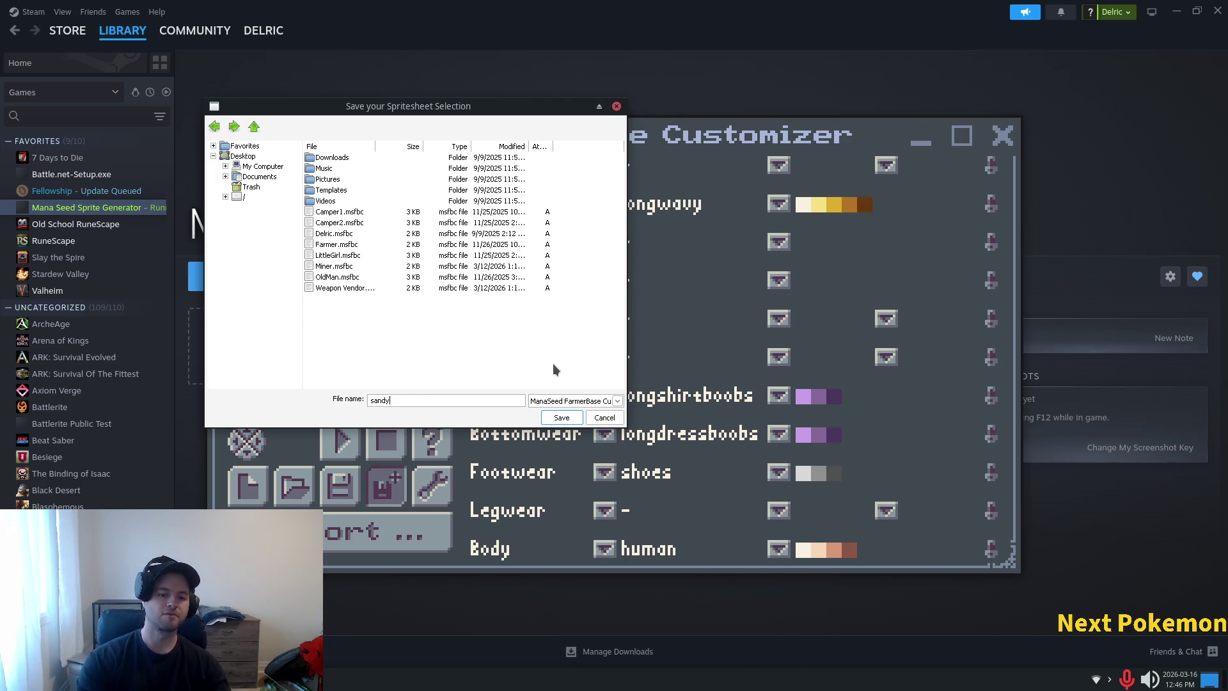
{"action": "key", "text": "Return"}
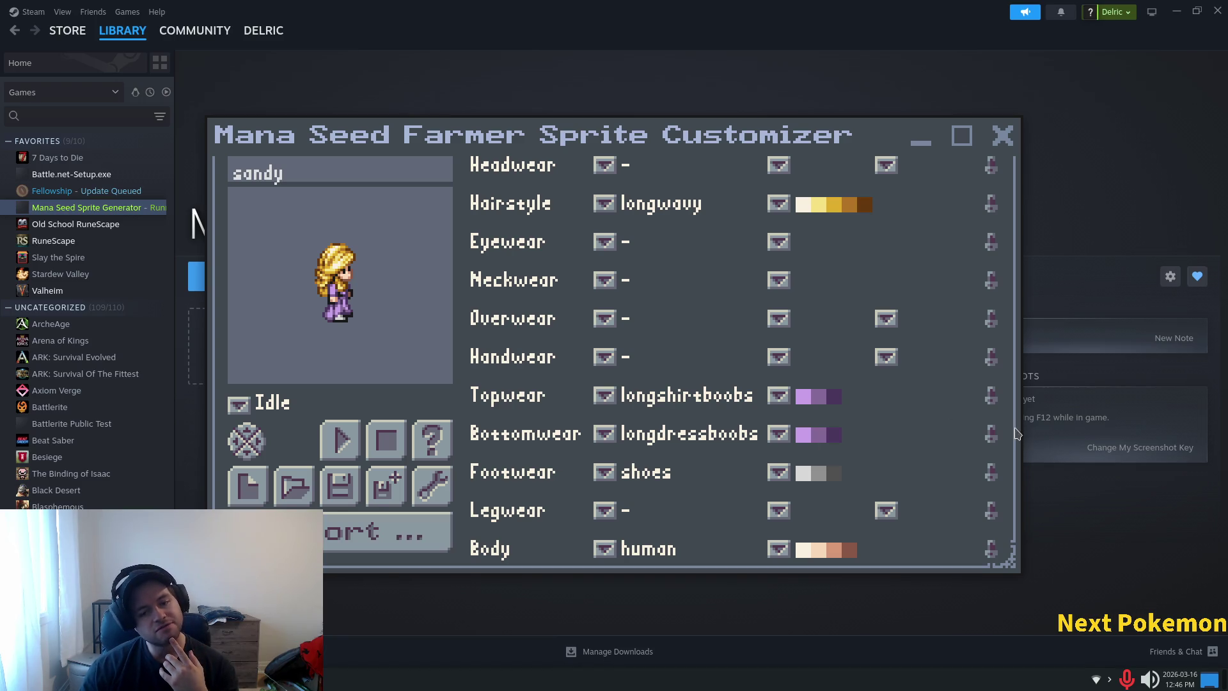
Step: Give the shoes a dark grey Footwear palette, re-save sandy, and export as sandy.png
{"action": "left_click", "coordinate": [782, 477]}
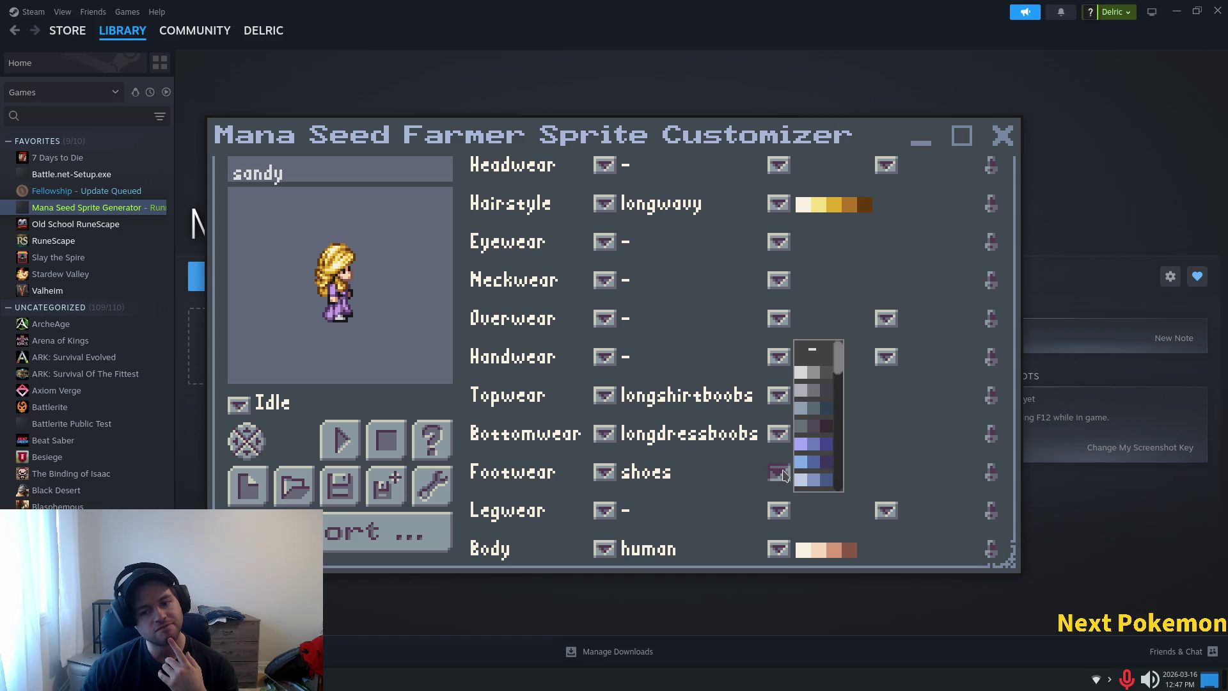
{"action": "left_click", "coordinate": [819, 426]}
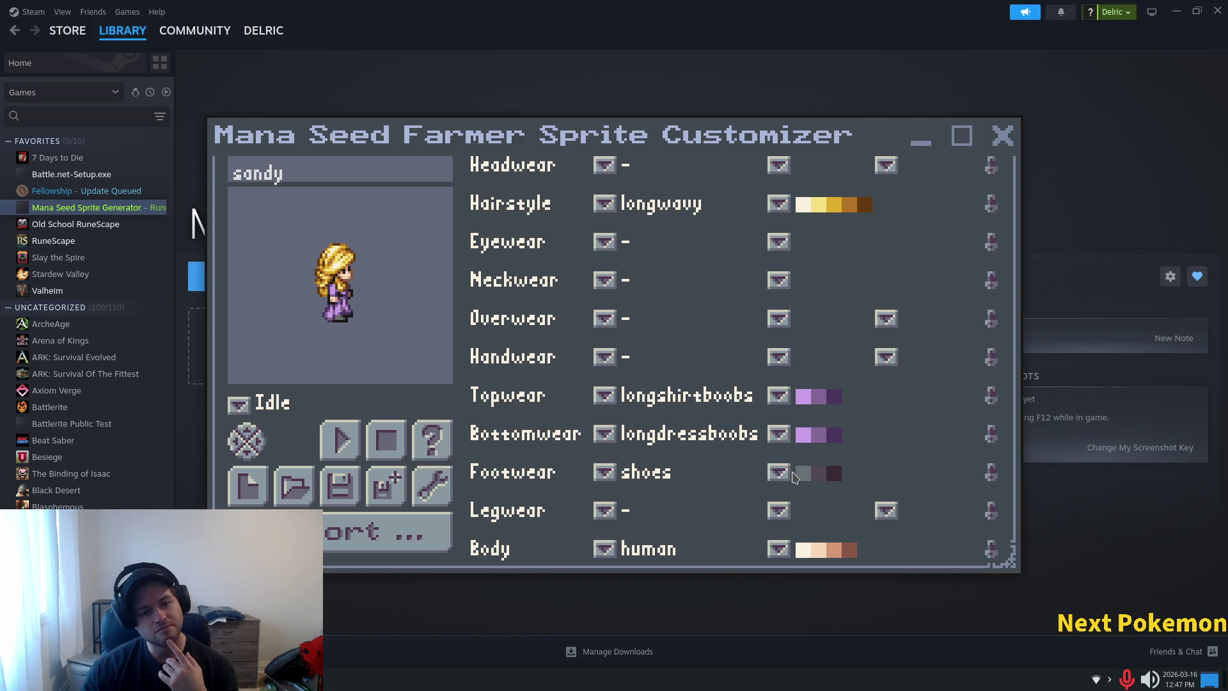
{"action": "left_click", "coordinate": [384, 499]}
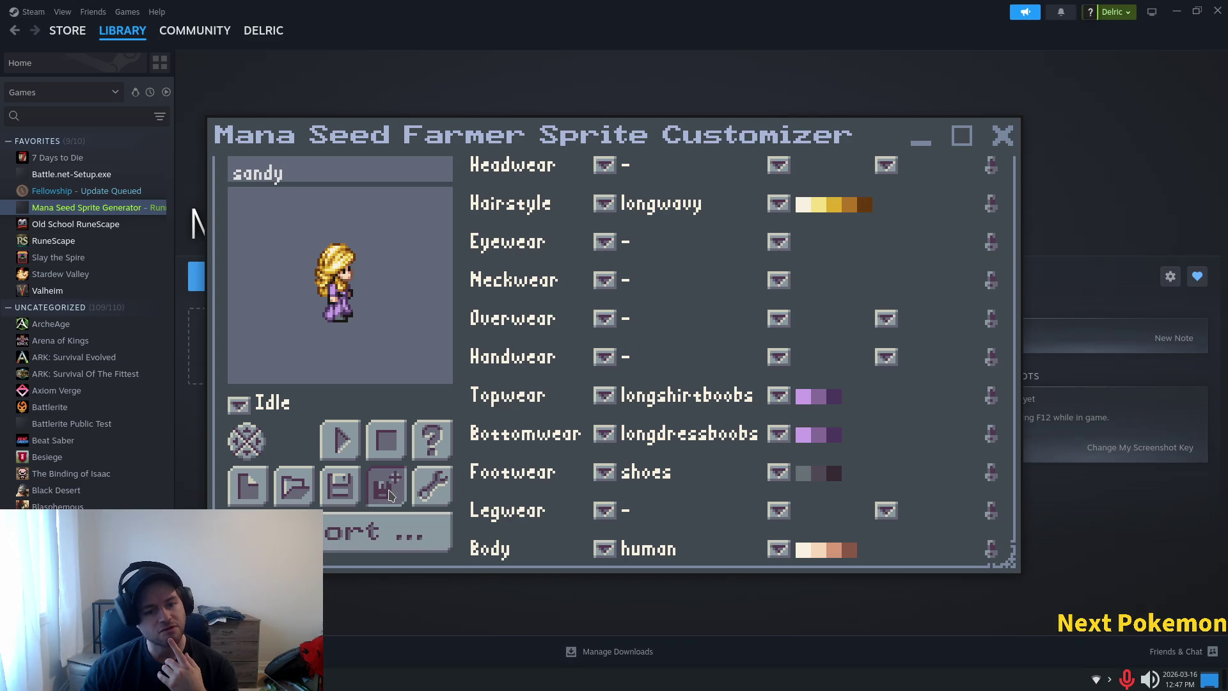
{"action": "left_click", "coordinate": [605, 416]}
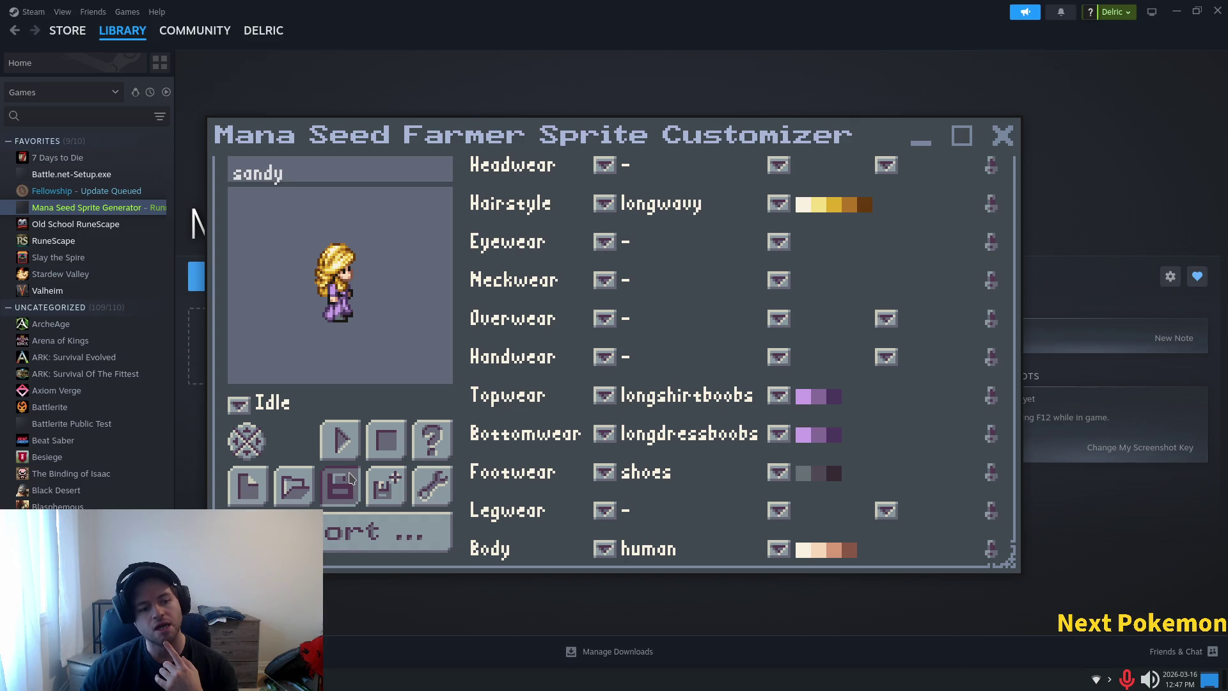
{"action": "left_click", "coordinate": [349, 534]}
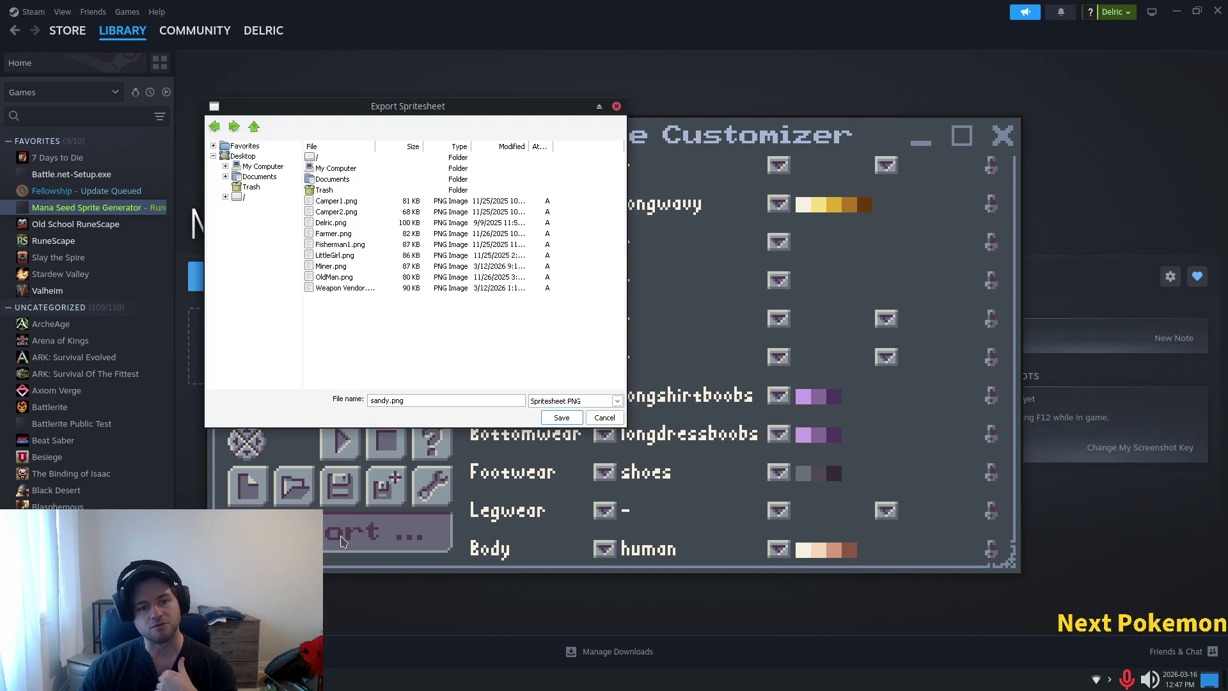
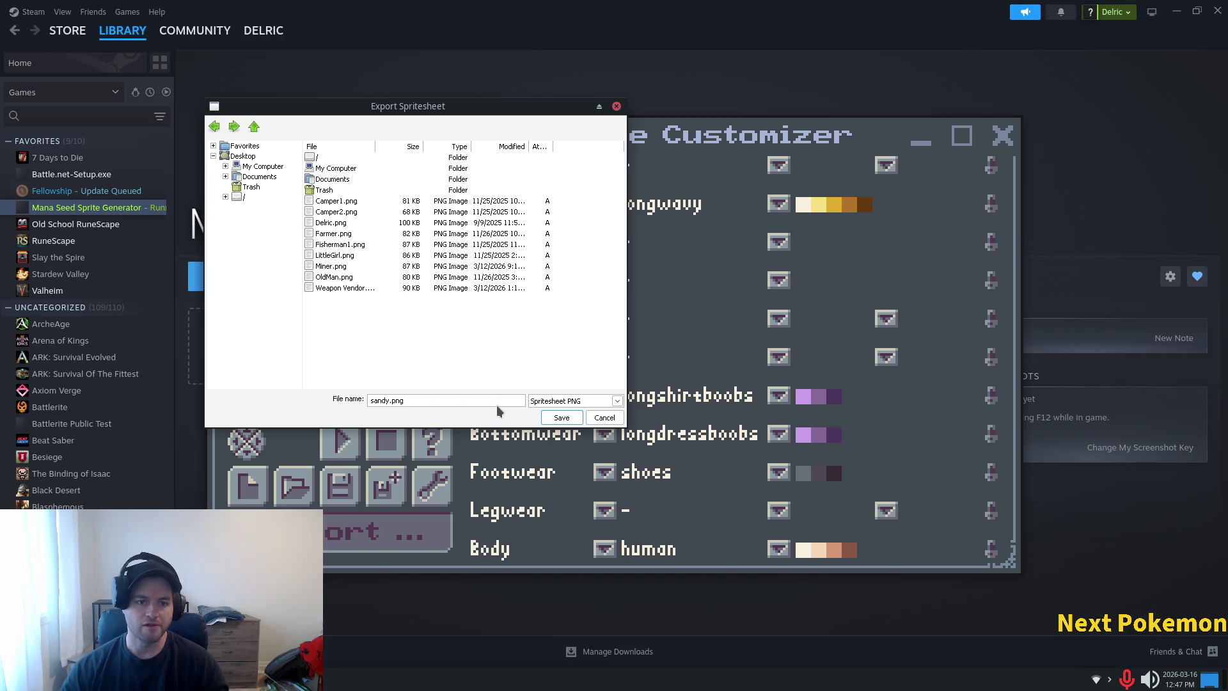
Step: Save the blonde character's spritesheet as sandy.png and return to the Godot editor
{"action": "left_click", "coordinate": [561, 417]}
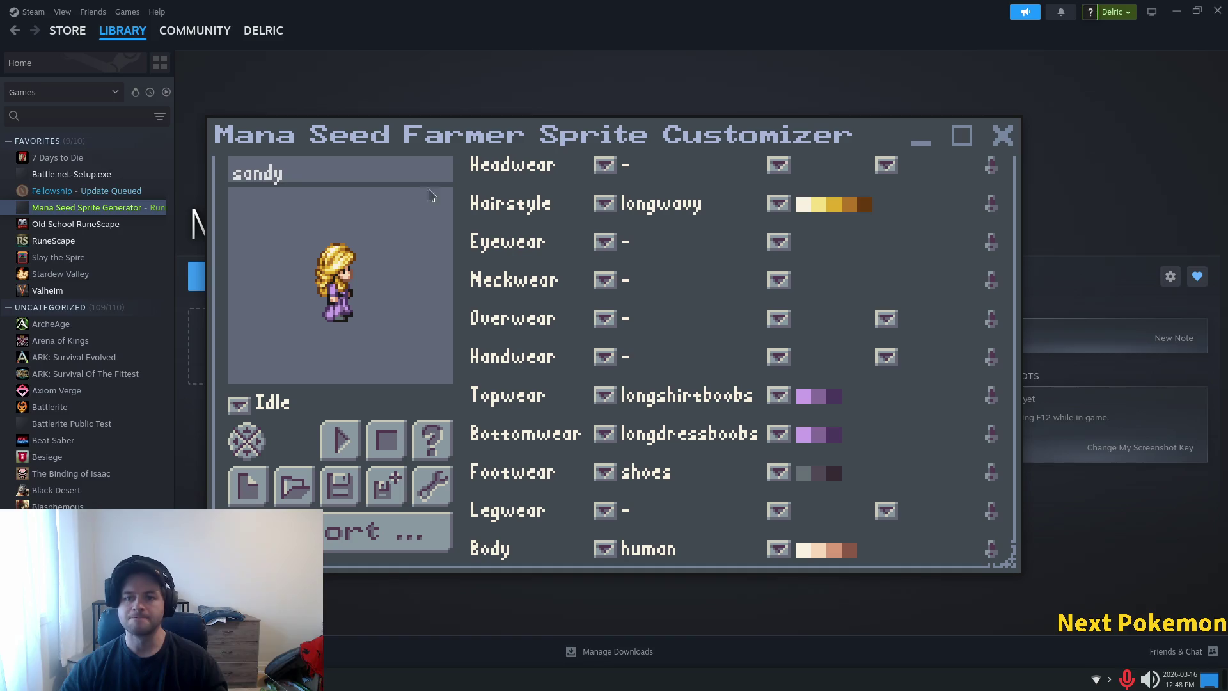
{"action": "key", "text": "alt+Tab"}
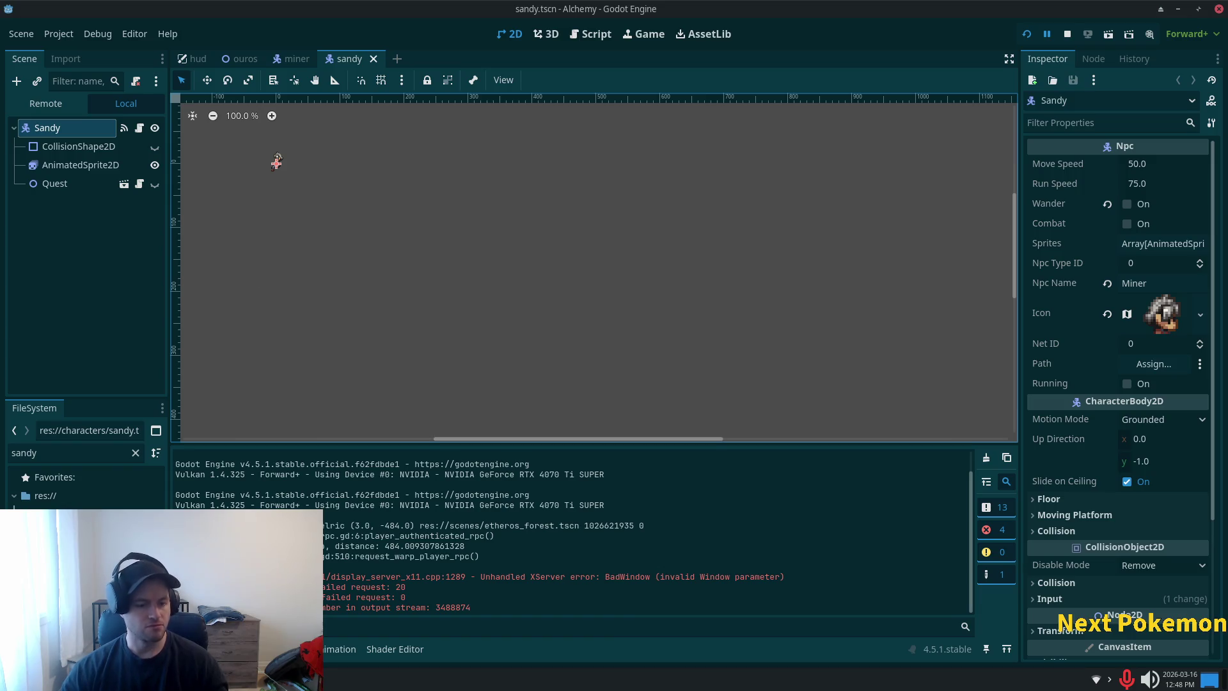
Step: Find the exported sandy.png in Thunar's Wine Desktop folder
{"action": "key", "text": "super"}
{"action": "key", "text": "Escape"}
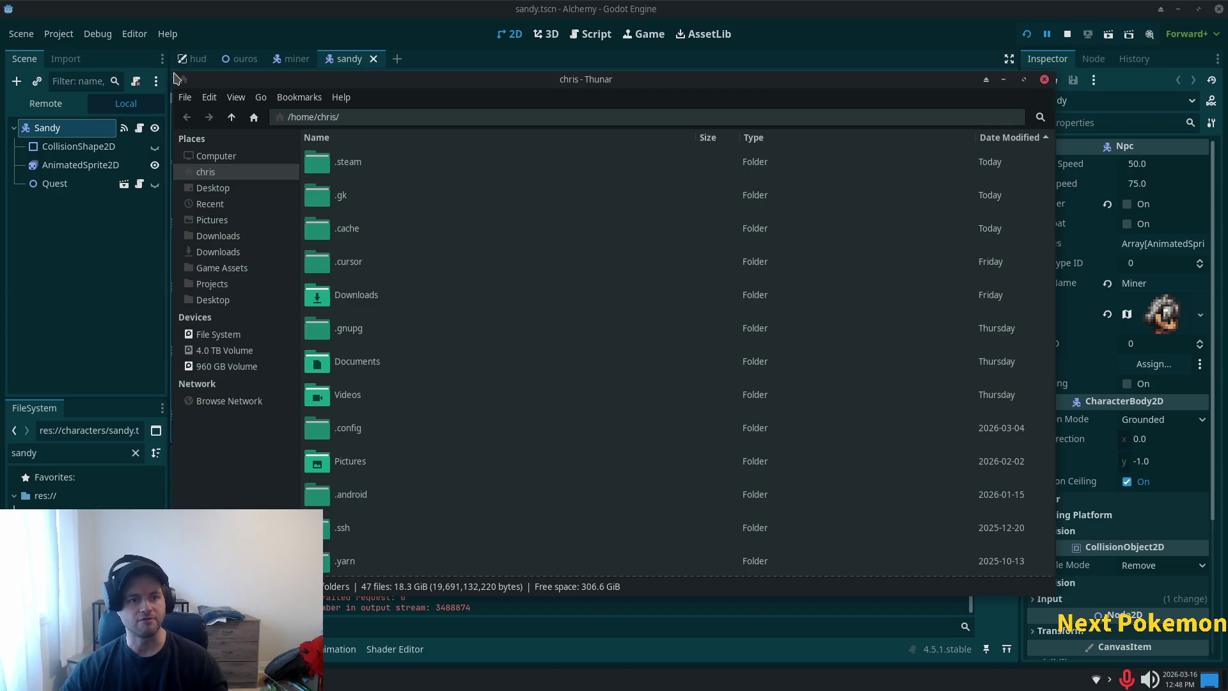
{"action": "mouse_move", "coordinate": [176, 76]}
{"action": "left_mouse_down"}
{"action": "mouse_move", "coordinate": [192, 122]}
{"action": "mouse_move", "coordinate": [380, 208]}
{"action": "left_mouse_up"}
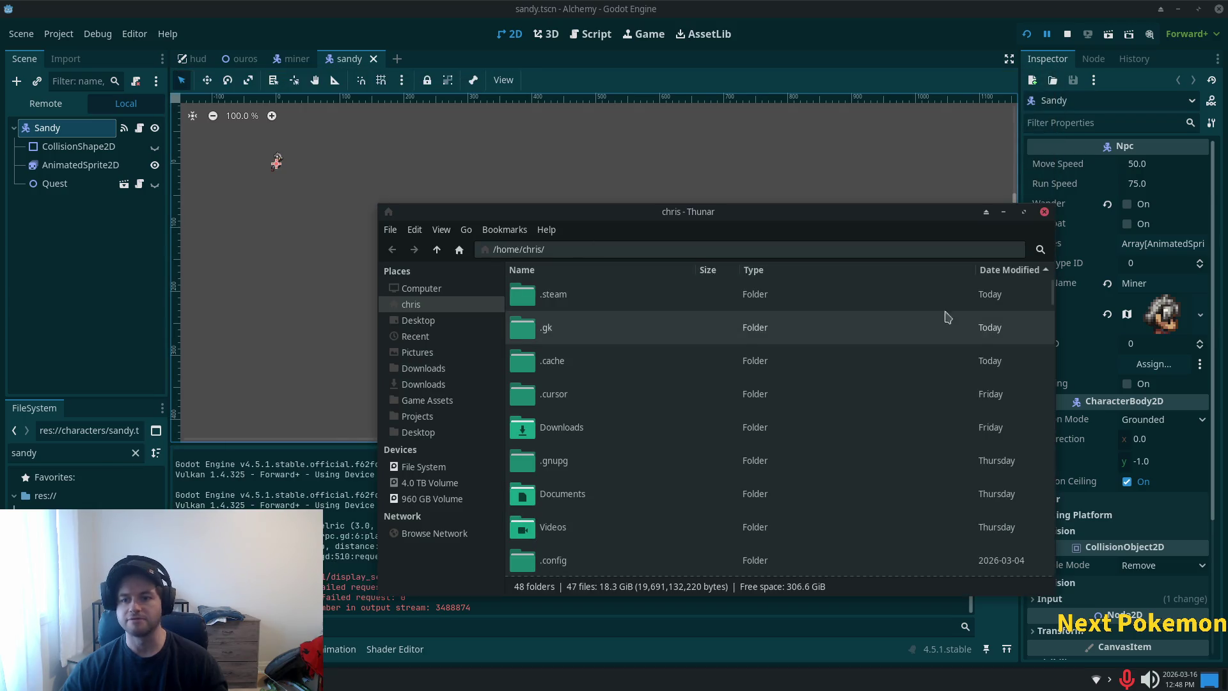
{"action": "left_click_drag", "start_coordinate": [582, 207], "coordinate": [456, 105]}
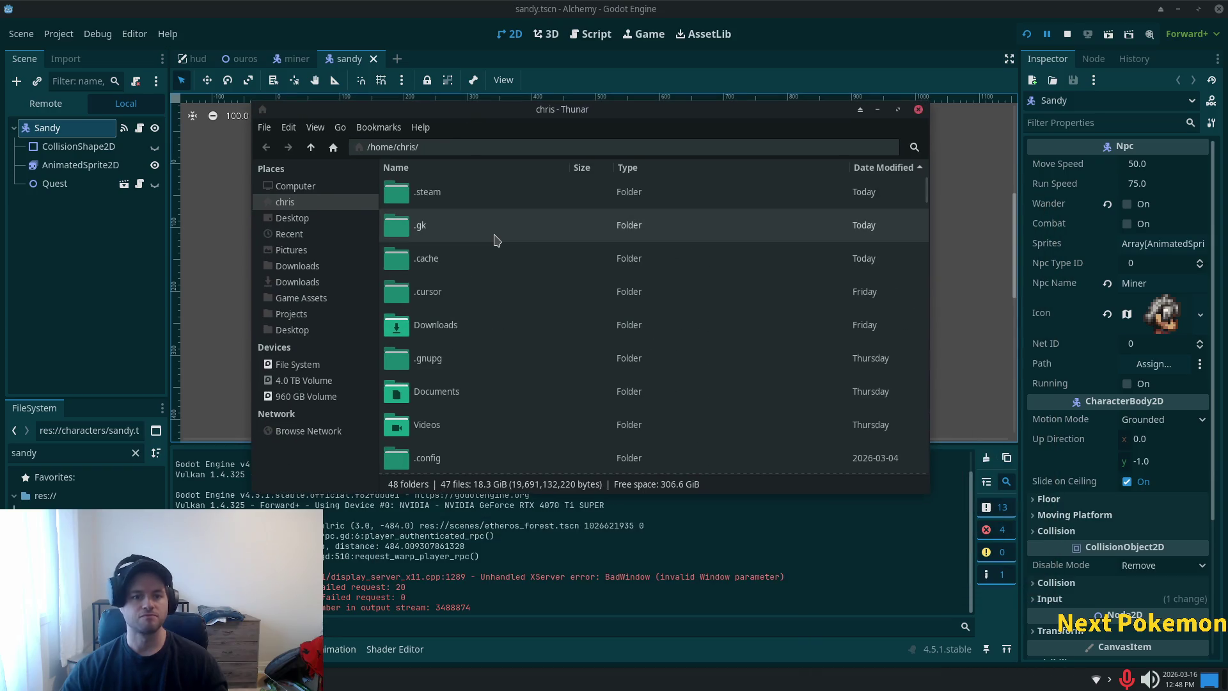
{"action": "left_click", "coordinate": [303, 331]}
{"action": "left_click", "coordinate": [440, 199]}
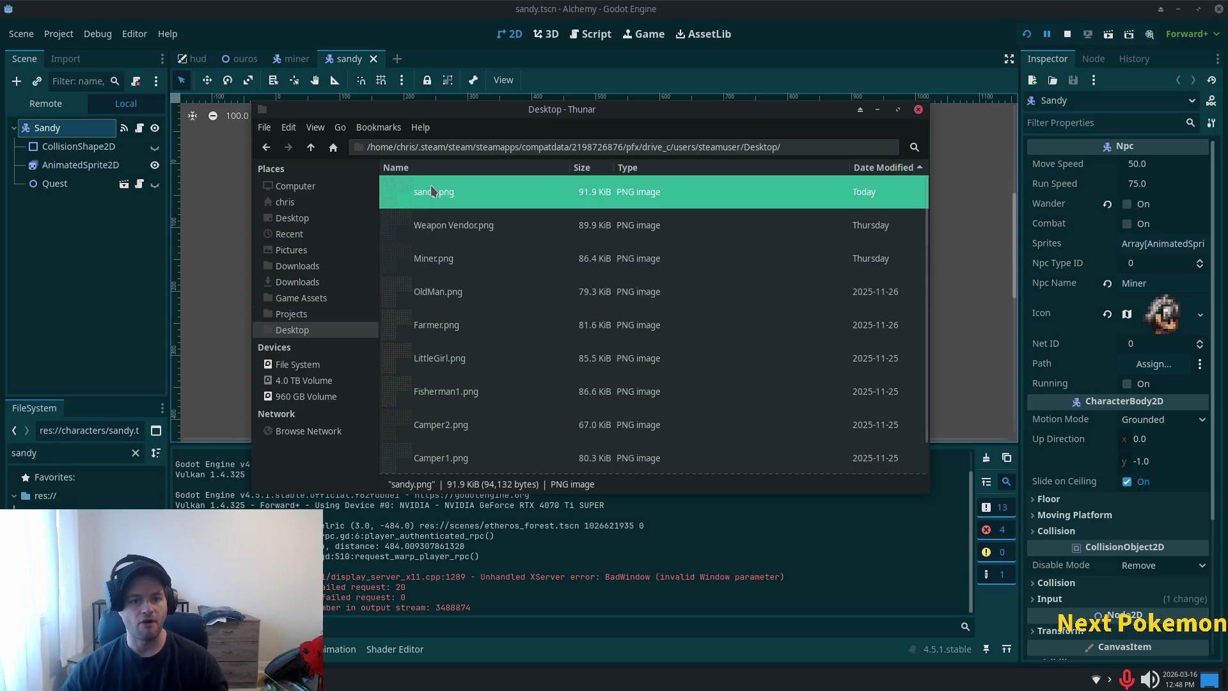
Step: Filter Godot's FileSystem to 'ass', open res://assets/, and reselect the Sandy NPC node
{"action": "double_click", "coordinate": [74, 452]}
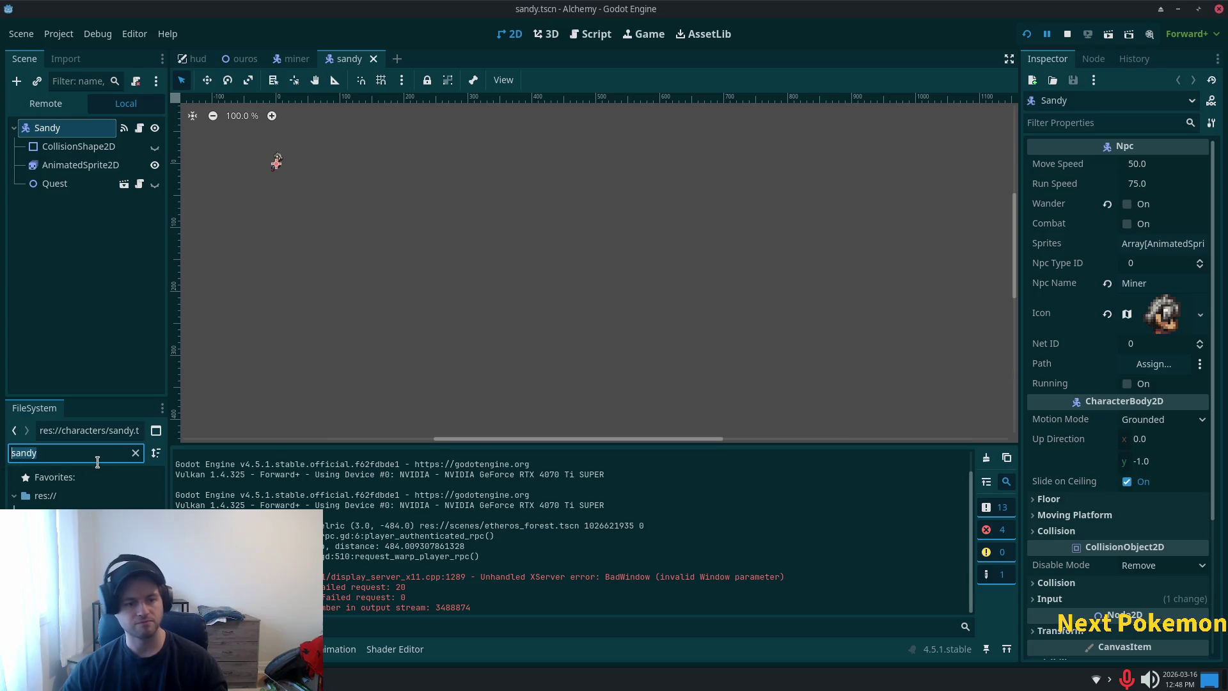
{"action": "type", "text": "ass"}
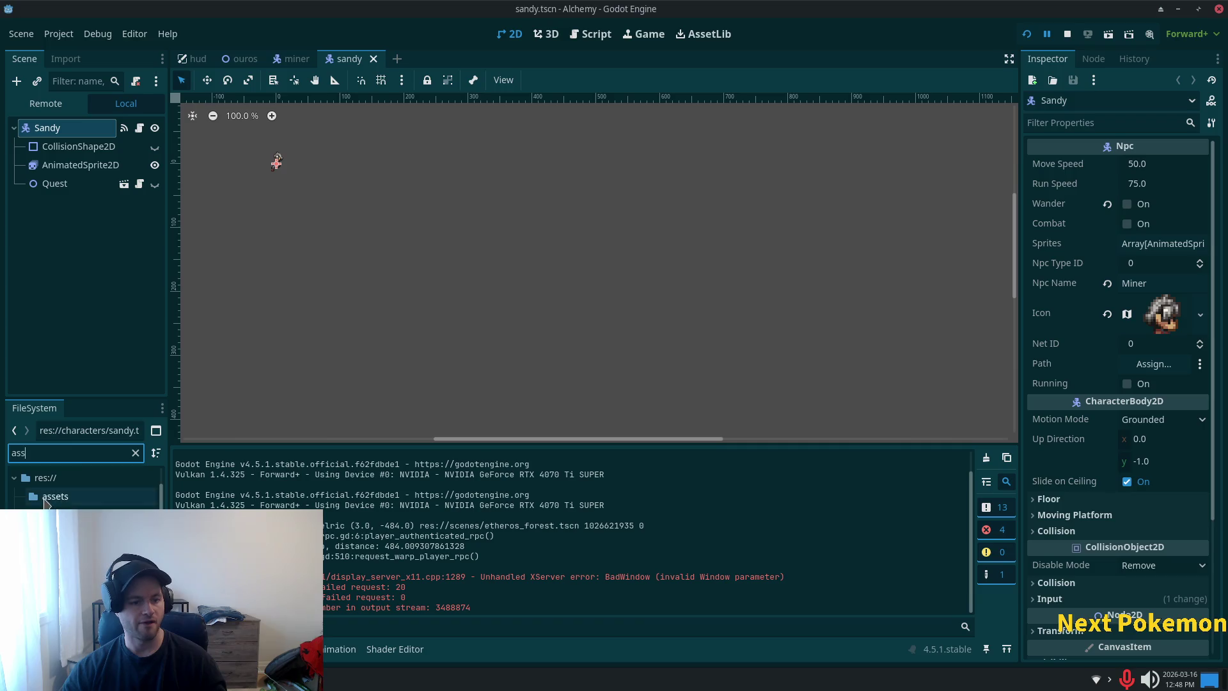
{"action": "left_click", "coordinate": [119, 496]}
{"action": "left_click", "coordinate": [135, 454]}
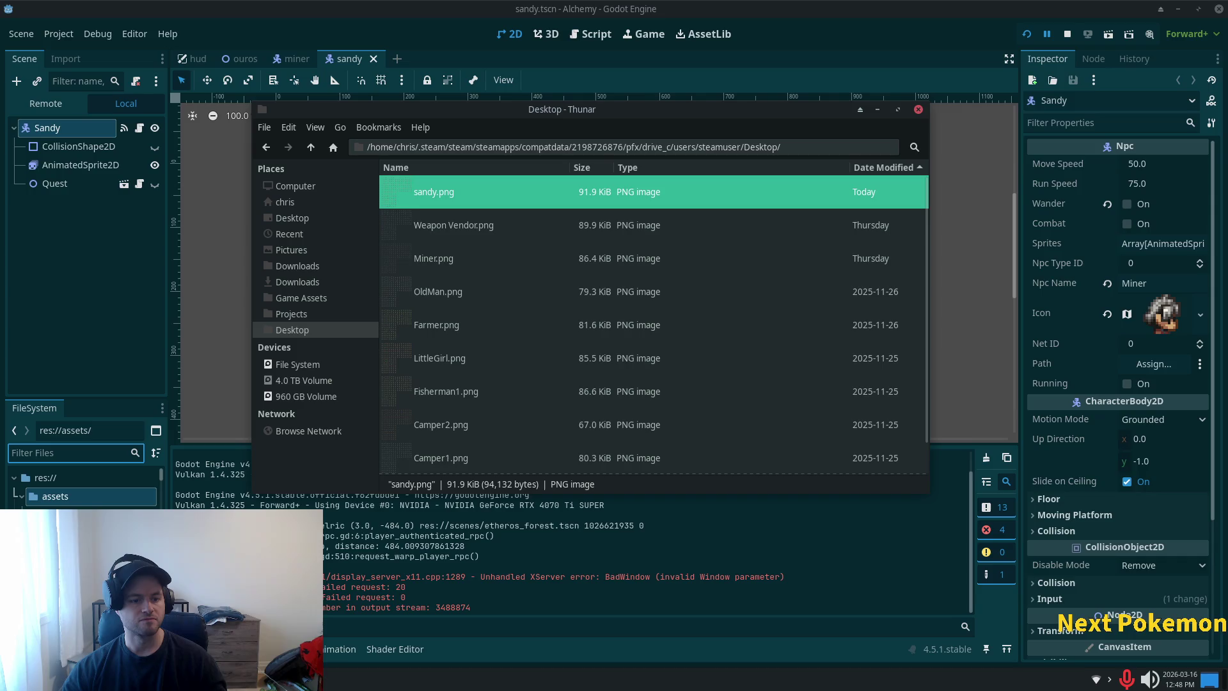
{"action": "left_click", "coordinate": [58, 329]}
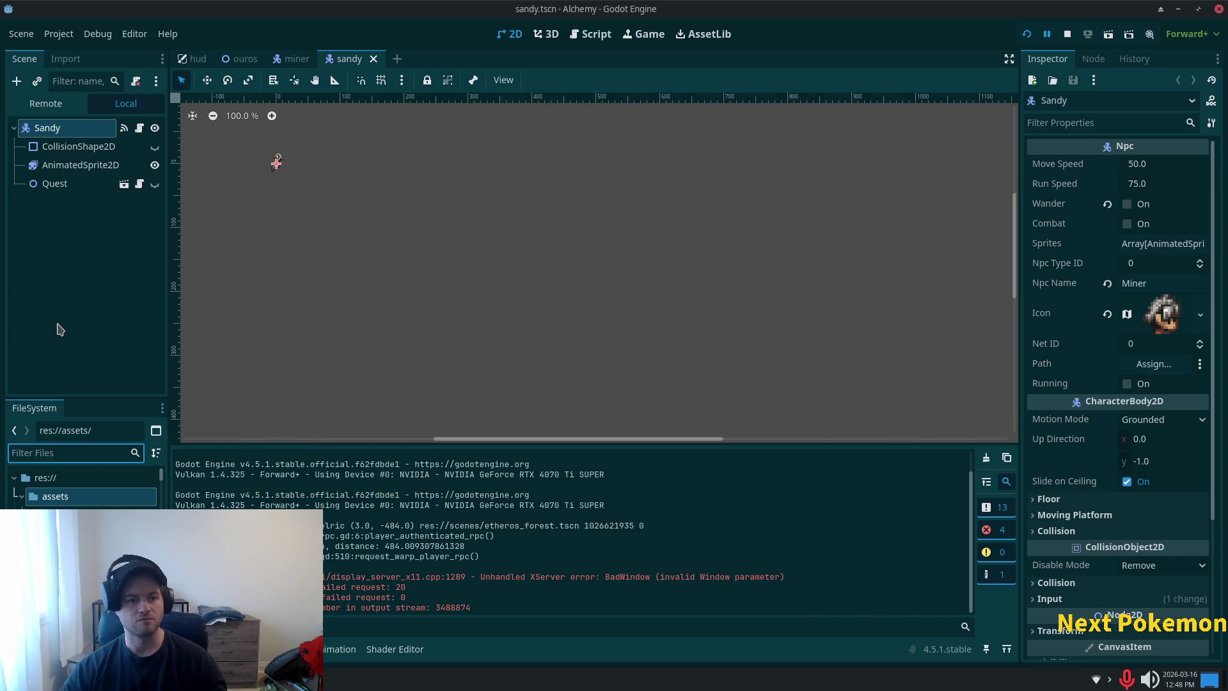
{"action": "left_click", "coordinate": [656, 391]}
Step: Assign the sandy sprite sheet as the atlas of Sandy's Npc Icon texture
{"action": "left_click", "coordinate": [64, 128]}
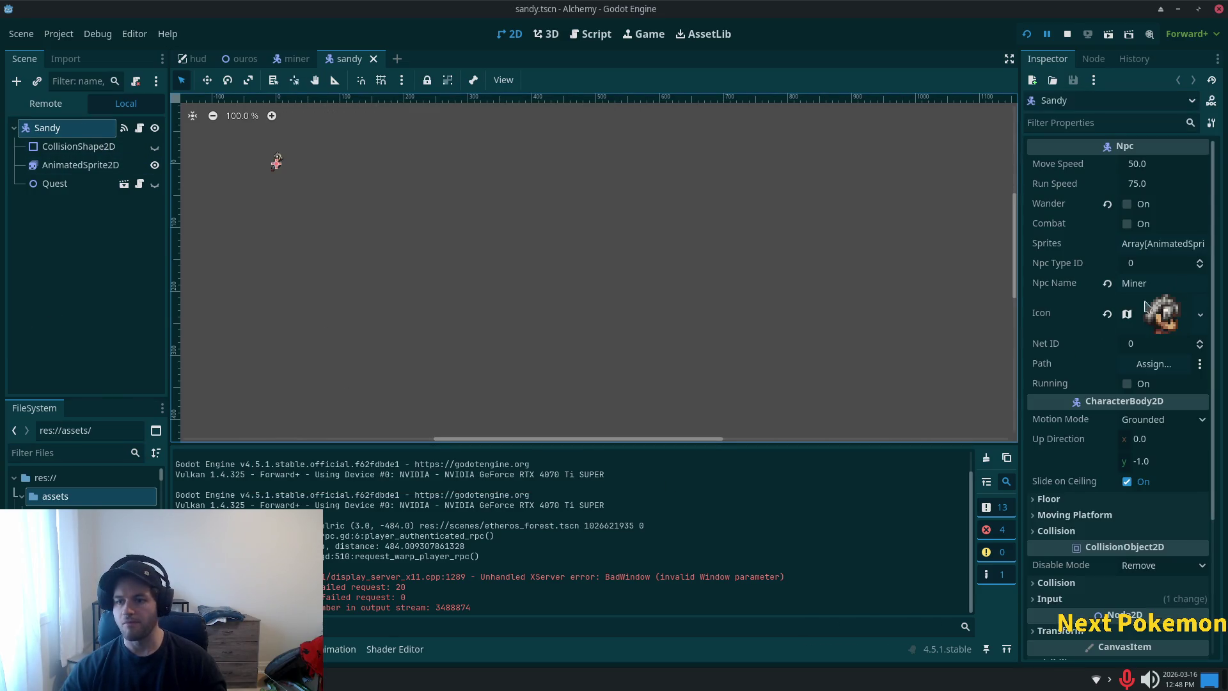
{"action": "scroll", "coordinate": [83, 489], "scroll_direction": "down", "scroll_amount": 10}
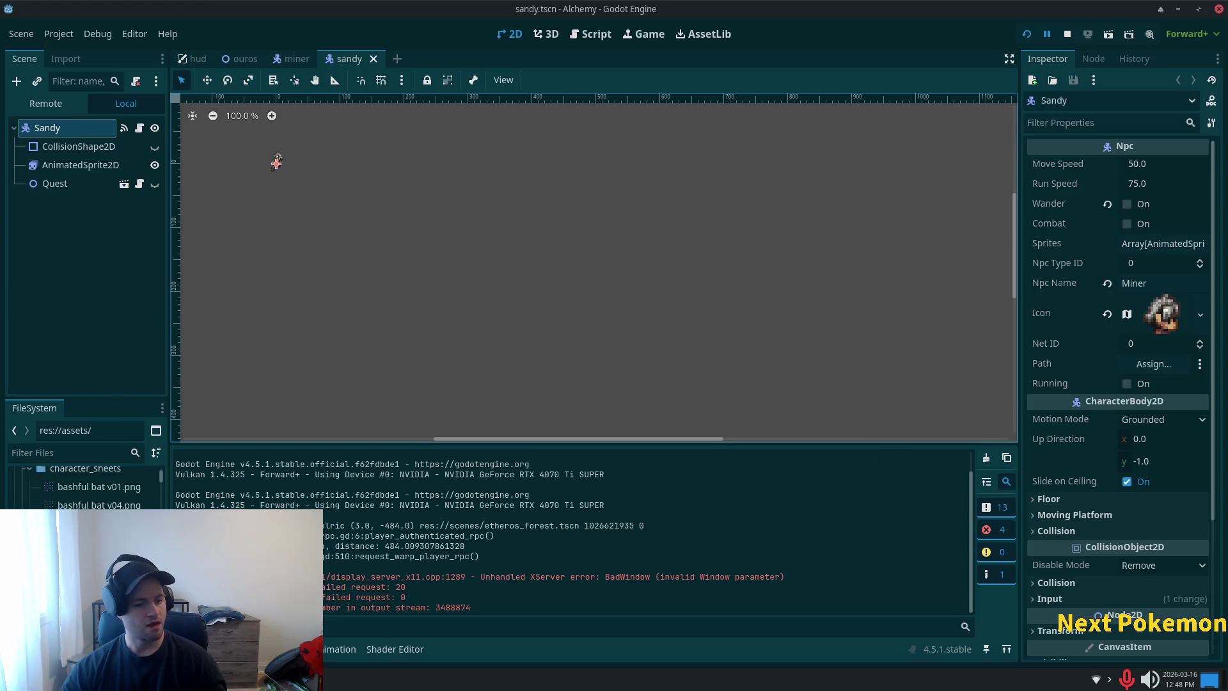
{"action": "scroll", "coordinate": [83, 490], "scroll_direction": "down", "scroll_amount": 5}
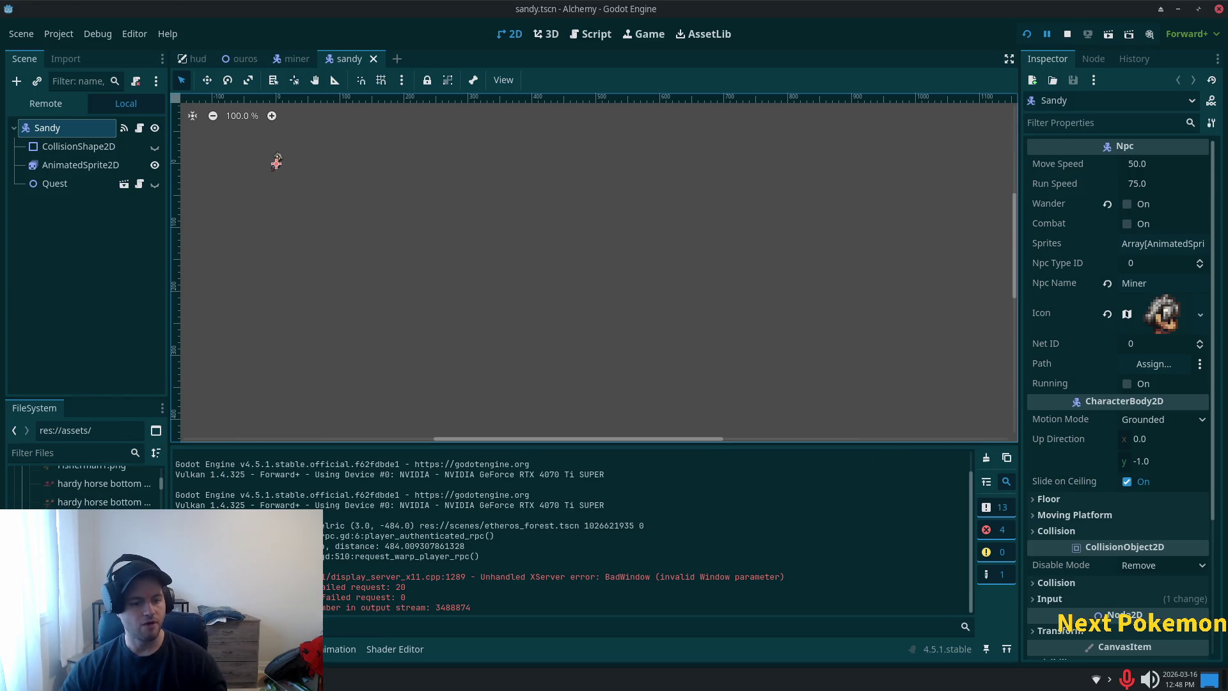
{"action": "mouse_move", "coordinate": [96, 492]}
{"action": "left_mouse_down"}
{"action": "mouse_move", "coordinate": [576, 268]}
{"action": "mouse_move", "coordinate": [1164, 314]}
{"action": "left_mouse_up"}
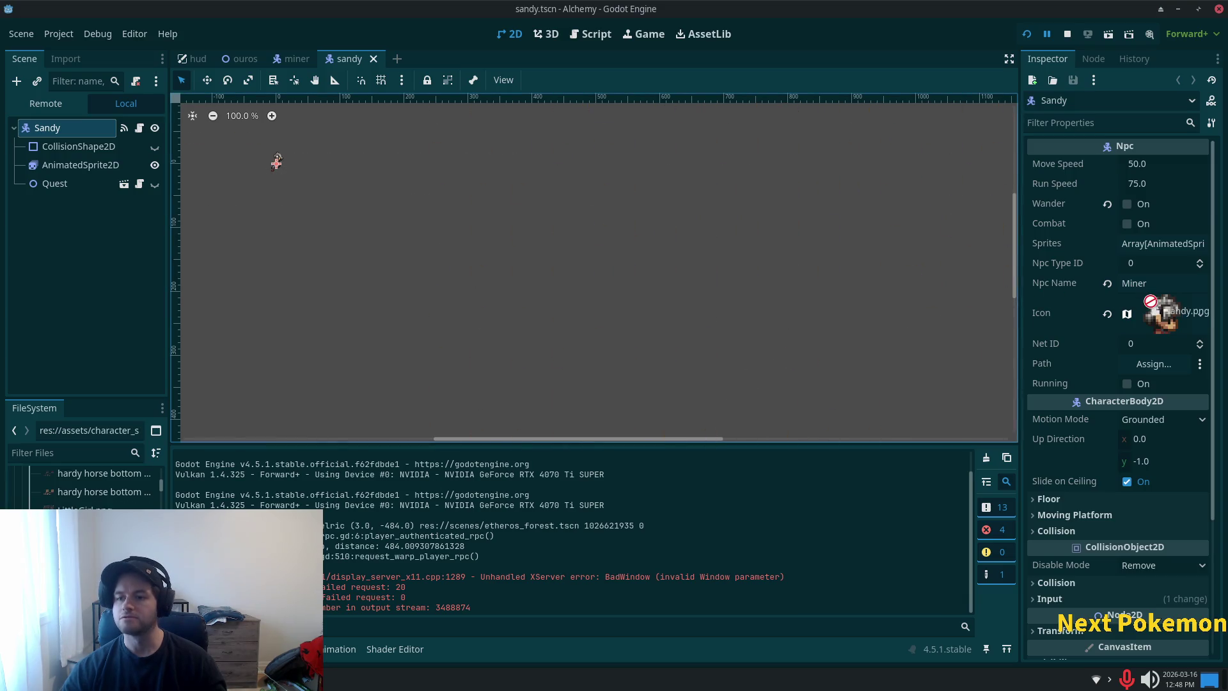
{"action": "left_click", "coordinate": [1172, 327]}
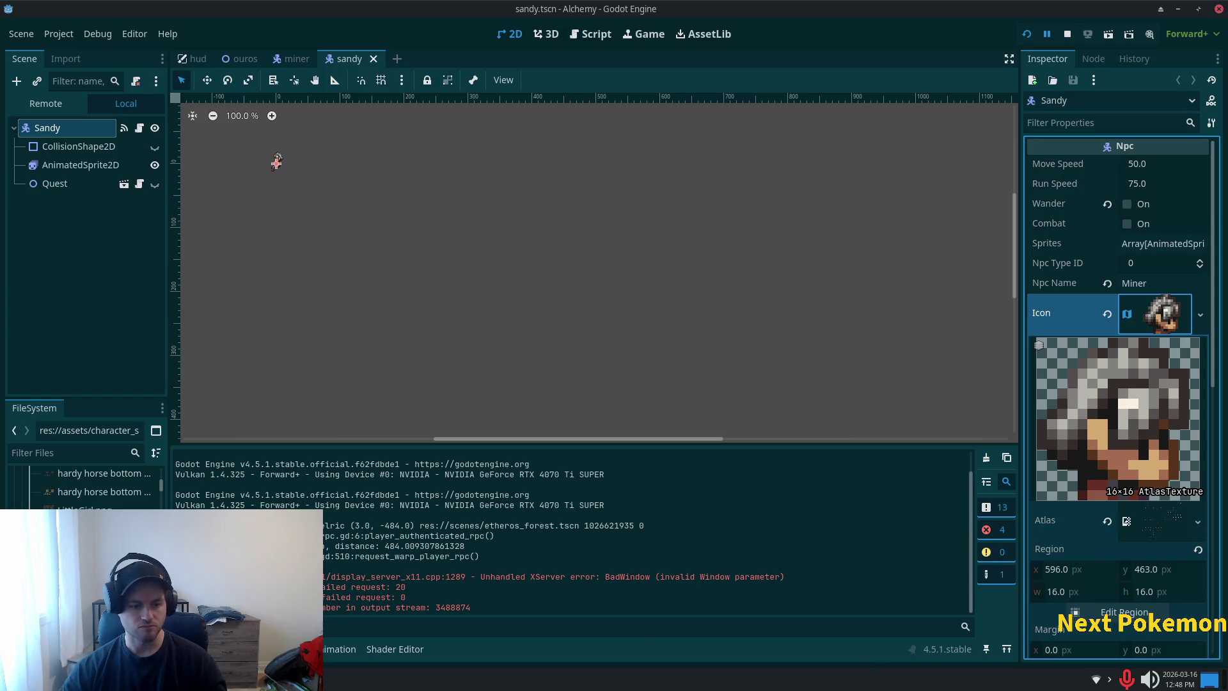
{"action": "left_click_drag", "start_coordinate": [1183, 540], "coordinate": [1160, 521]}
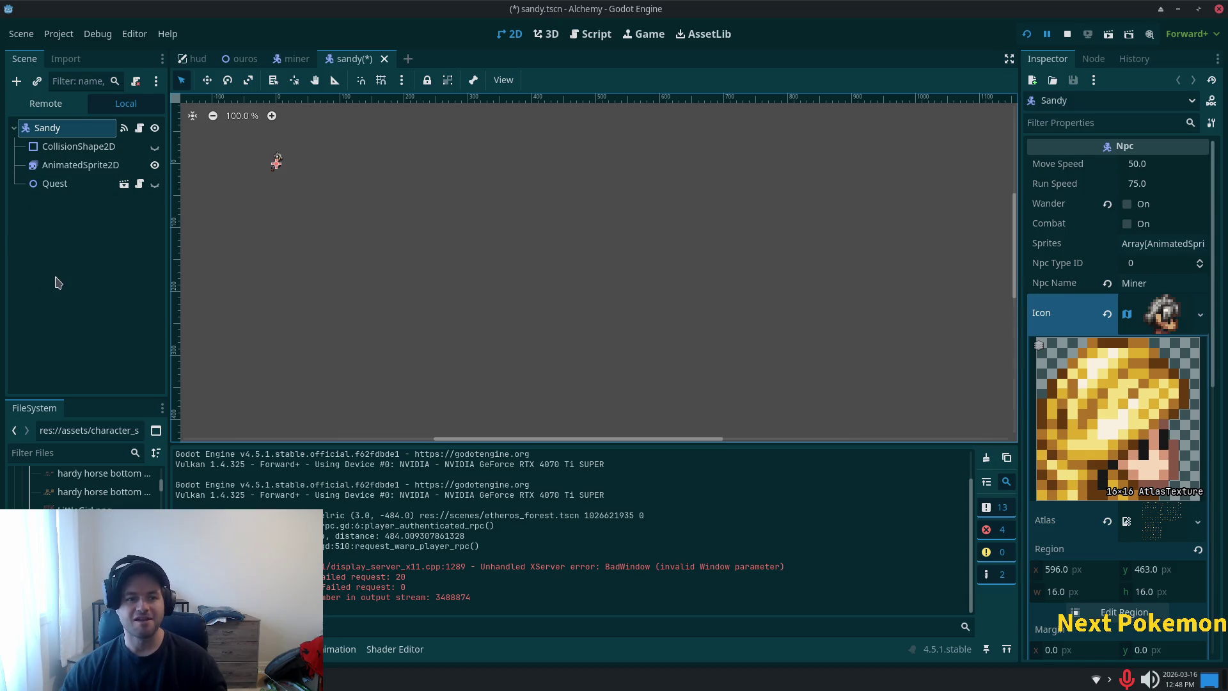
Step: Make the AnimatedSprite2D's SpriteFrames resource unique to Sandy
{"action": "left_click", "coordinate": [58, 282]}
{"action": "left_click", "coordinate": [55, 168]}
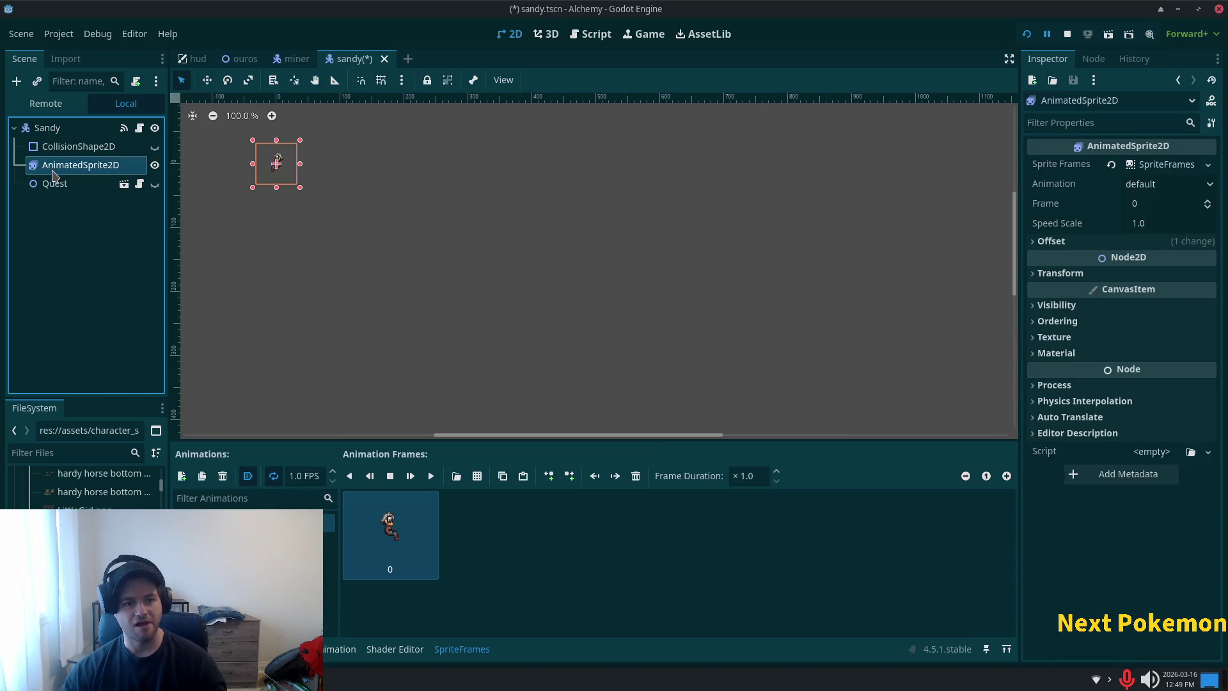
{"action": "left_click", "coordinate": [55, 183]}
{"action": "left_click", "coordinate": [56, 147]}
{"action": "left_click", "coordinate": [62, 167]}
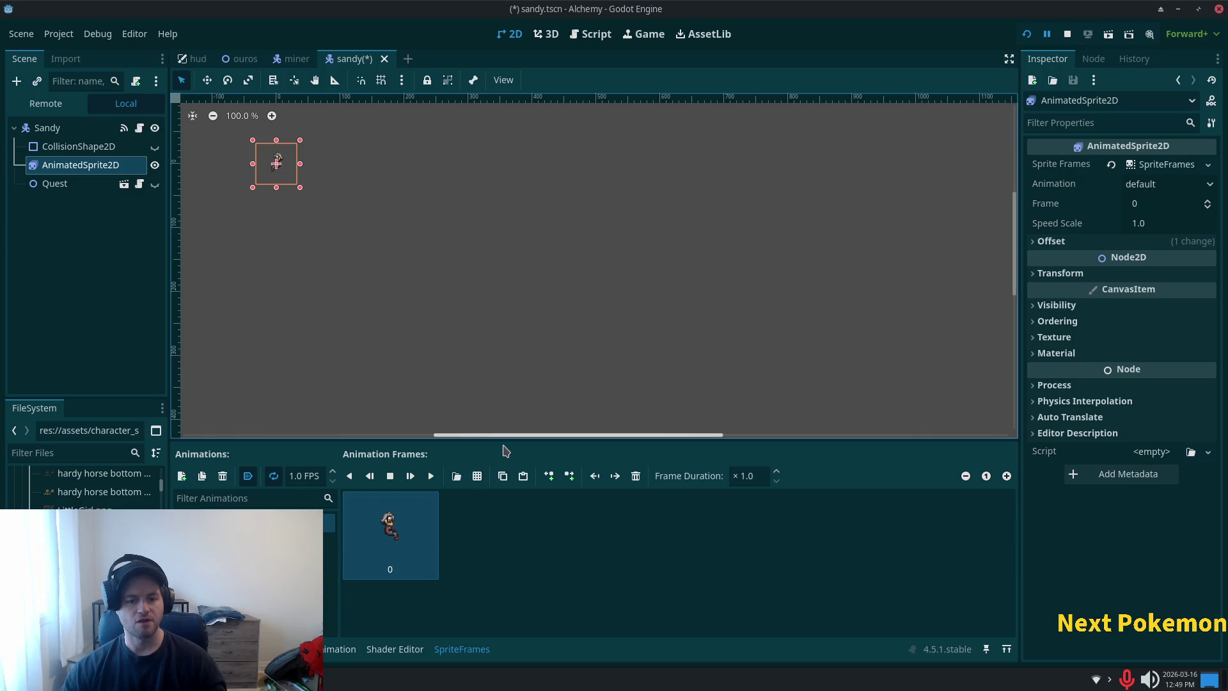
{"action": "left_click", "coordinate": [397, 534]}
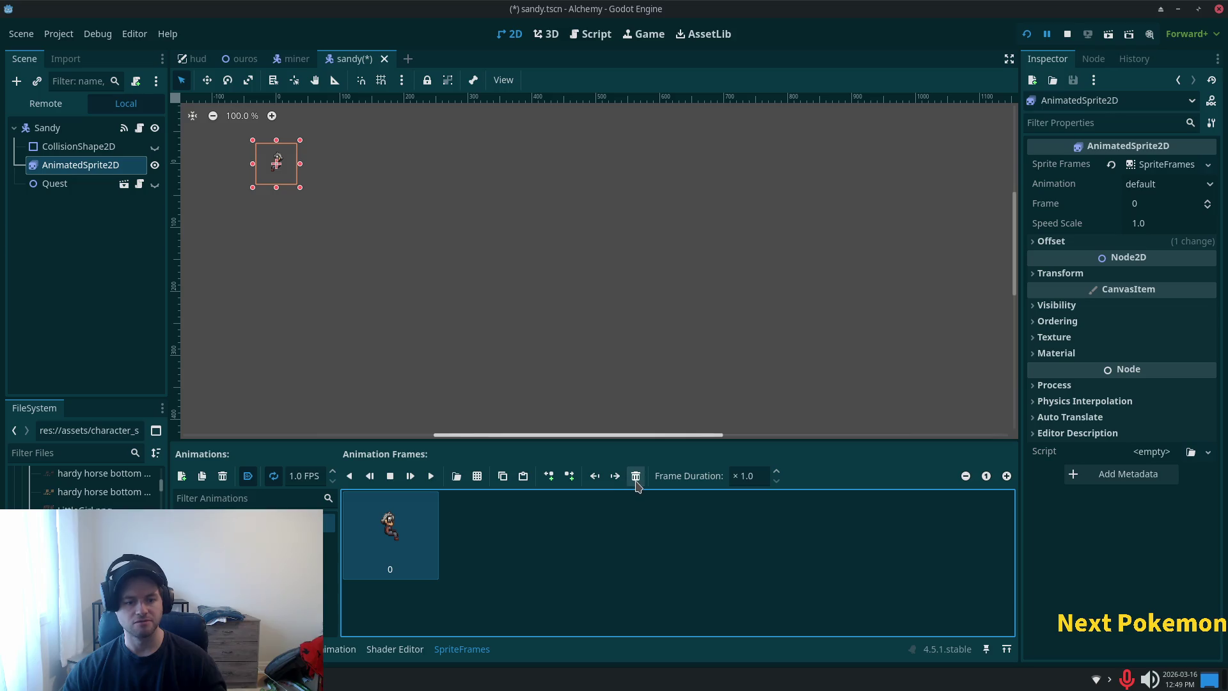
{"action": "right_click", "coordinate": [1168, 174]}
{"action": "left_click", "coordinate": [1201, 288]}
{"action": "left_click", "coordinate": [59, 130]}
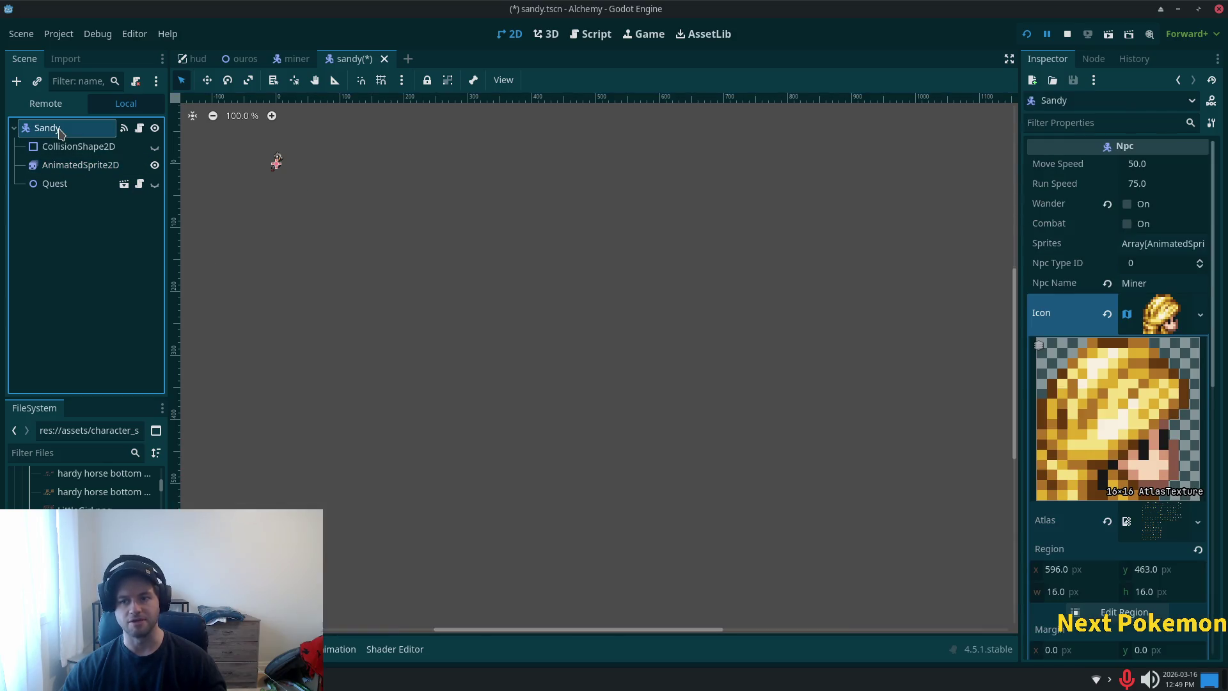
Step: Make Sandy's icon texture unique recursively
{"action": "right_click", "coordinate": [1156, 318]}
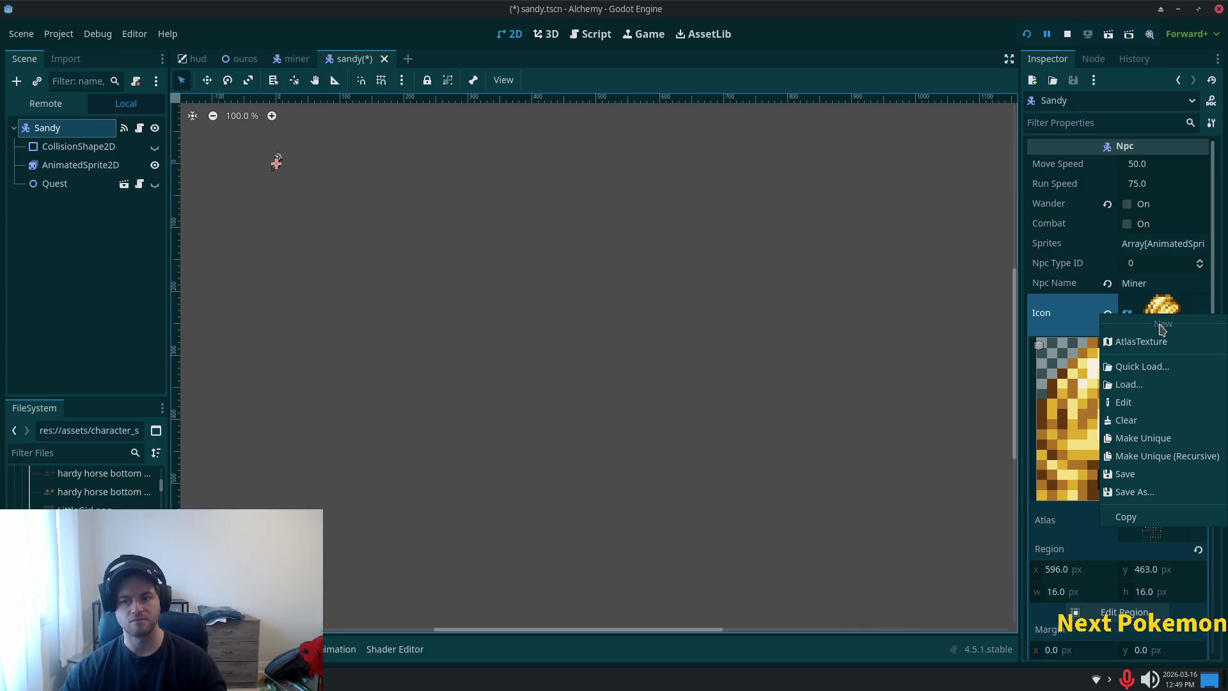
{"action": "left_click", "coordinate": [1151, 457]}
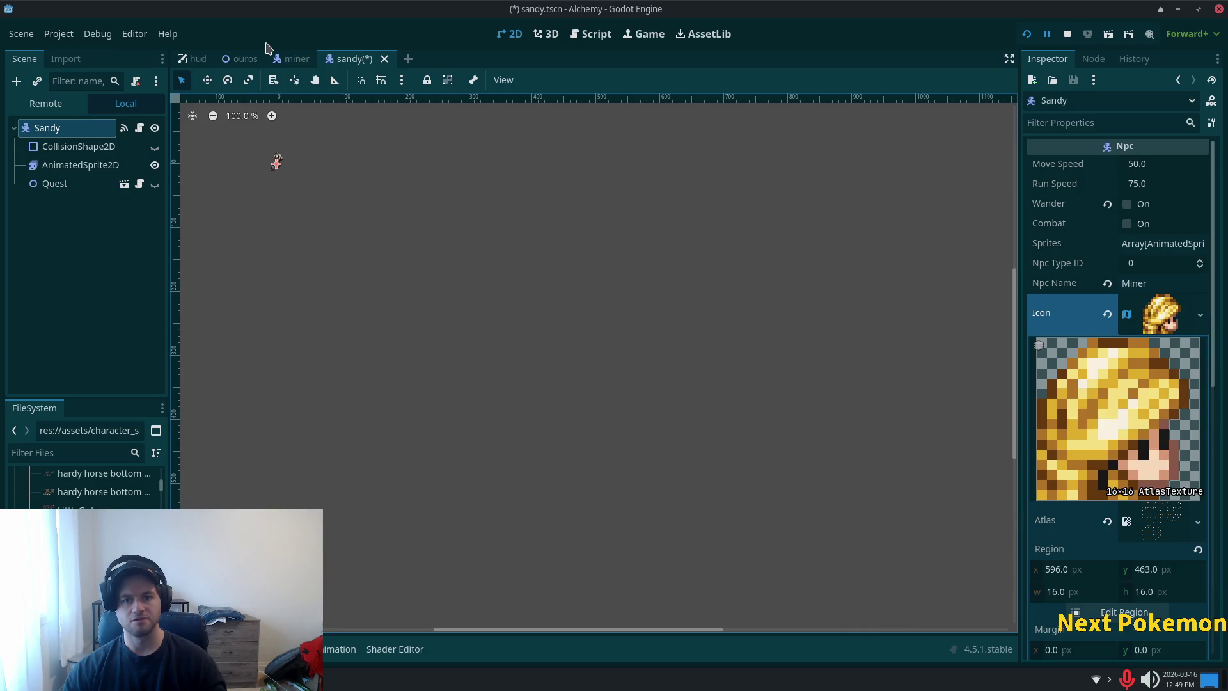
{"action": "left_click", "coordinate": [673, 457]}
Step: Compare with the miner scene, then change Sandy's Npc Name from Miner to Sandy
{"action": "left_click", "coordinate": [296, 58]}
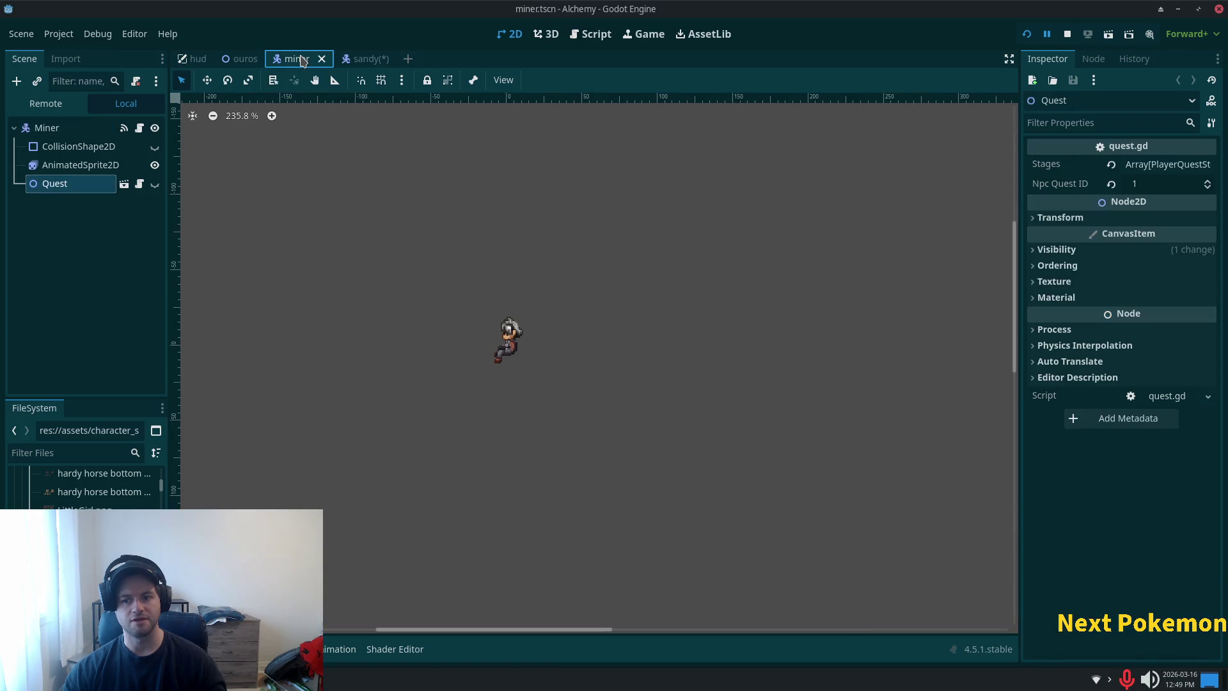
{"action": "left_click", "coordinate": [47, 130]}
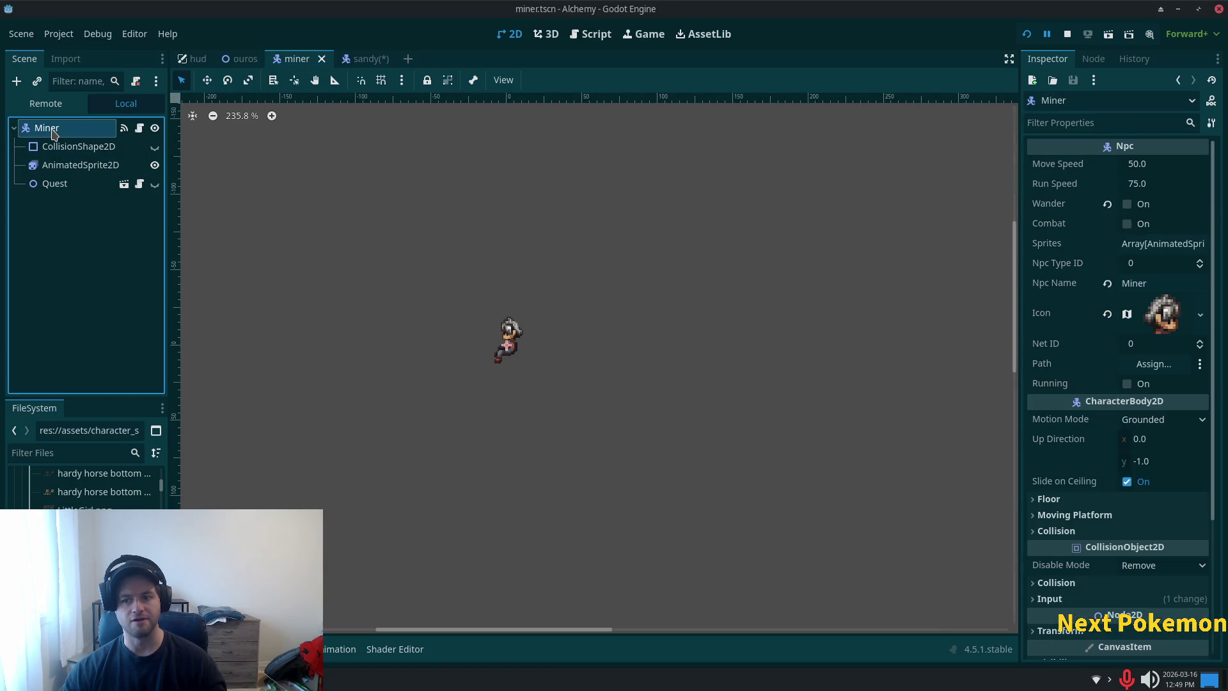
{"action": "left_click", "coordinate": [354, 58]}
{"action": "left_click", "coordinate": [1190, 282]}
{"action": "type", "text": "Sandy"}
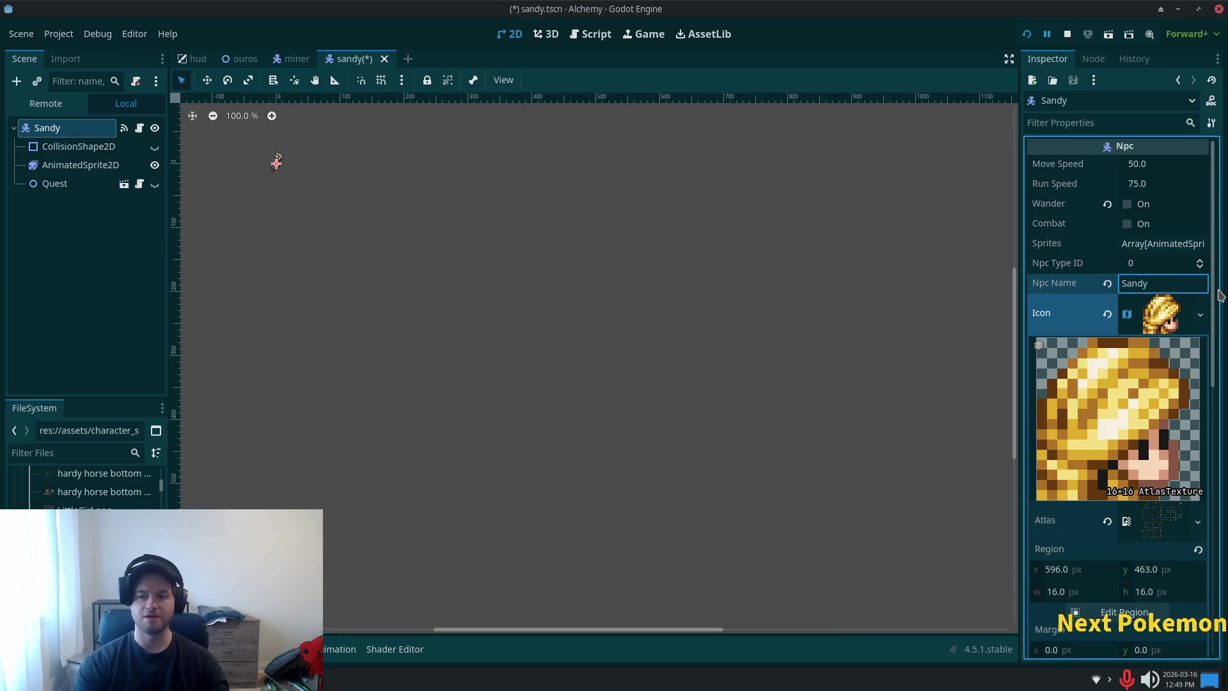
{"action": "key", "text": "Return"}
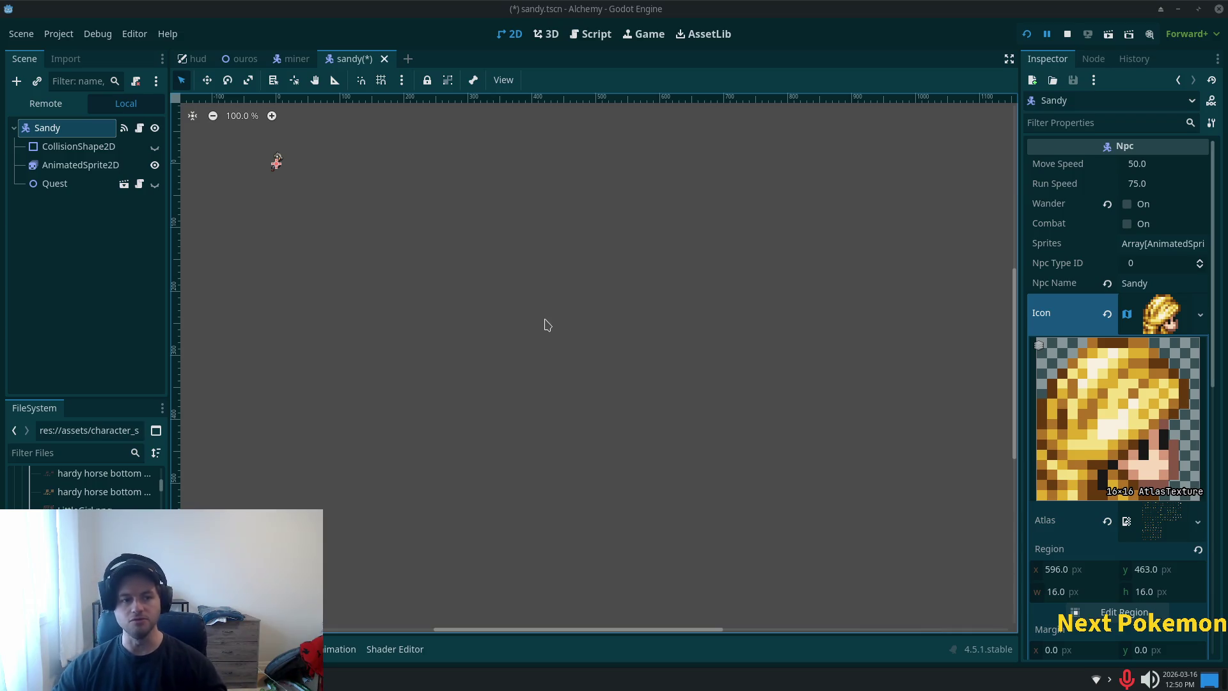
{"action": "left_click", "coordinate": [78, 165]}
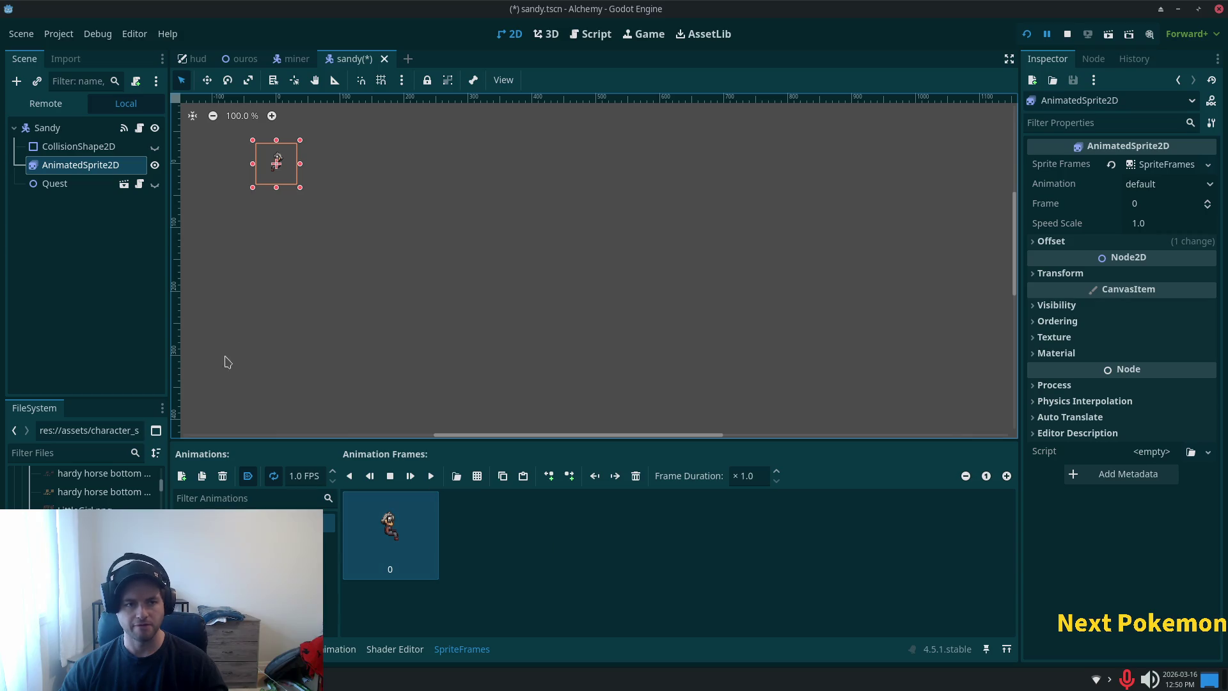
Step: Save the scene, delete the old miner frame, and load assets/character_sheets/sandy.png for frames
{"action": "key", "text": "ctrl+s"}
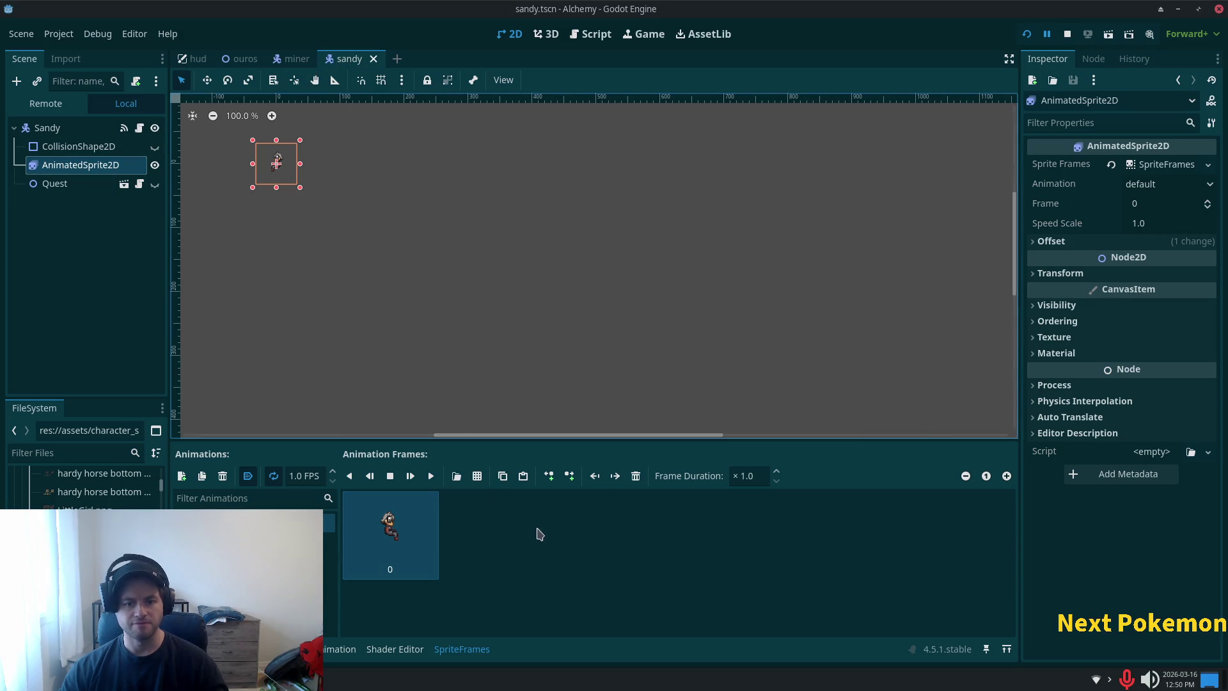
{"action": "left_click", "coordinate": [633, 480]}
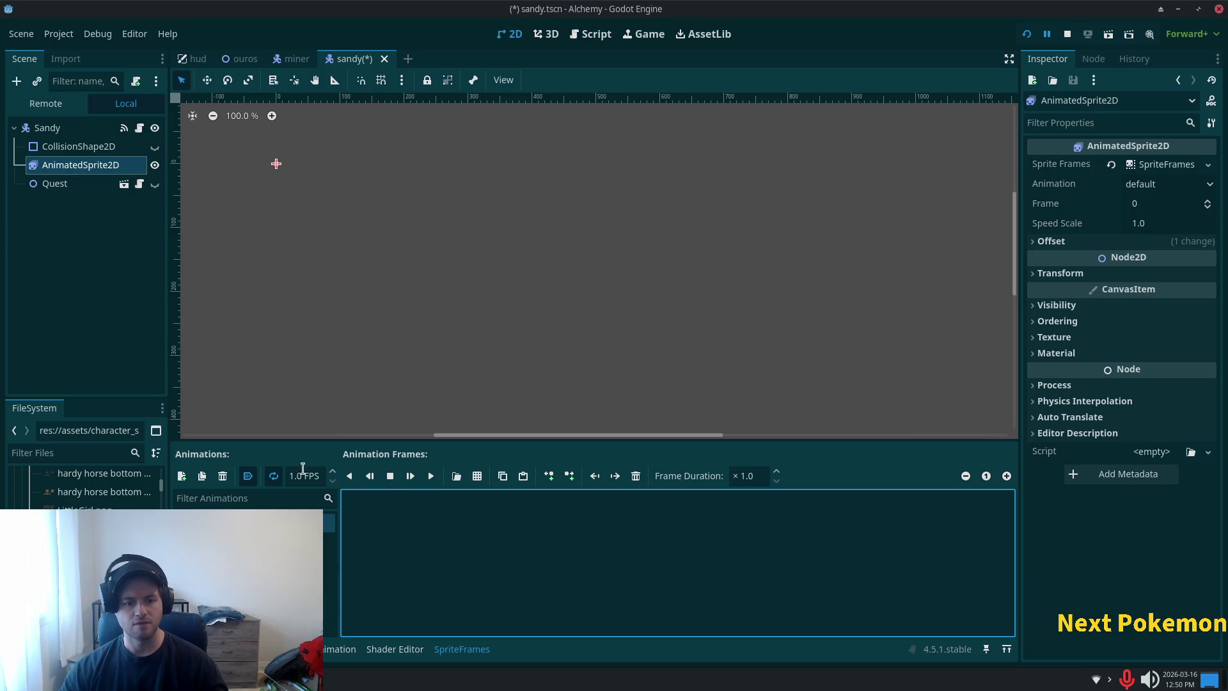
{"action": "left_click", "coordinate": [456, 476]}
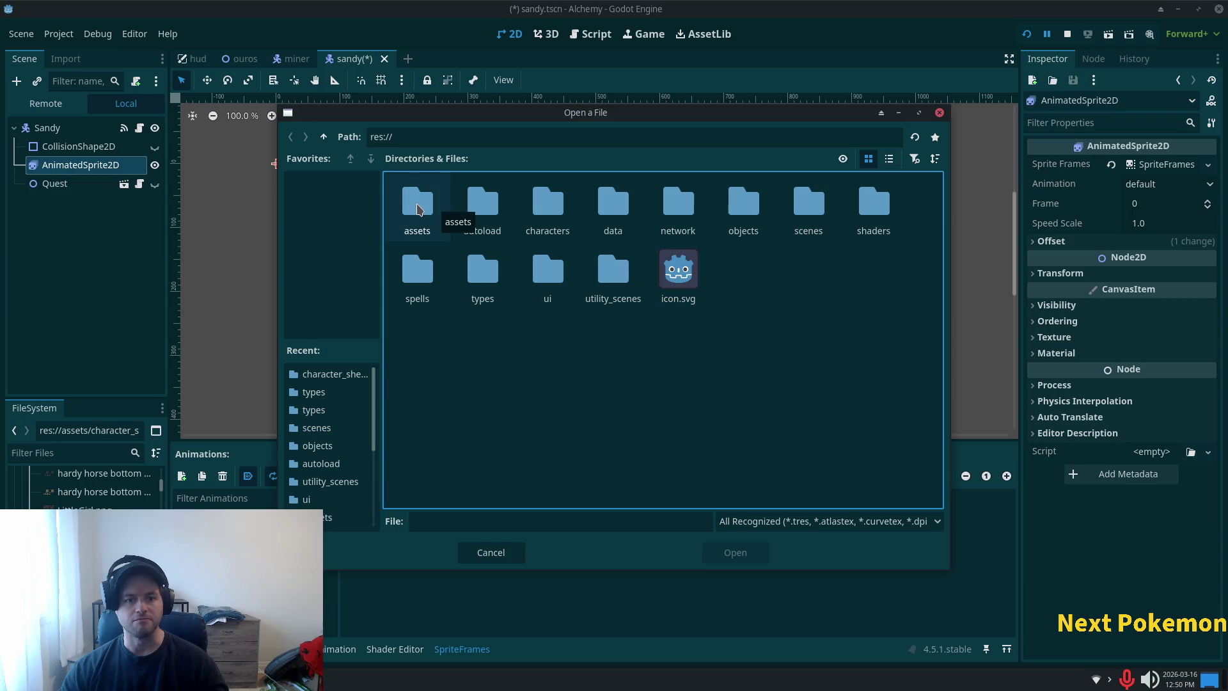
{"action": "double_click", "coordinate": [430, 209]}
{"action": "double_click", "coordinate": [430, 208]}
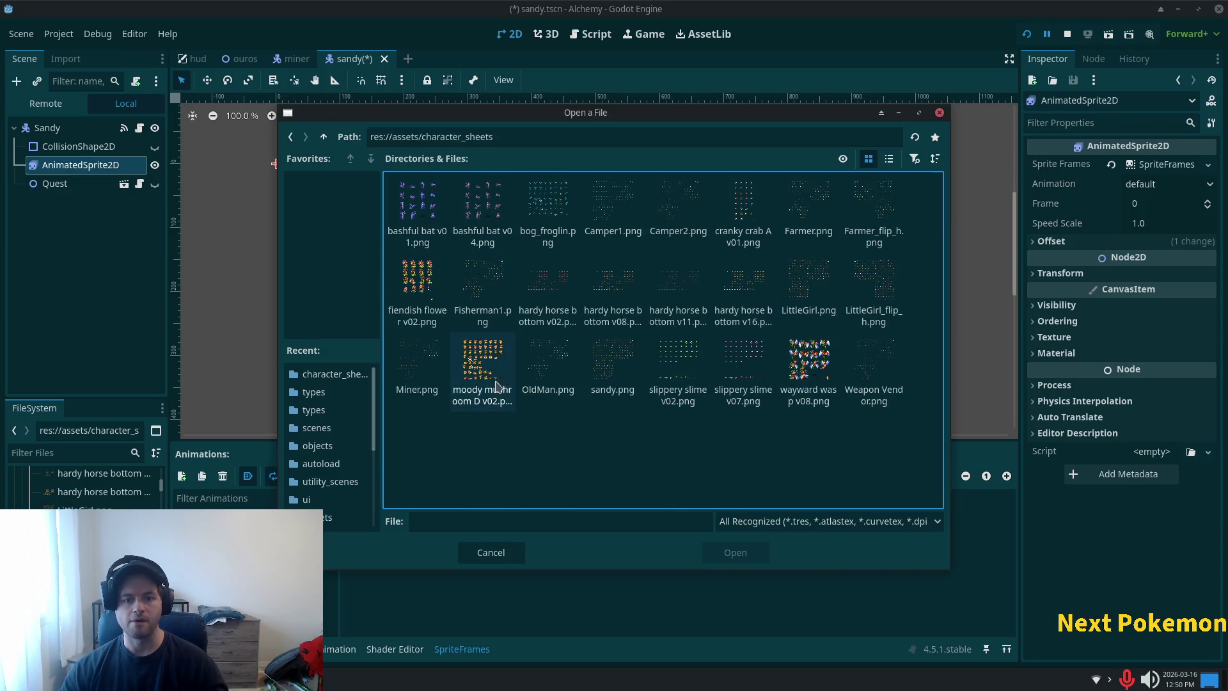
{"action": "left_click", "coordinate": [615, 384]}
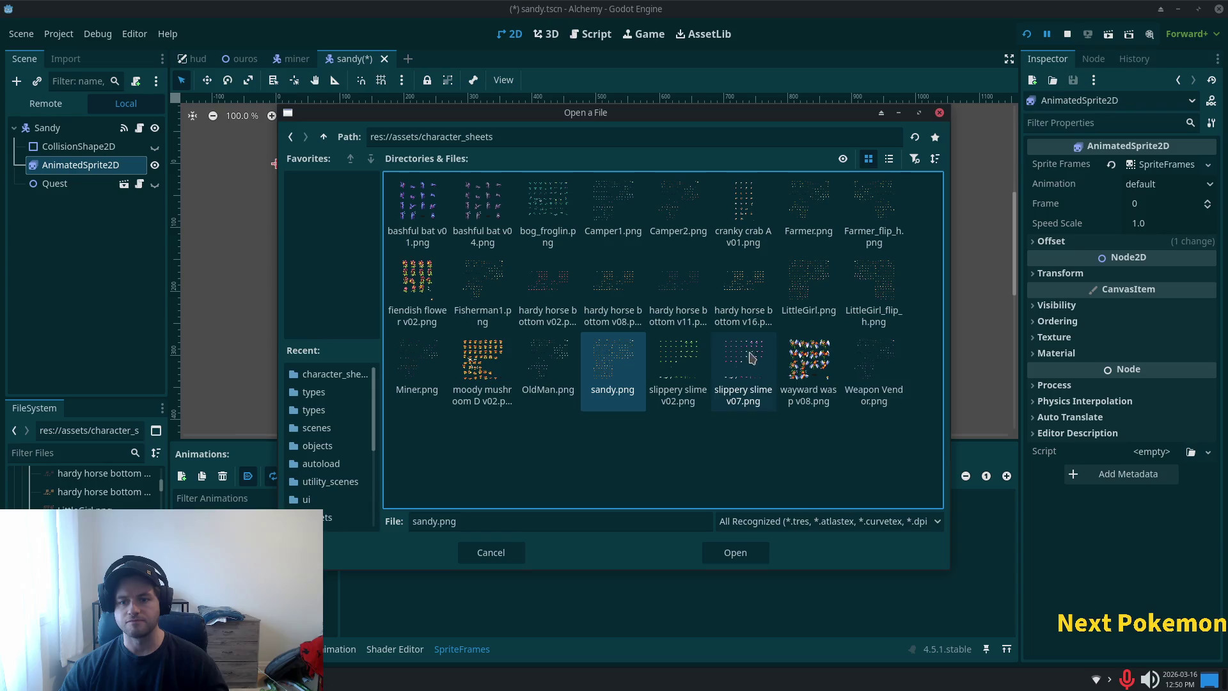
{"action": "double_click", "coordinate": [619, 379]}
{"action": "left_click", "coordinate": [456, 476]}
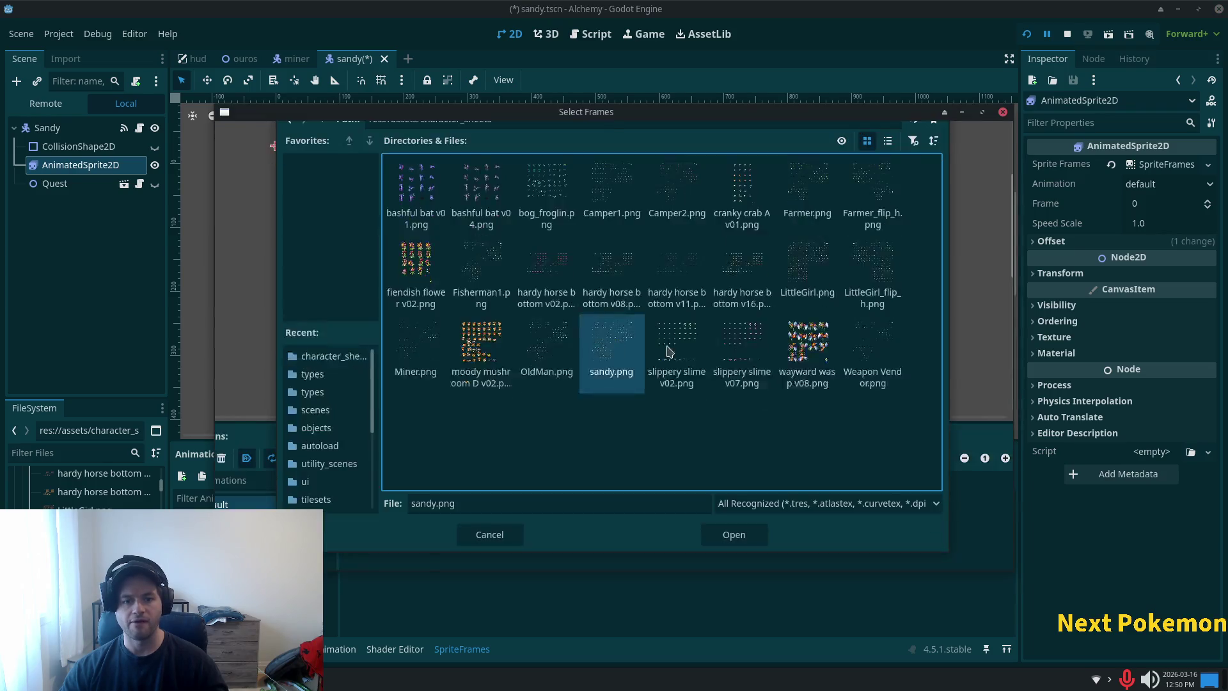
Step: Auto-slice sandy.png into a 16 by 16 grid of 64 px frames and inspect them
{"action": "double_click", "coordinate": [618, 339]}
{"action": "left_click", "coordinate": [948, 321]}
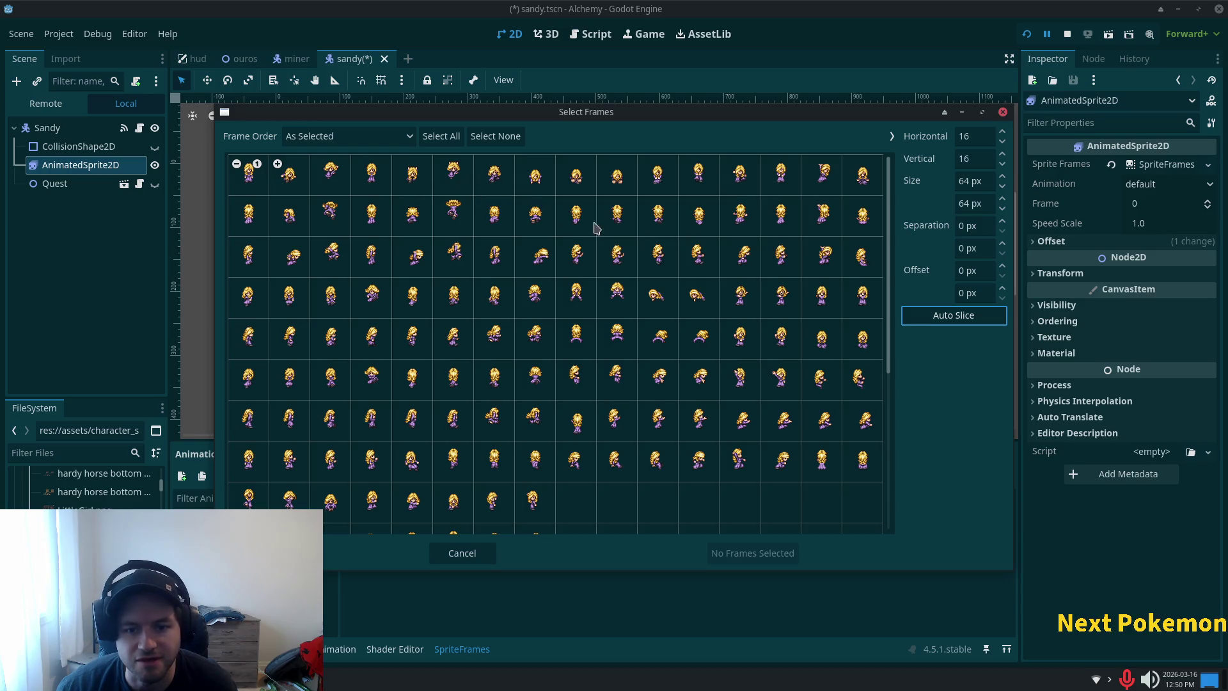
{"action": "scroll", "coordinate": [665, 427], "scroll_direction": "down", "scroll_amount": 3}
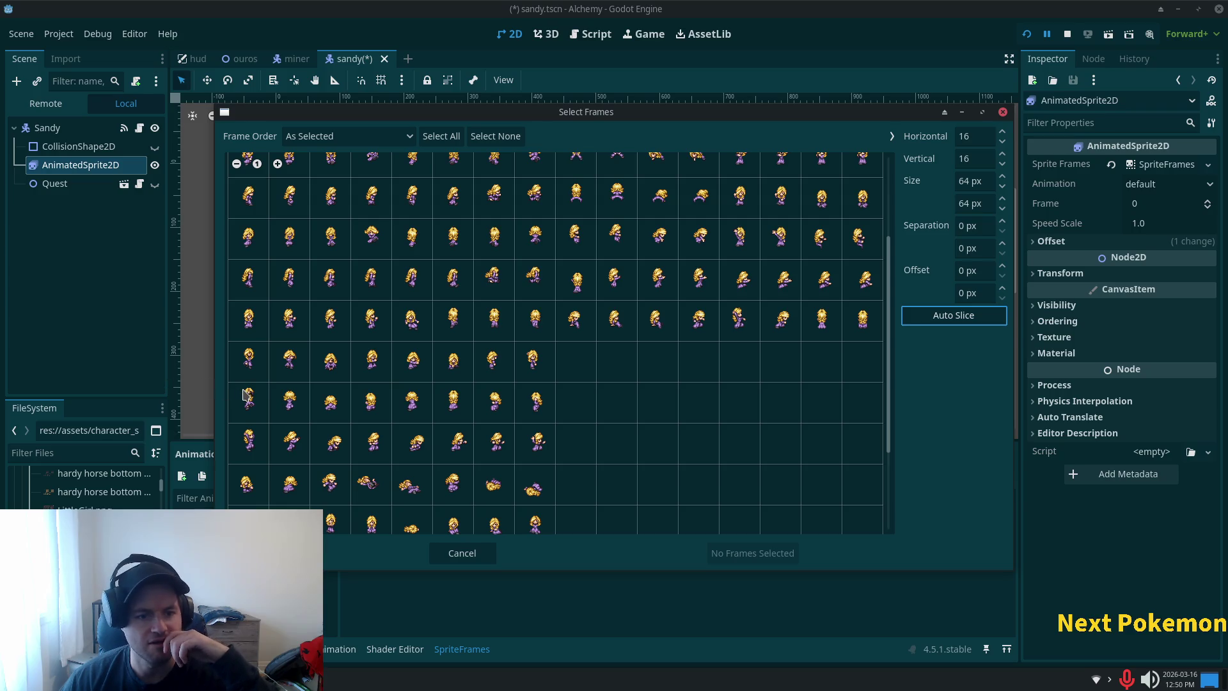
{"action": "scroll", "coordinate": [249, 390], "scroll_direction": "up", "scroll_amount": 3}
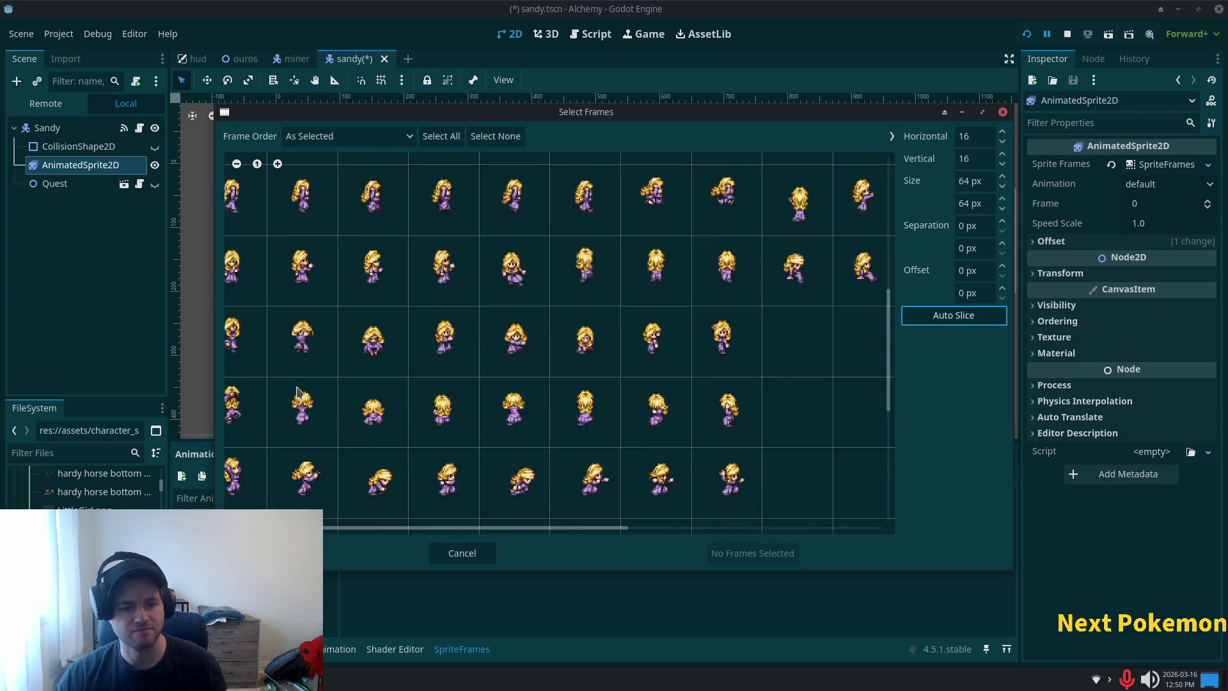
{"action": "scroll", "coordinate": [301, 390], "scroll_direction": "down", "scroll_amount": 2}
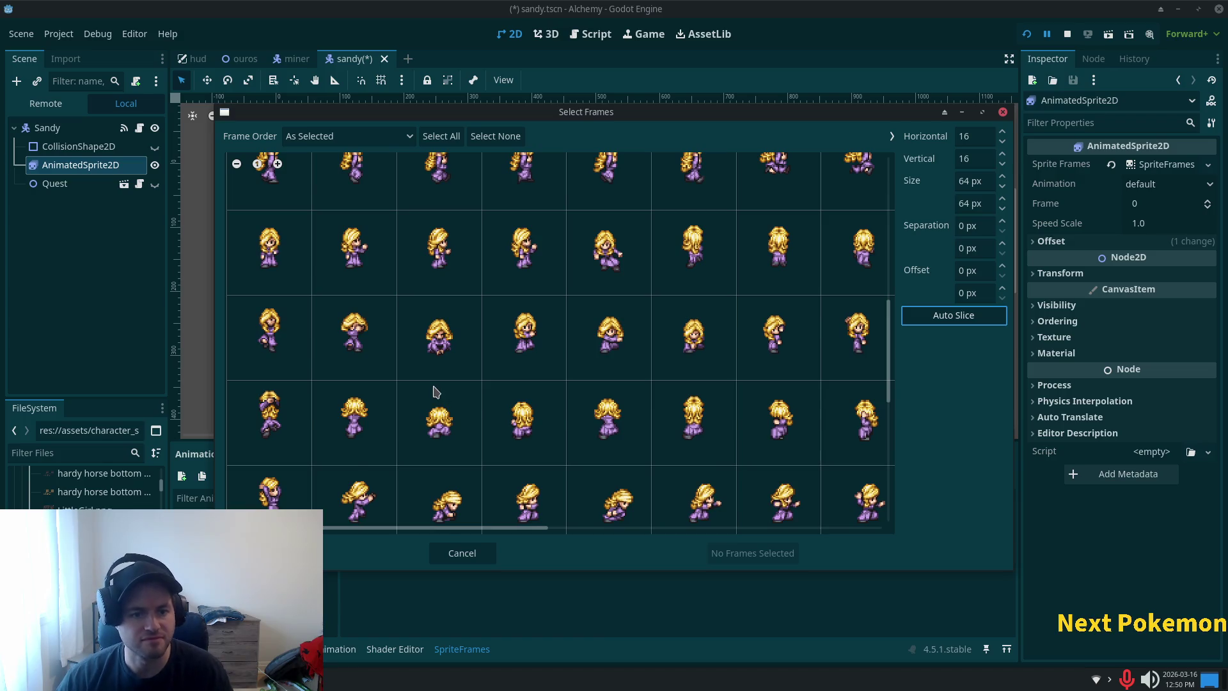
{"action": "scroll", "coordinate": [437, 393], "scroll_direction": "down", "scroll_amount": 1}
{"action": "scroll", "coordinate": [439, 394], "scroll_direction": "down", "scroll_amount": 3}
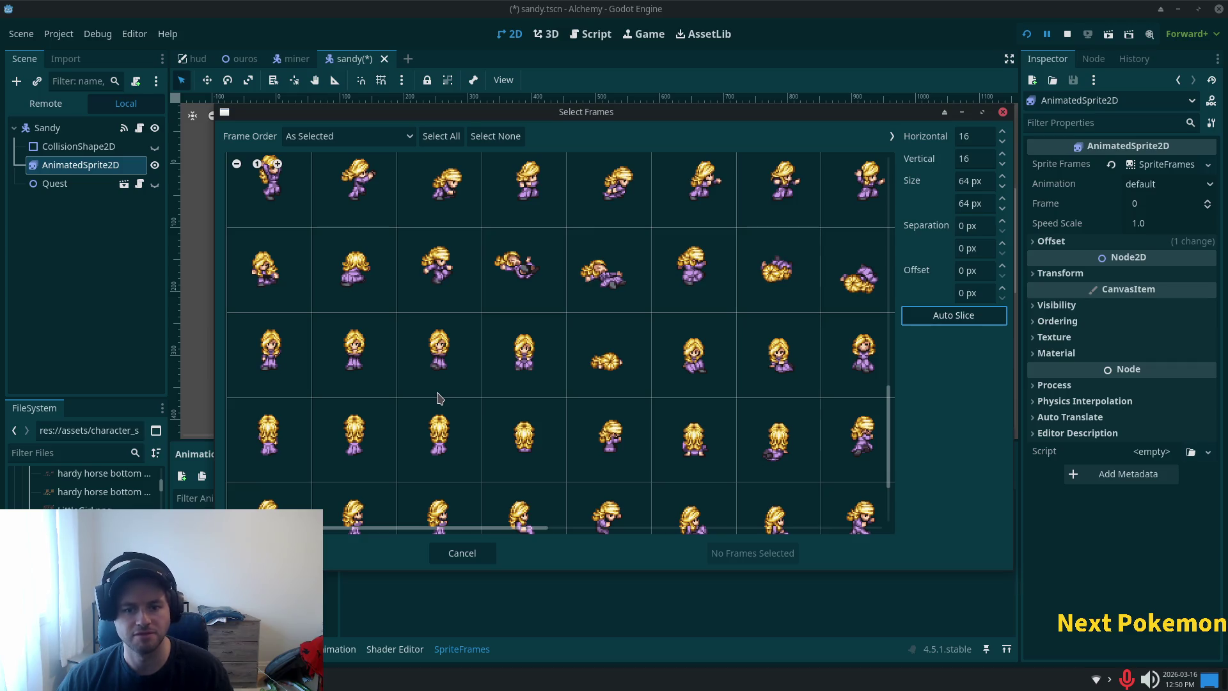
{"action": "scroll", "coordinate": [439, 397], "scroll_direction": "down", "scroll_amount": 1}
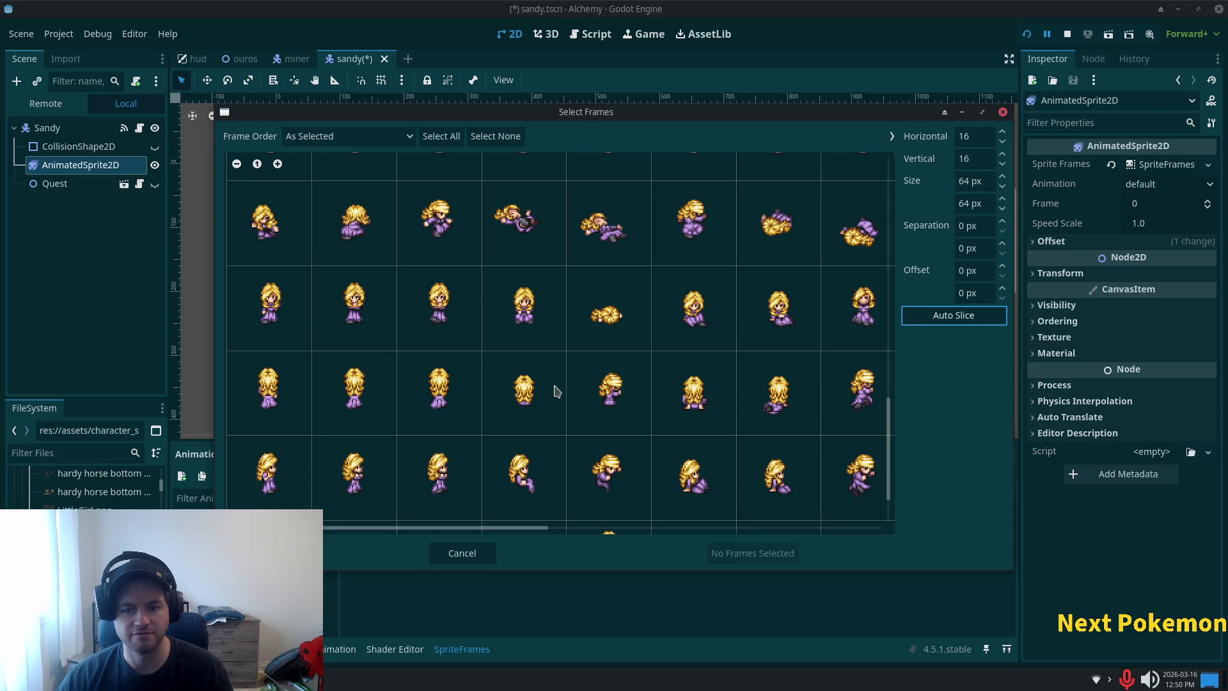
{"action": "scroll", "coordinate": [365, 392], "scroll_direction": "down", "scroll_amount": 2}
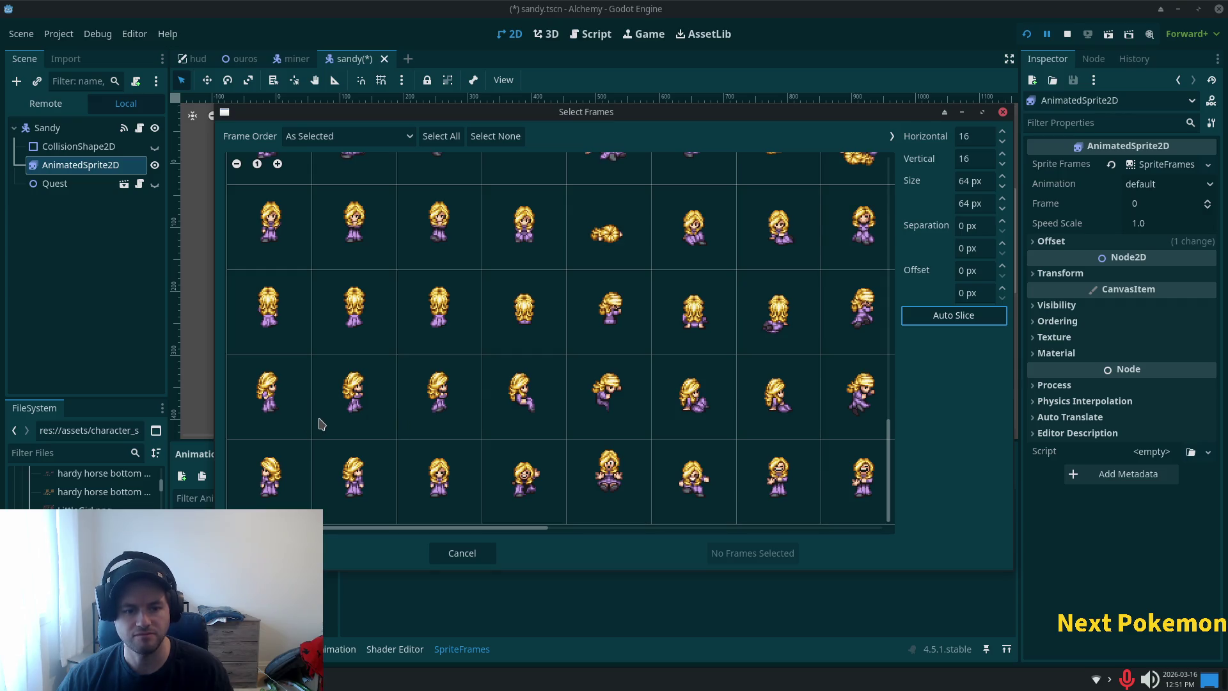
{"action": "scroll", "coordinate": [326, 416], "scroll_direction": "up", "scroll_amount": 10}
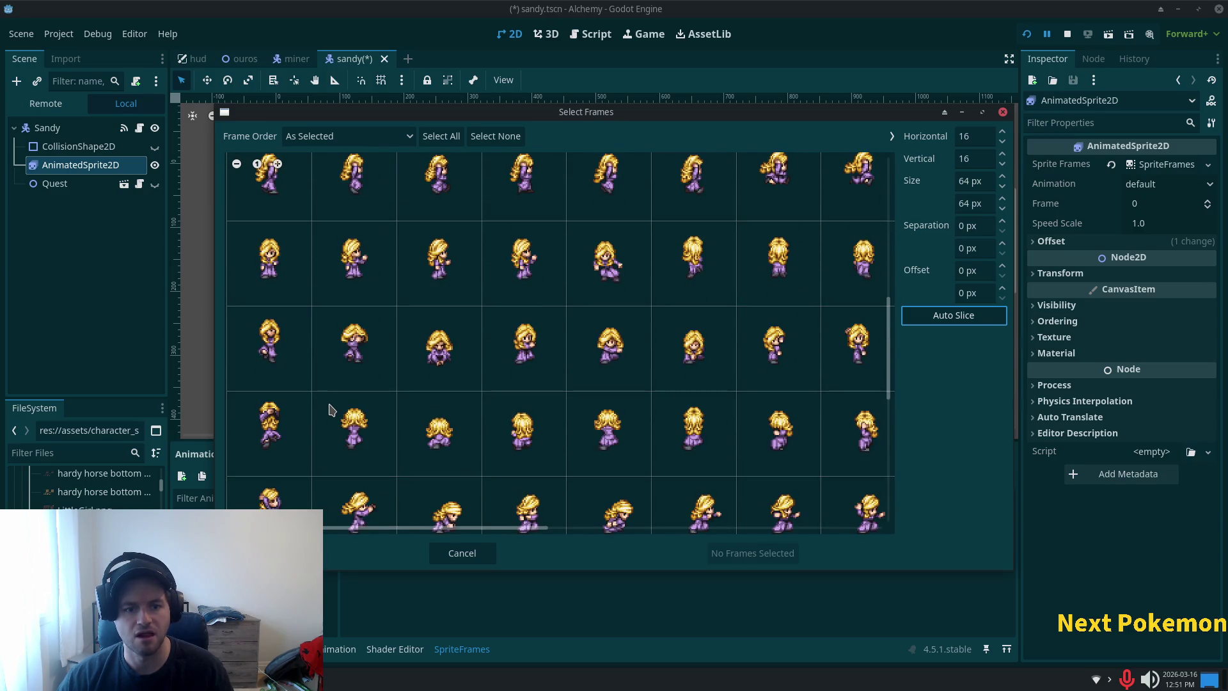
{"action": "scroll", "coordinate": [332, 409], "scroll_direction": "up", "scroll_amount": 3}
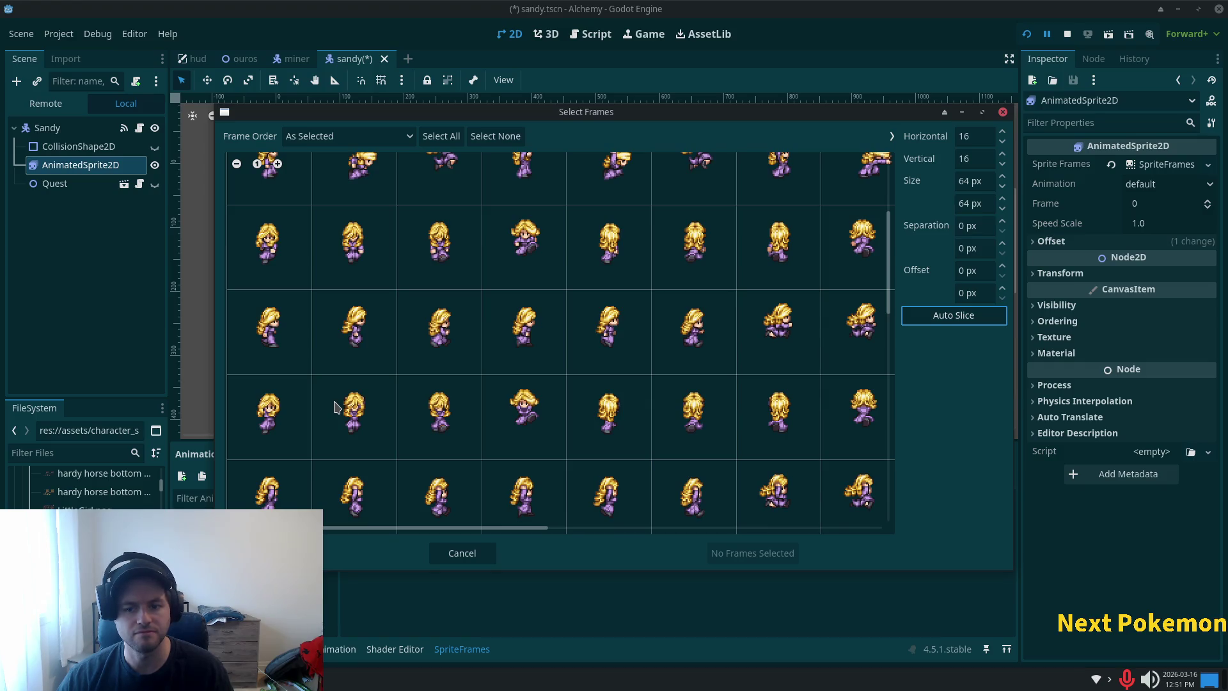
{"action": "scroll", "coordinate": [338, 409], "scroll_direction": "up", "scroll_amount": 5}
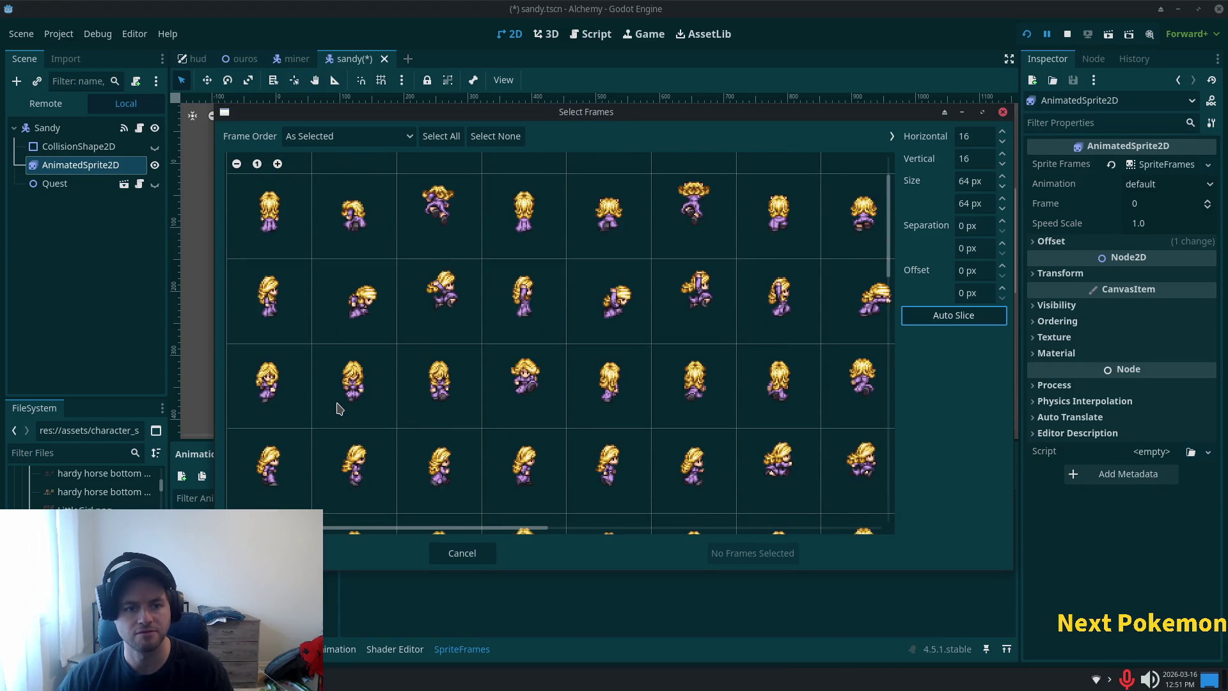
{"action": "scroll", "coordinate": [339, 408], "scroll_direction": "up", "scroll_amount": 3}
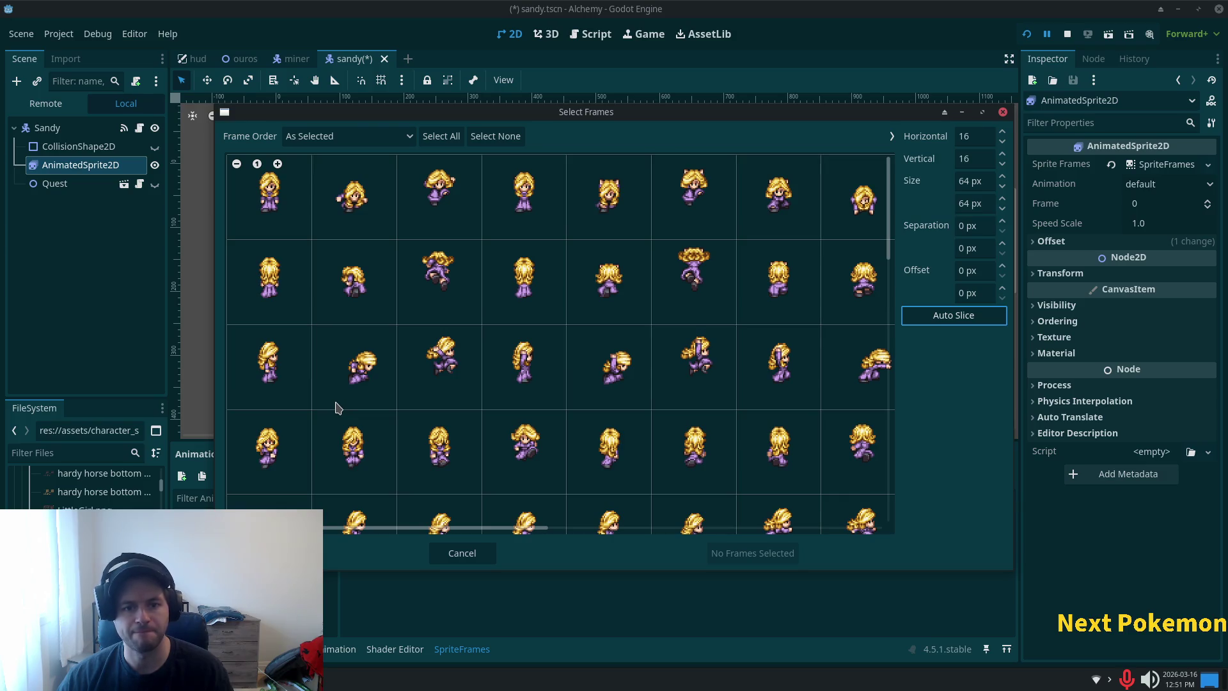
{"action": "scroll", "coordinate": [344, 380], "scroll_direction": "down", "scroll_amount": 5}
Step: Add the sheet's first frame to Sandy's default animation
{"action": "mouse_move", "coordinate": [889, 263]}
{"action": "left_mouse_down"}
{"action": "mouse_move", "coordinate": [889, 384]}
{"action": "mouse_move", "coordinate": [857, 562]}
{"action": "left_mouse_up"}
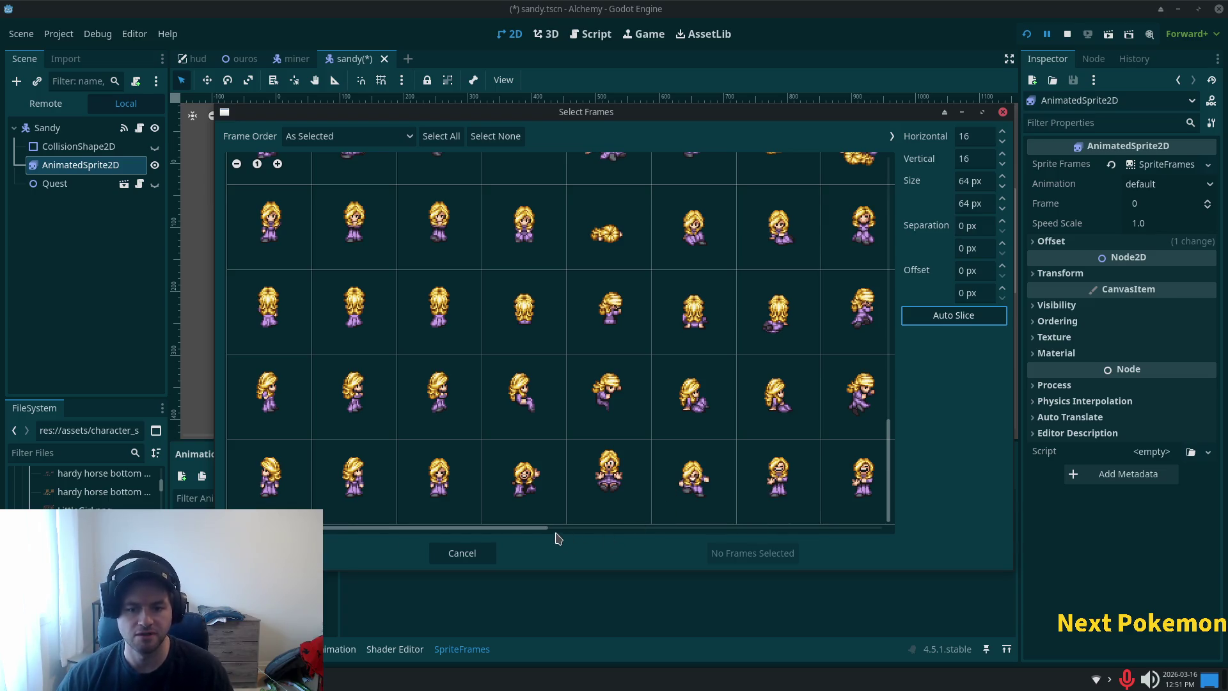
{"action": "mouse_move", "coordinate": [524, 532]}
{"action": "left_mouse_down"}
{"action": "mouse_move", "coordinate": [649, 527]}
{"action": "mouse_move", "coordinate": [494, 513]}
{"action": "left_mouse_up"}
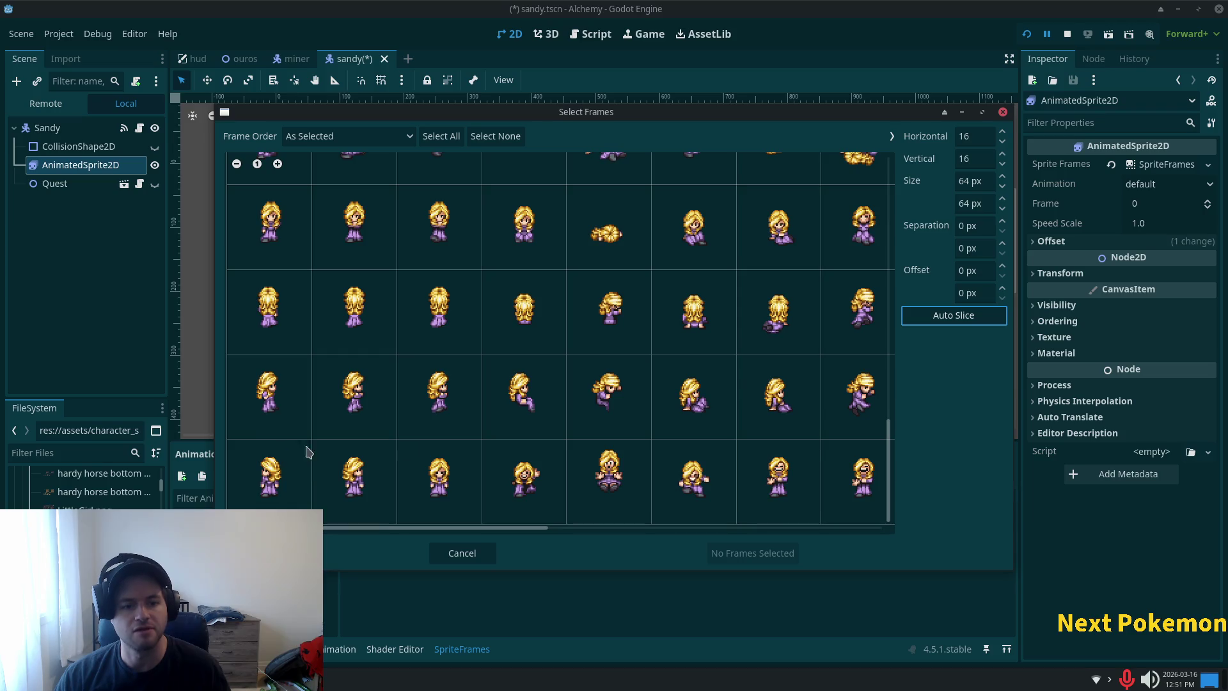
{"action": "scroll", "coordinate": [849, 279], "scroll_direction": "up", "scroll_amount": 3}
{"action": "scroll", "coordinate": [849, 280], "scroll_direction": "up", "scroll_amount": 5}
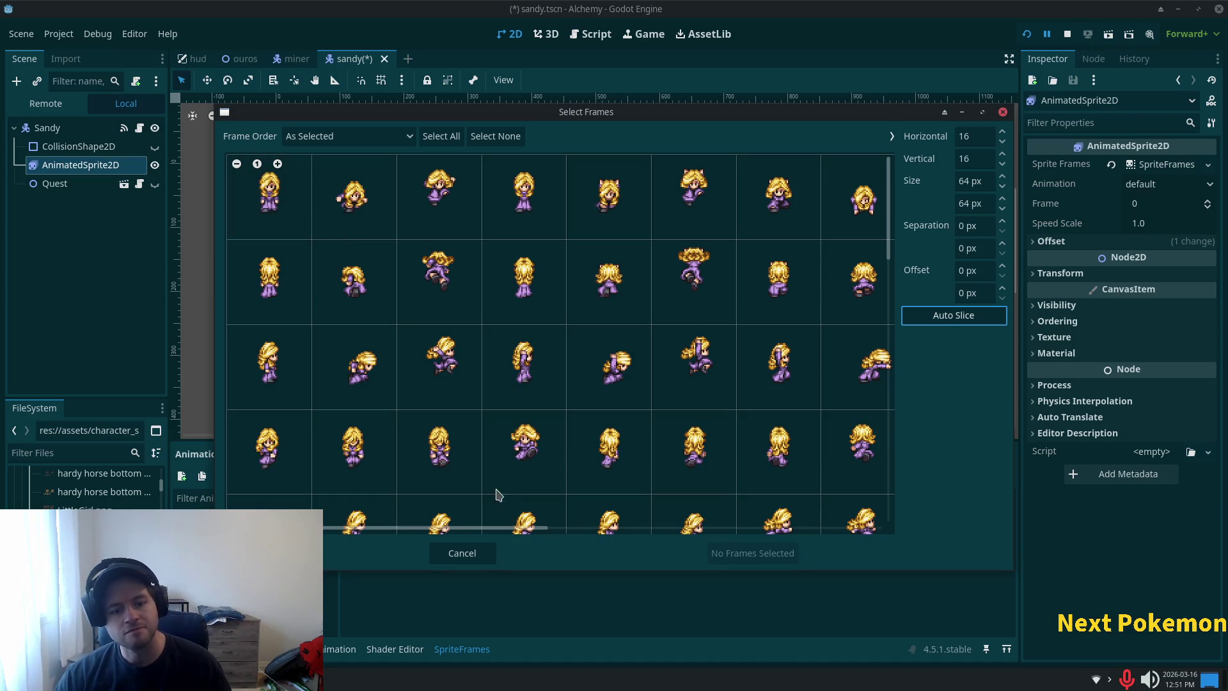
{"action": "left_click", "coordinate": [264, 208]}
{"action": "left_click", "coordinate": [759, 558]}
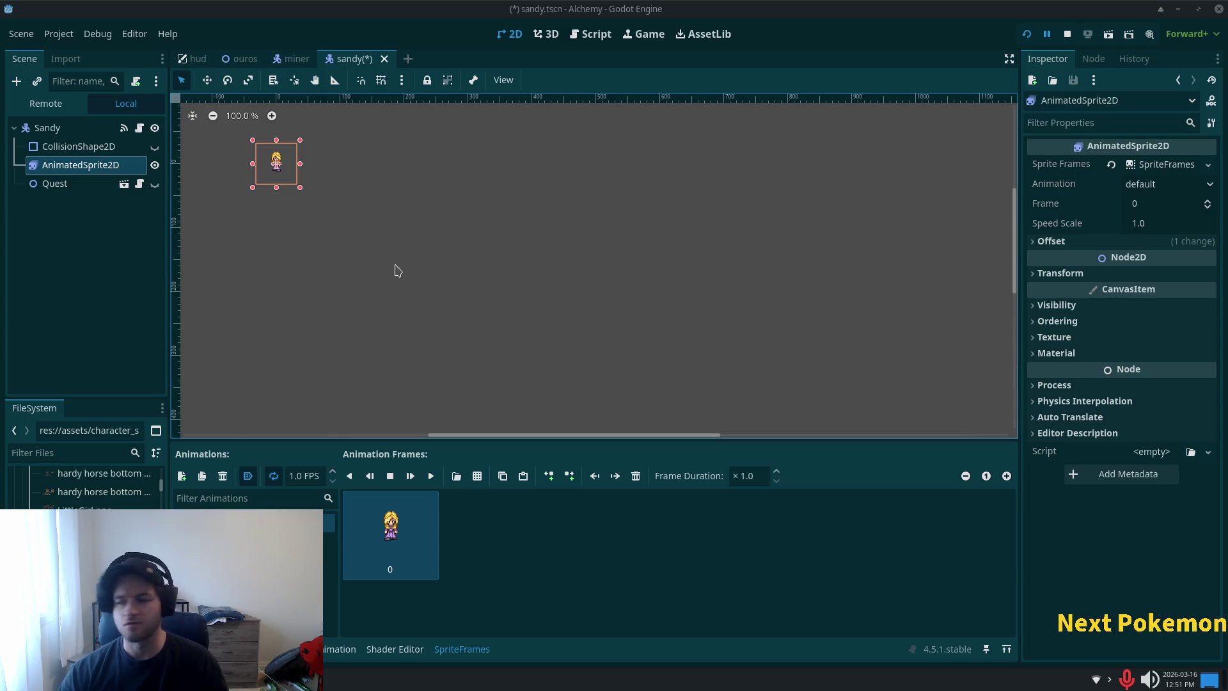
Step: Dismiss the stray browser save-page dialog and save sandy.tscn
{"action": "key", "text": "ctrl+s"}
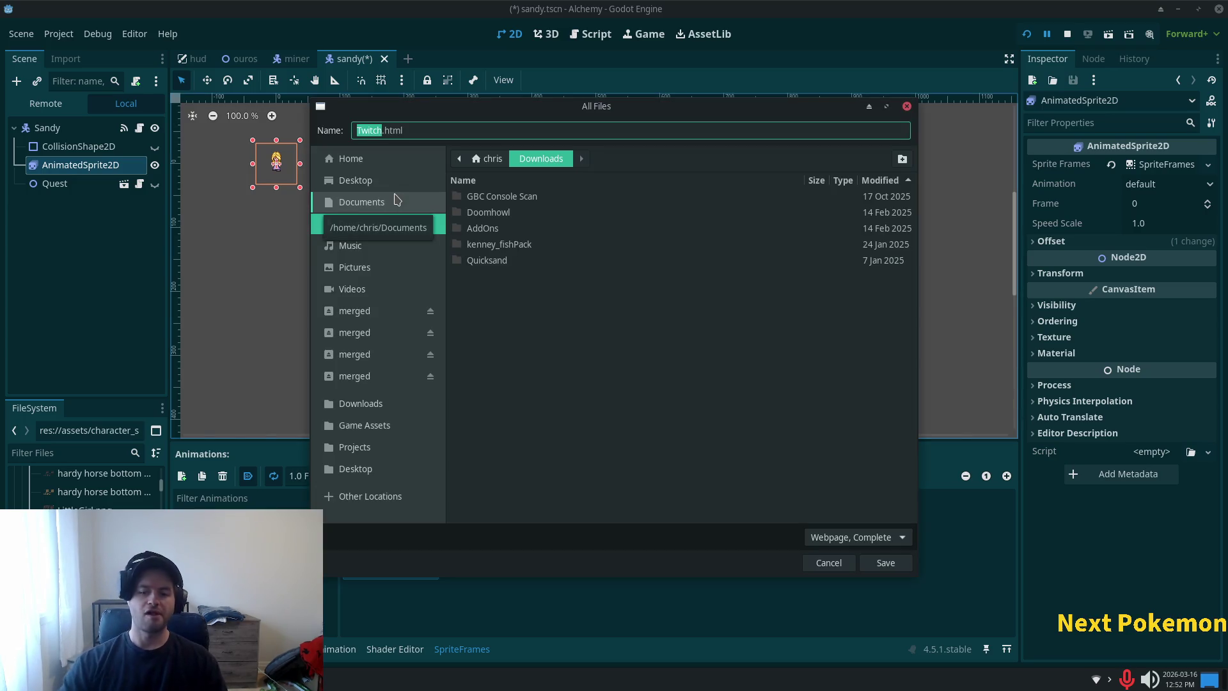
{"action": "left_click", "coordinate": [808, 564]}
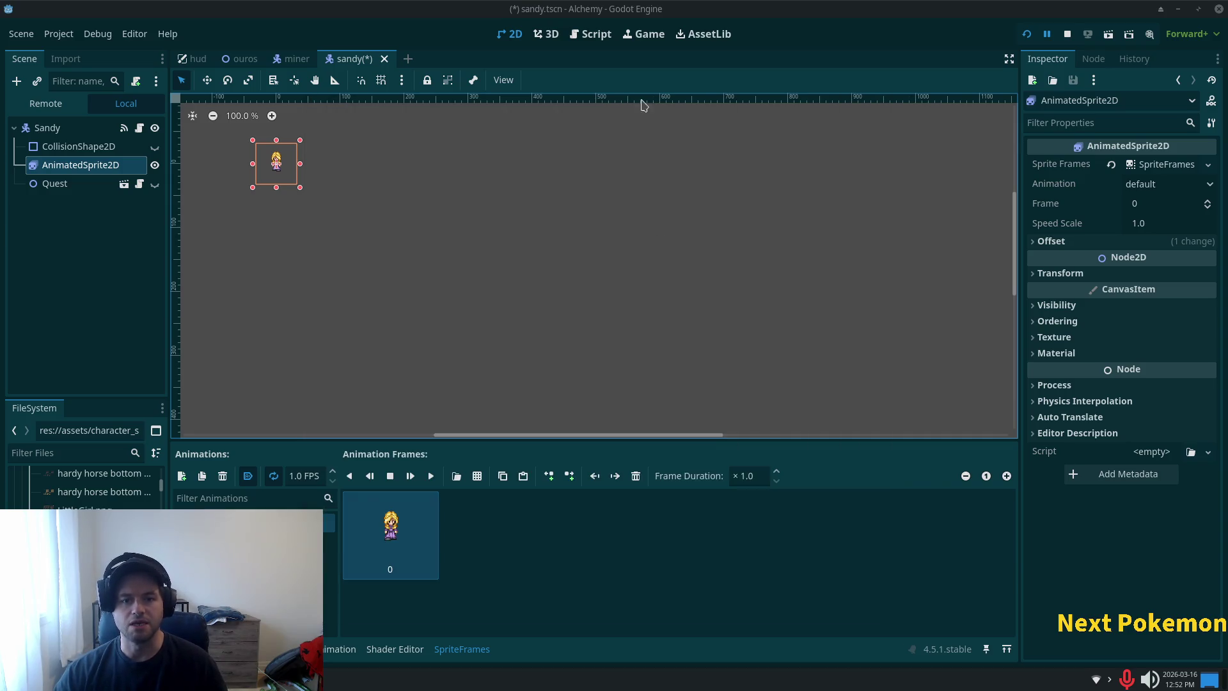
{"action": "key", "text": "ctrl+s"}
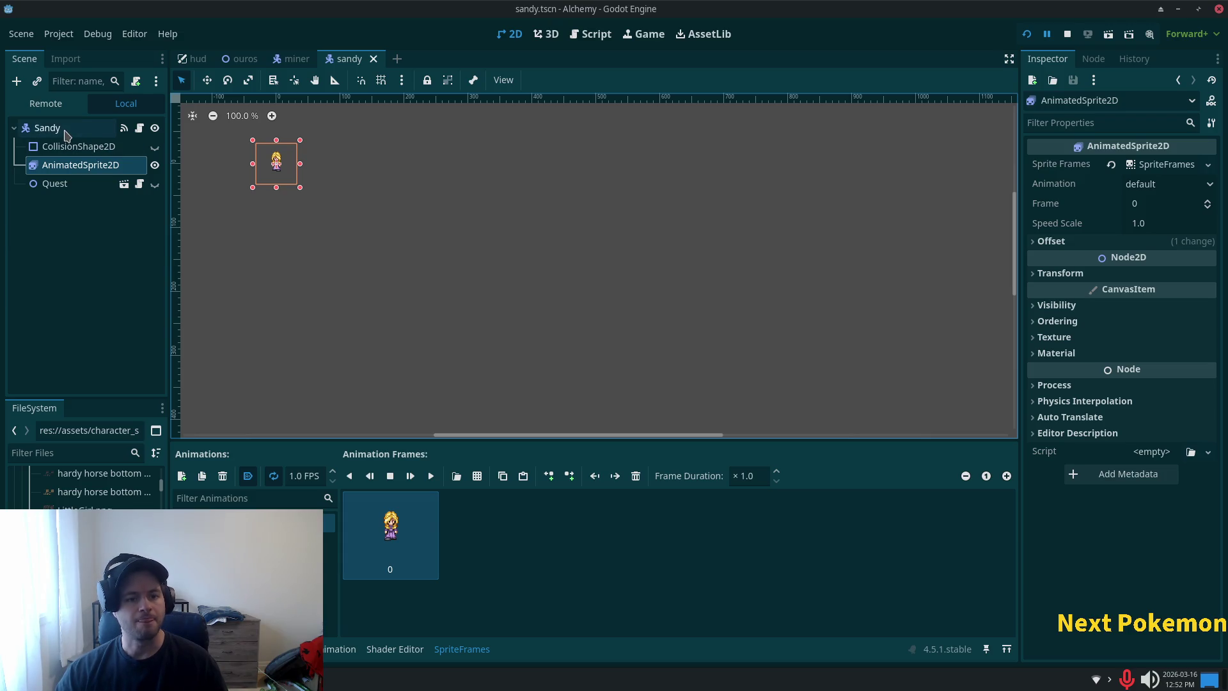
Step: Check the Quest node's Npc Quest ID, glance at the code editor, and return to Godot
{"action": "left_click", "coordinate": [55, 184]}
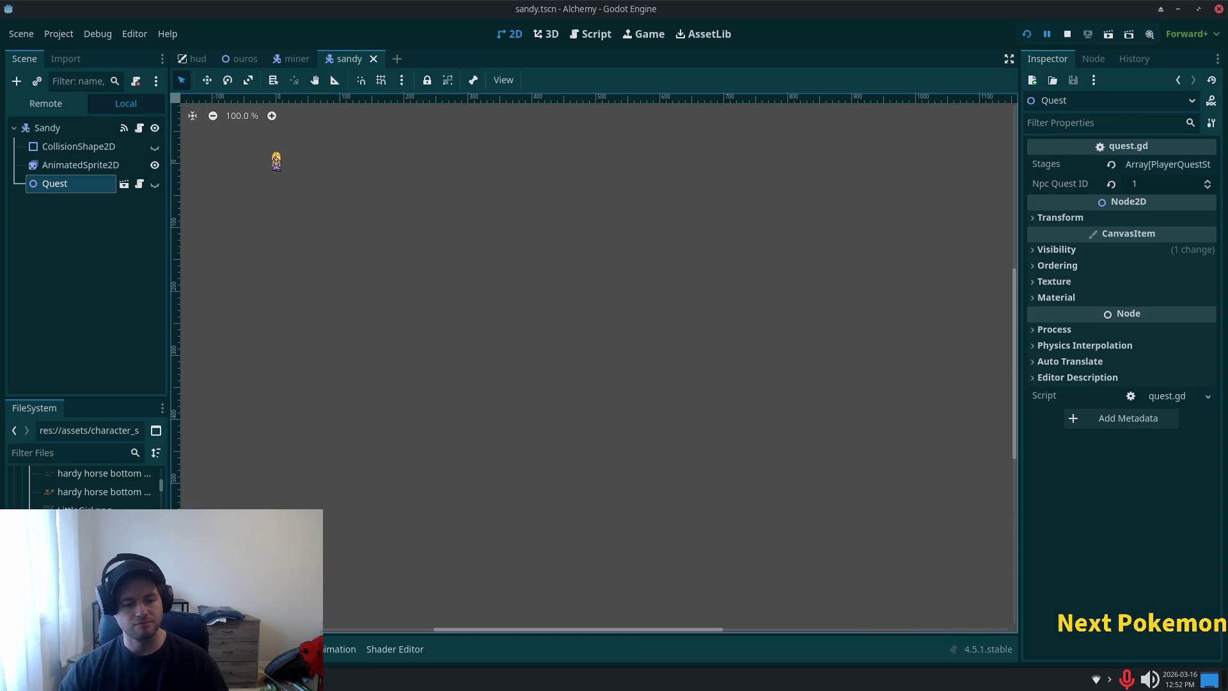
{"action": "key", "text": "alt+Tab"}
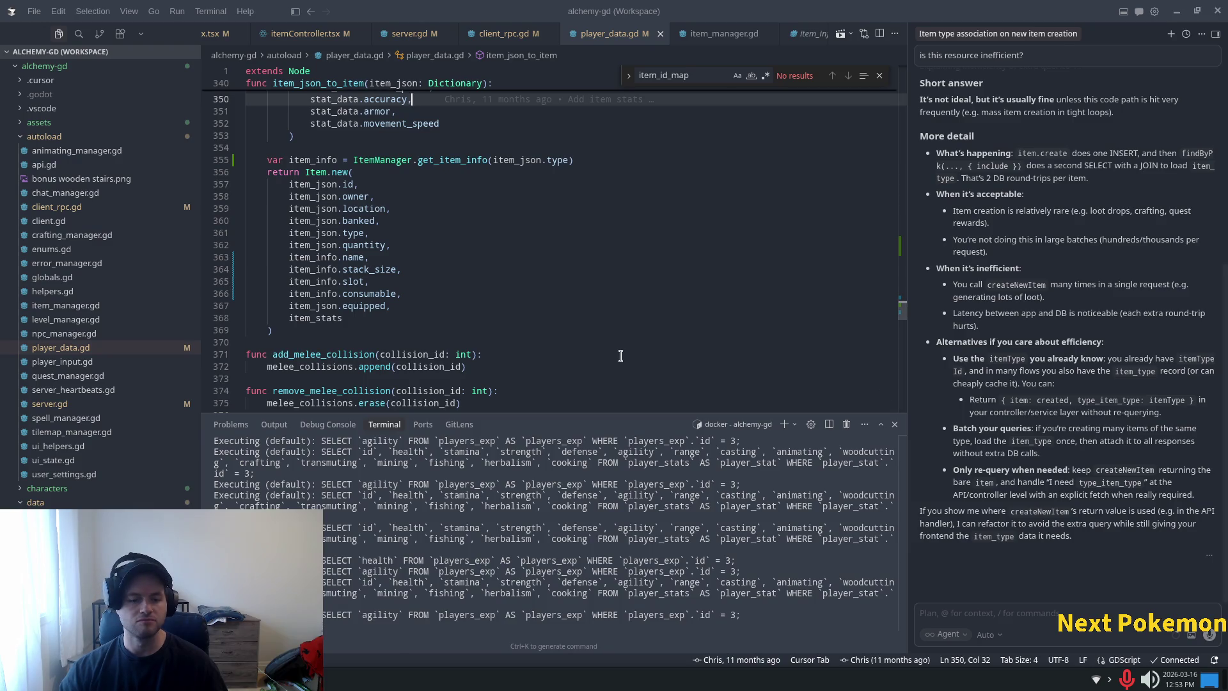
{"action": "key", "text": "alt+Tab"}
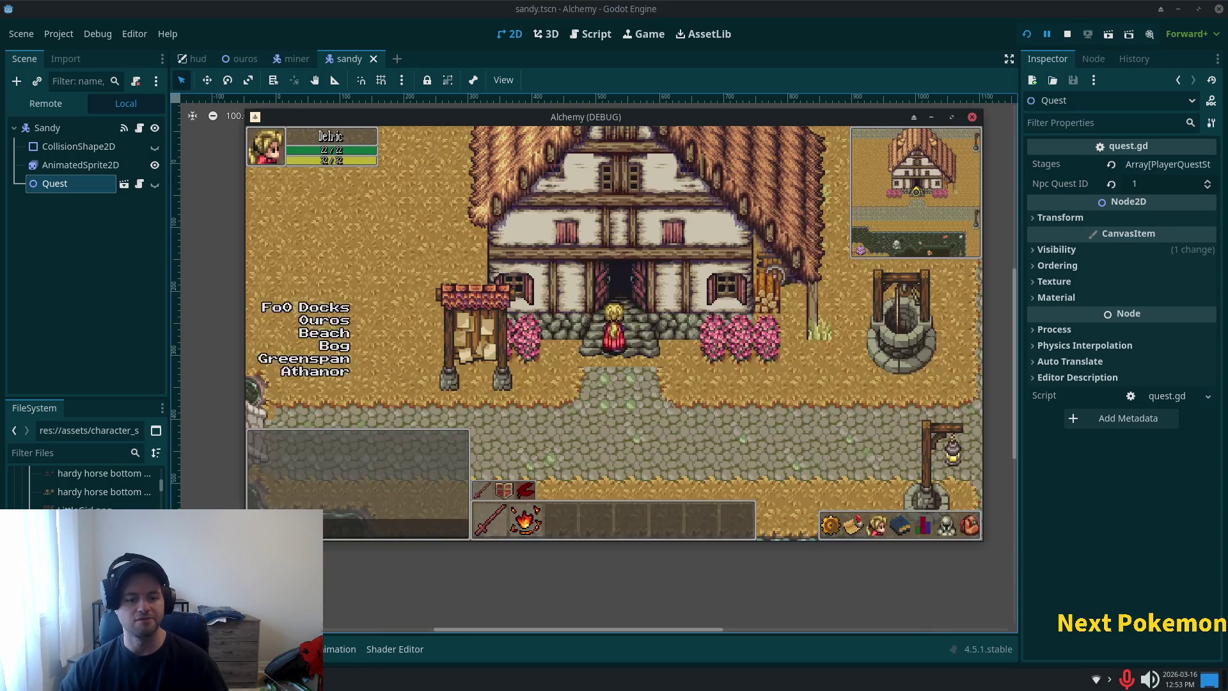
Step: Walk the player in and out of a village house, past the chicken pen to the well
{"action": "key", "text": "Down"}
{"action": "key", "text": "Right"}
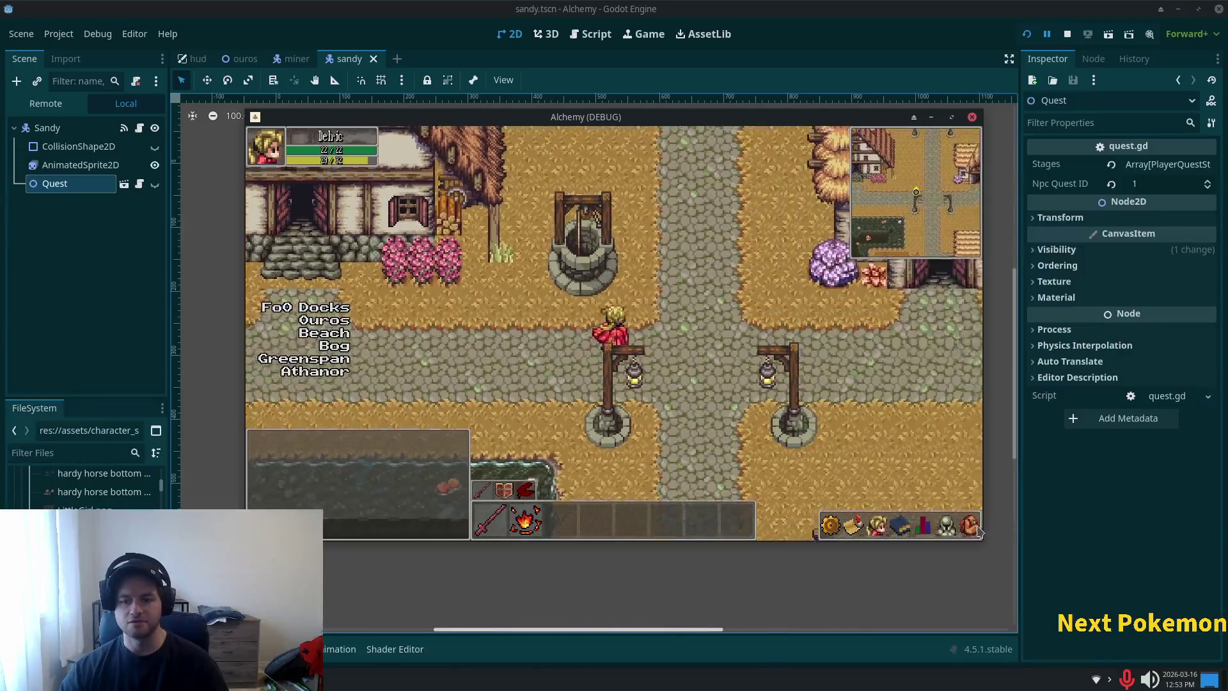
{"action": "left_click", "coordinate": [970, 529]}
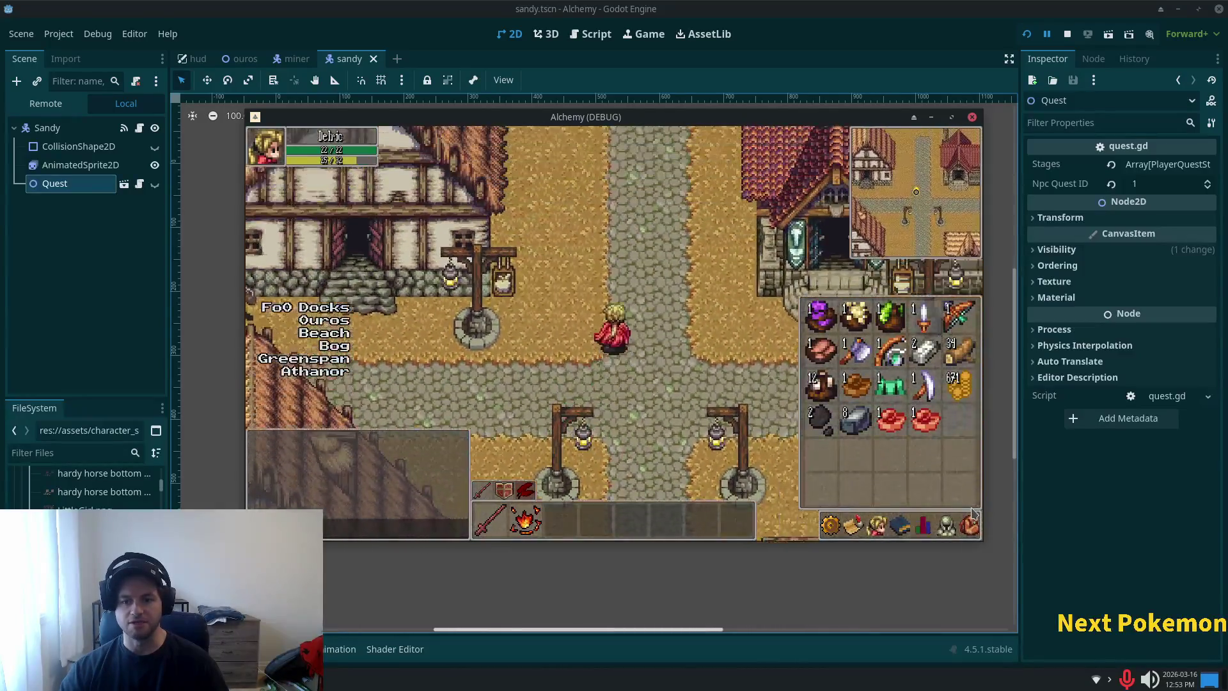
{"action": "key", "text": "Up"}
{"action": "key", "text": "Right"}
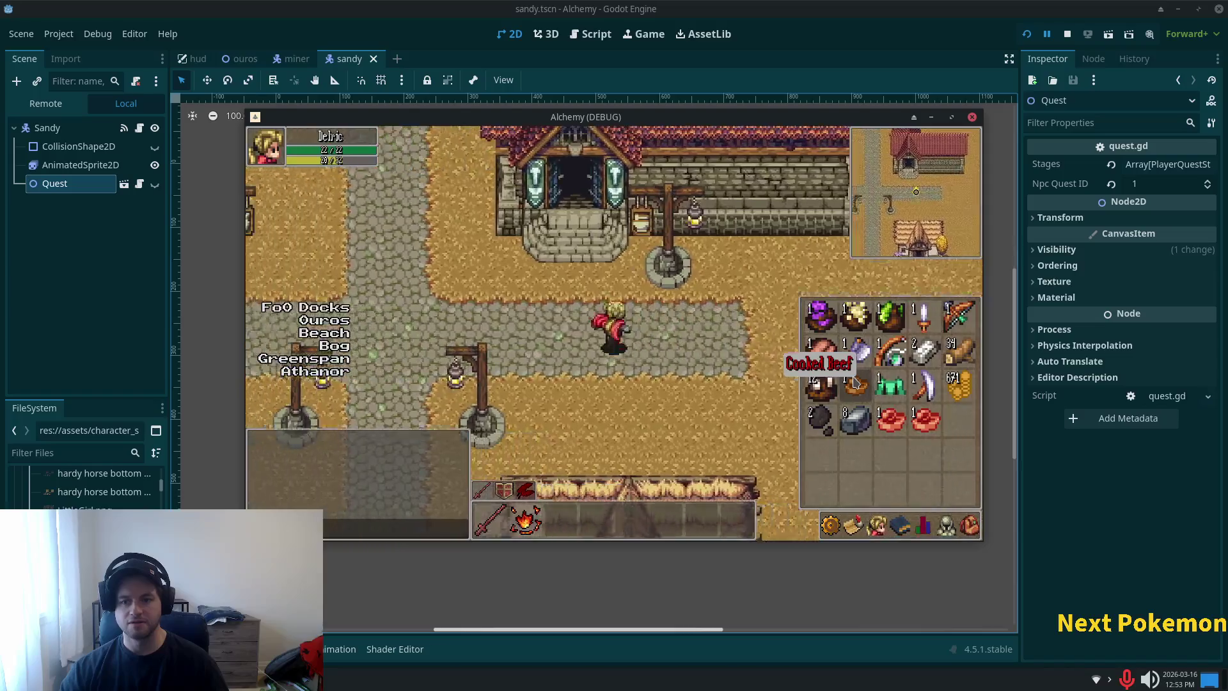
{"action": "key", "text": "Up"}
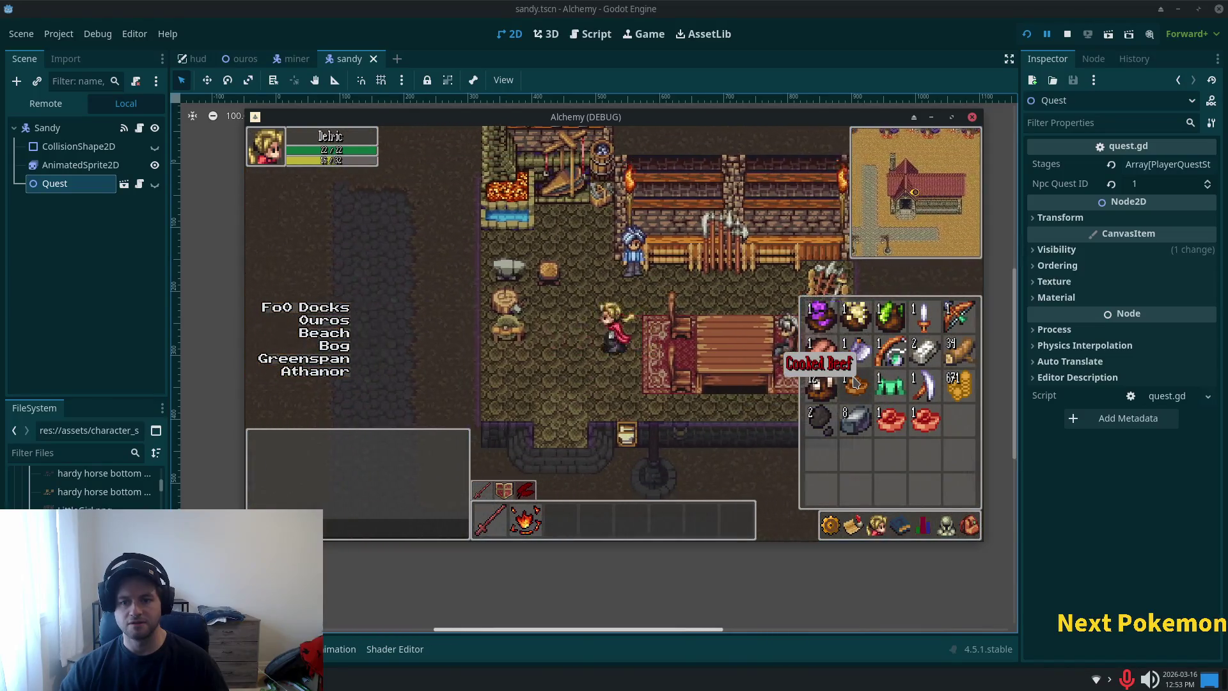
{"action": "key", "text": "Down"}
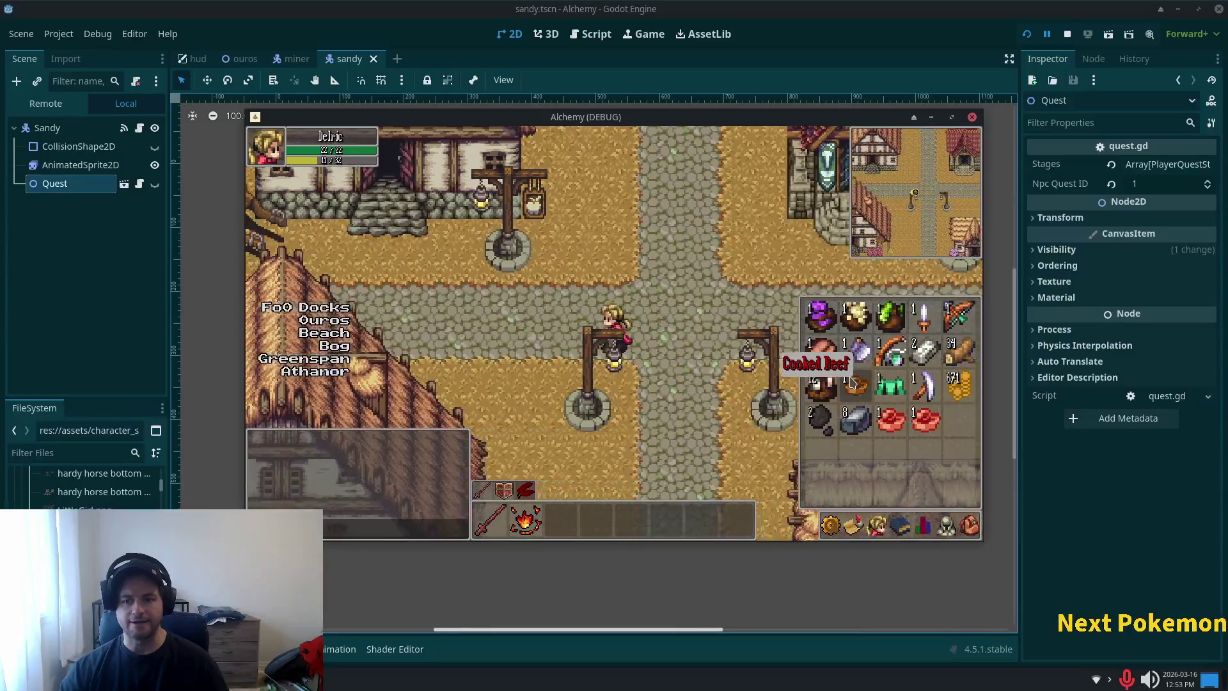
{"action": "key", "text": "Up"}
{"action": "key", "text": "Down"}
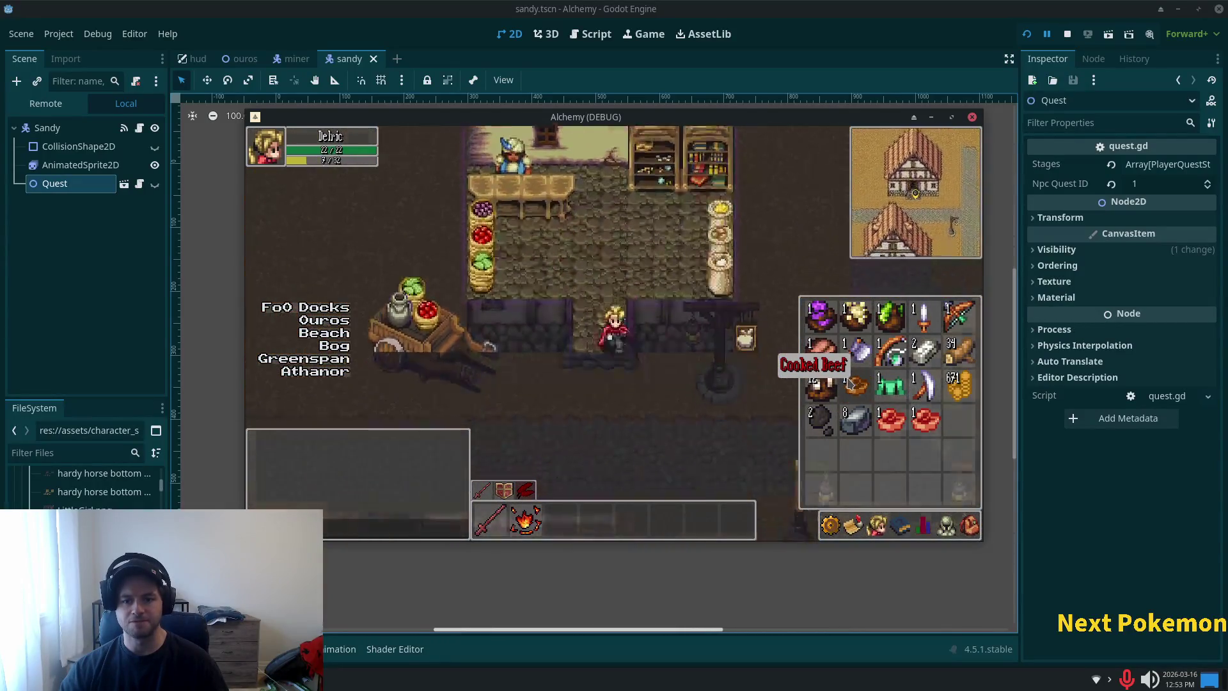
{"action": "key", "text": "Left"}
{"action": "key", "text": "Down"}
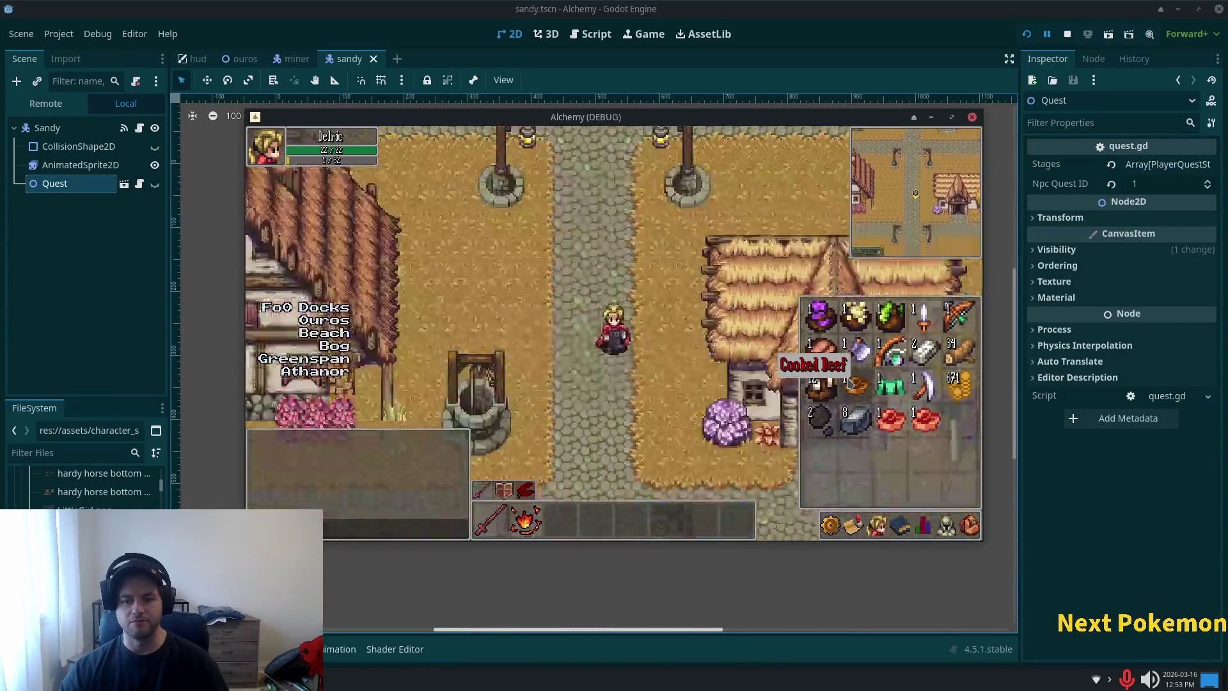
{"action": "key", "text": "Right"}
{"action": "key", "text": "i"}
{"action": "key", "text": "Down"}
{"action": "key", "text": "Down"}
{"action": "key", "text": "Right"}
{"action": "key", "text": "Left"}
{"action": "key", "text": "Up"}
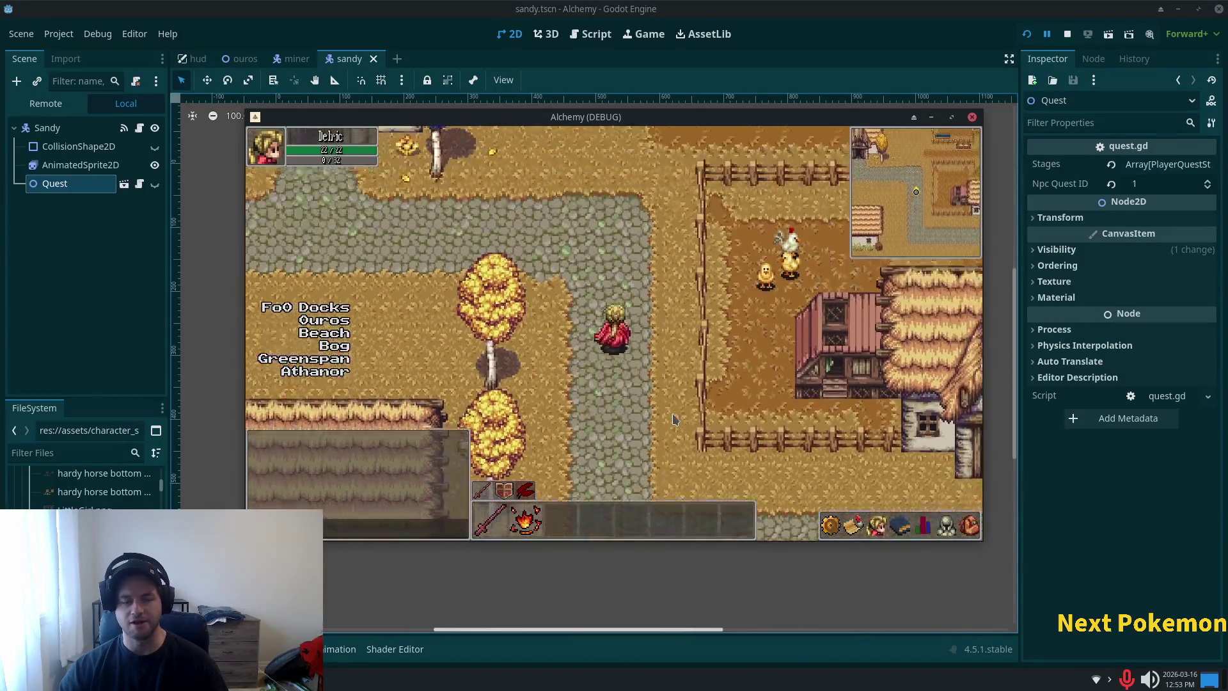
{"action": "key", "text": "Left"}
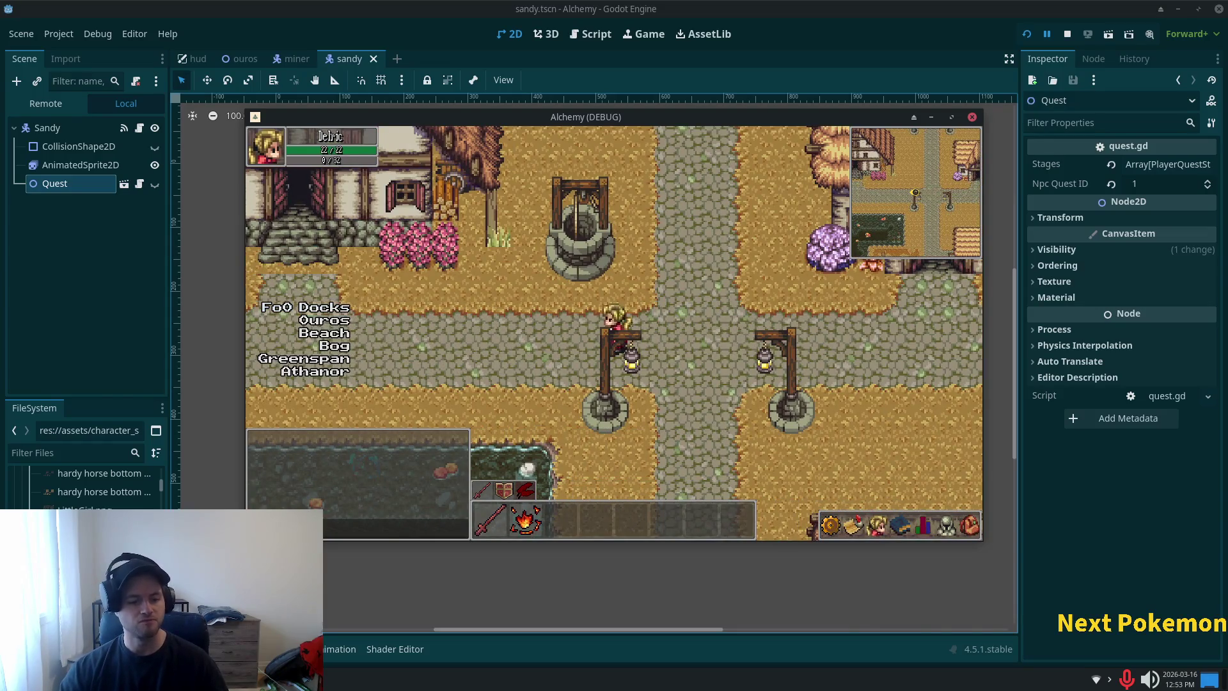
{"action": "key", "text": "alt+Tab"}
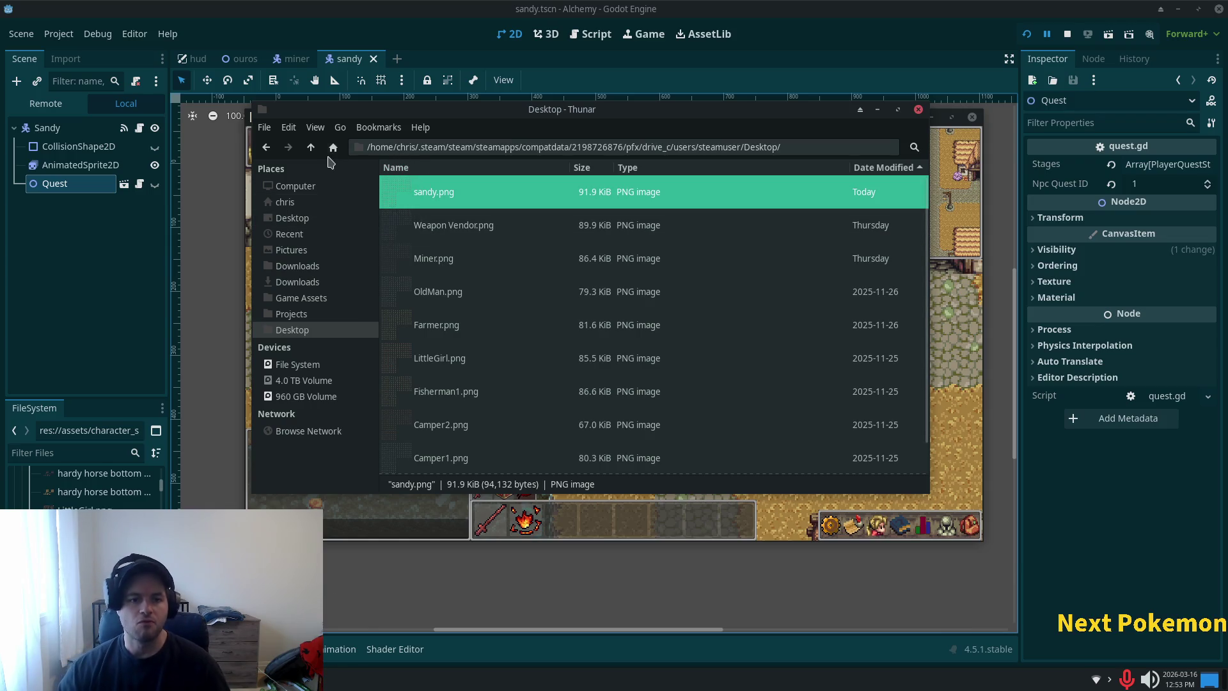
Step: Browse Game Assets down to the 19.04b - Cozy Furnishings 2.2 folder and open it
{"action": "left_click", "coordinate": [308, 299]}
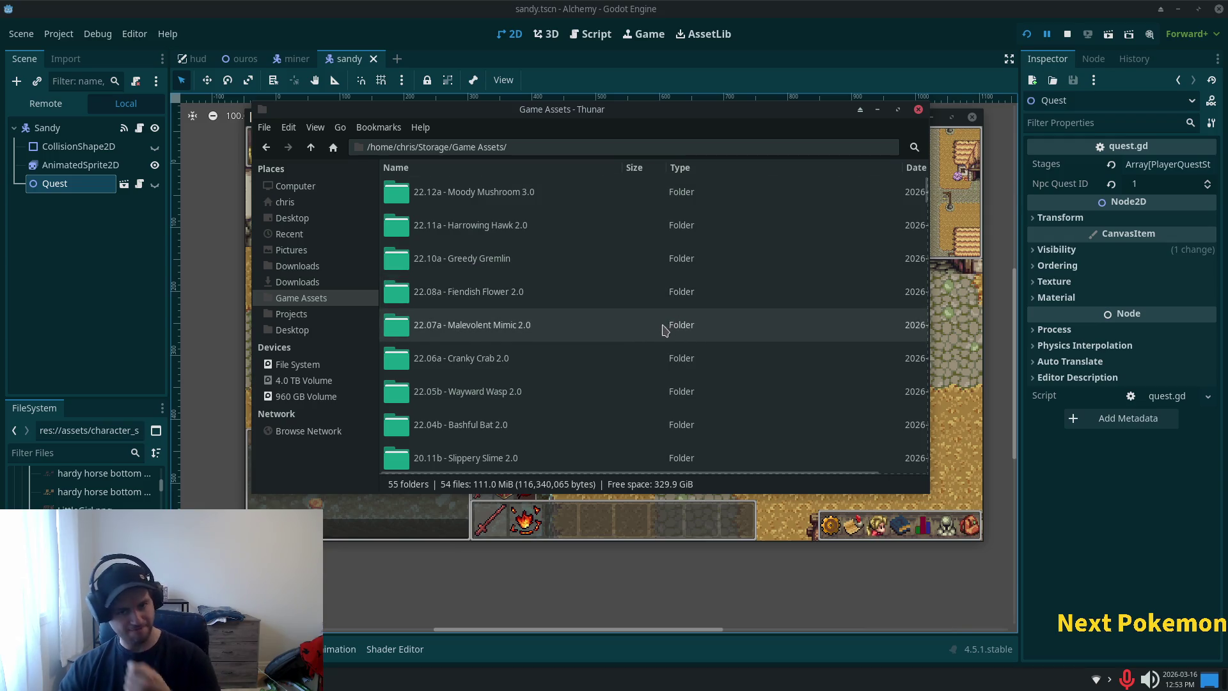
{"action": "scroll", "coordinate": [630, 306], "scroll_direction": "down", "scroll_amount": 3}
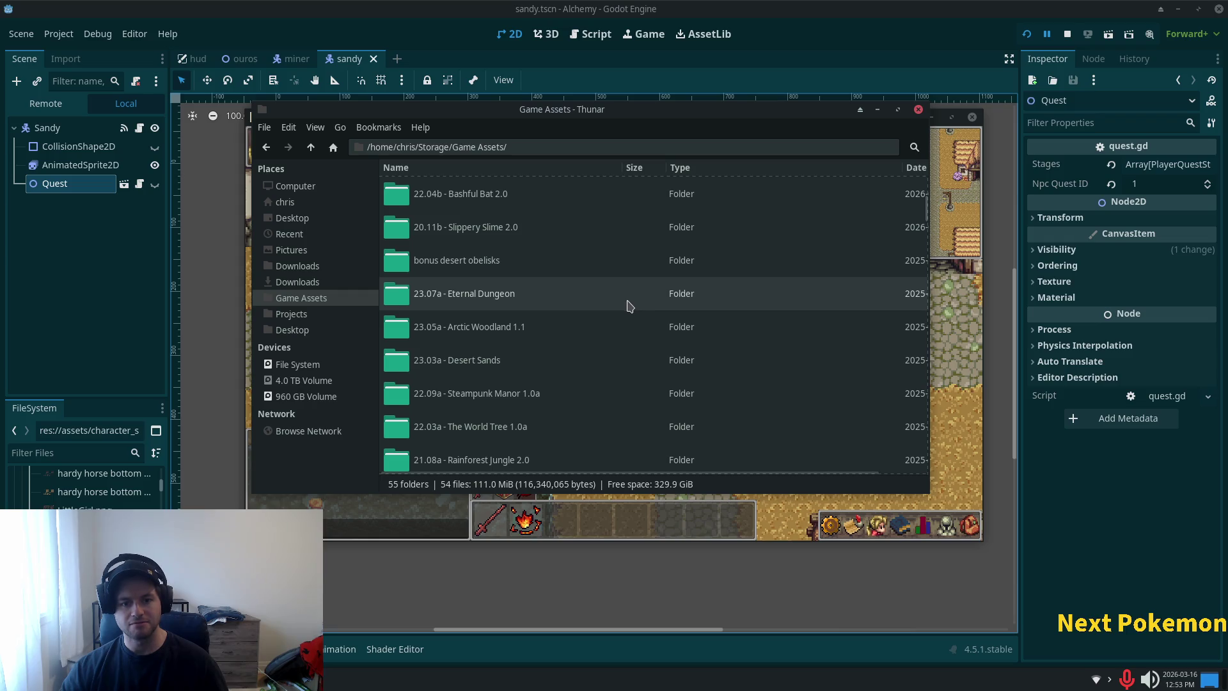
{"action": "scroll", "coordinate": [629, 307], "scroll_direction": "down", "scroll_amount": 1}
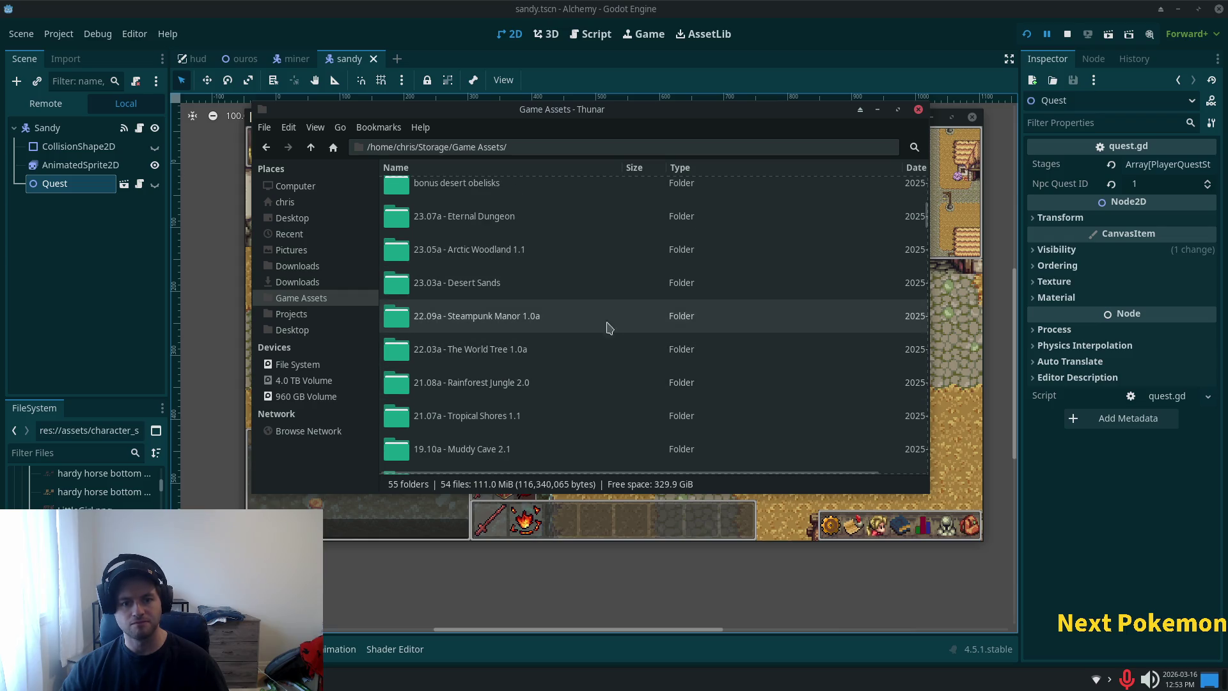
{"action": "scroll", "coordinate": [535, 364], "scroll_direction": "down", "scroll_amount": 2}
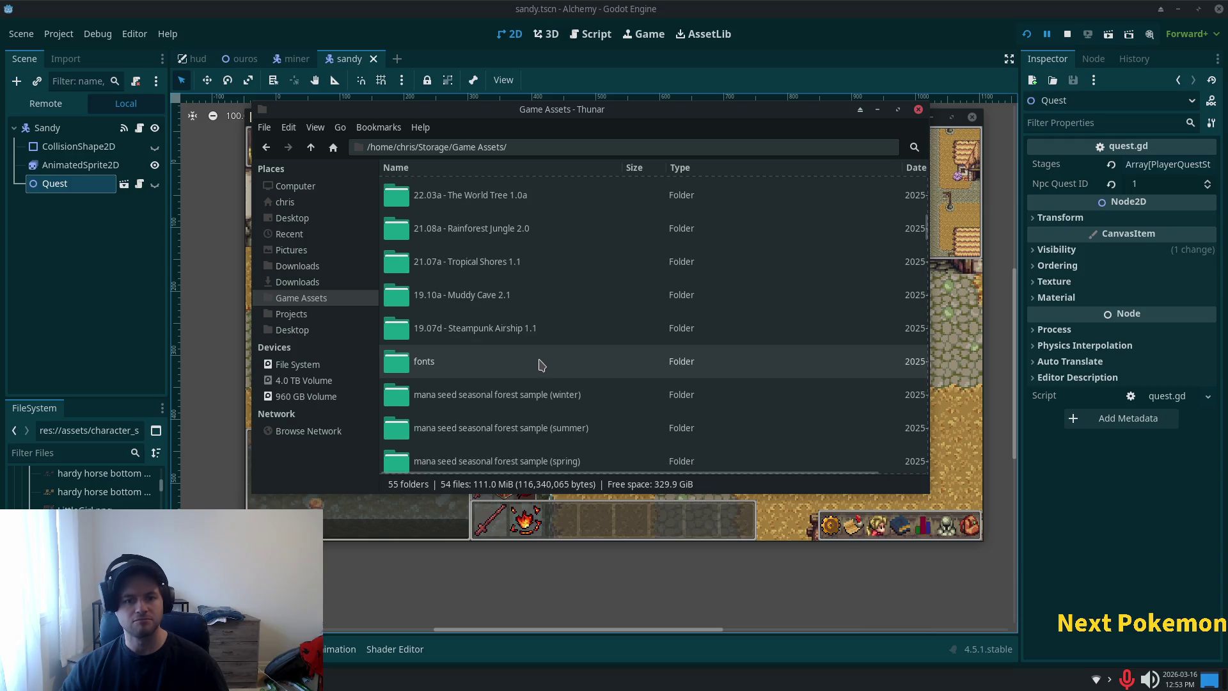
{"action": "scroll", "coordinate": [535, 367], "scroll_direction": "up", "scroll_amount": 1}
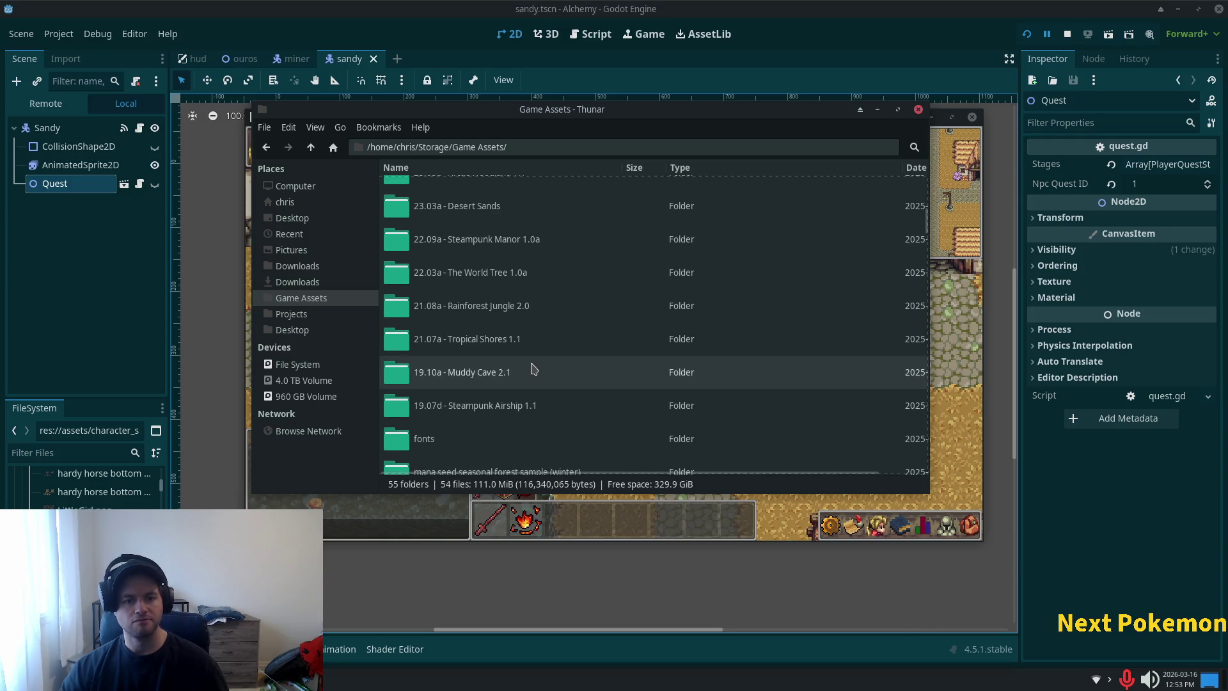
{"action": "scroll", "coordinate": [534, 370], "scroll_direction": "down", "scroll_amount": 3}
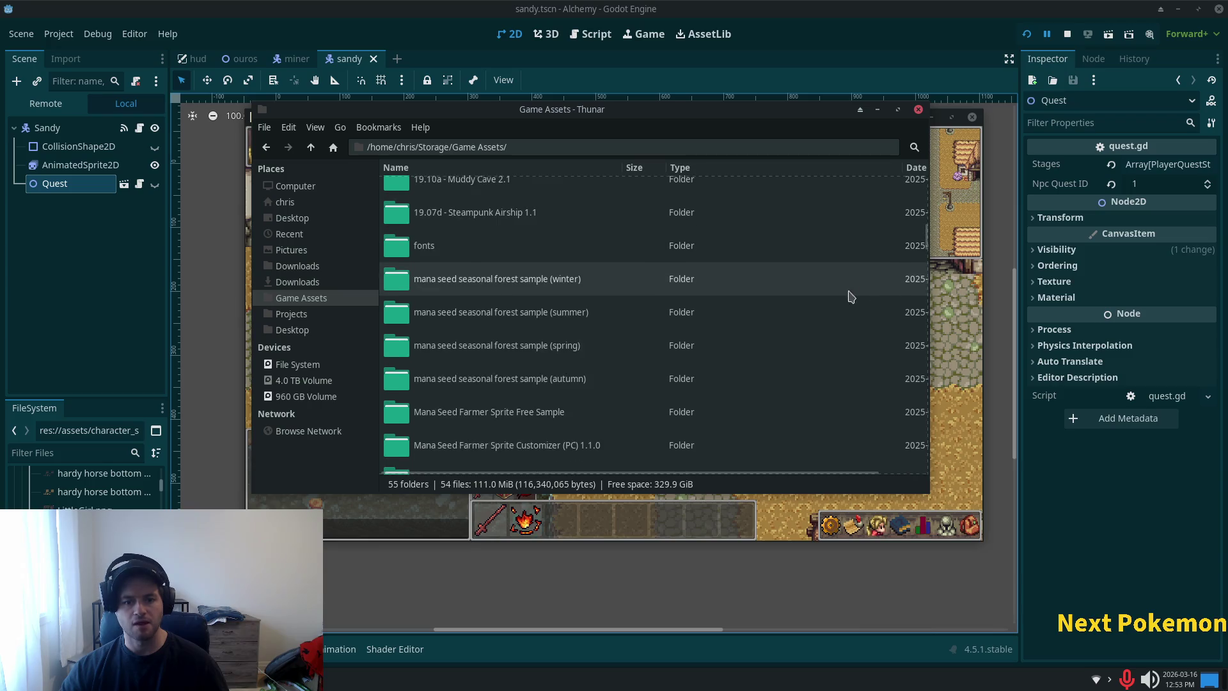
{"action": "scroll", "coordinate": [822, 301], "scroll_direction": "down", "scroll_amount": 3}
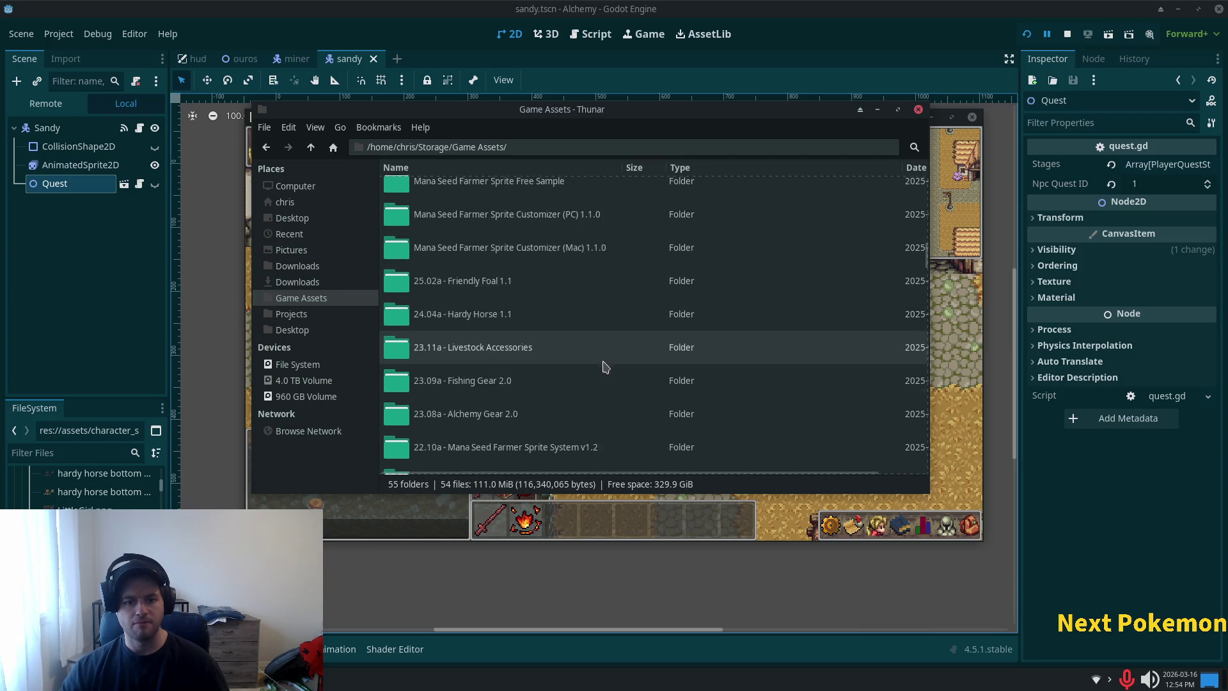
{"action": "scroll", "coordinate": [605, 371], "scroll_direction": "down", "scroll_amount": 3}
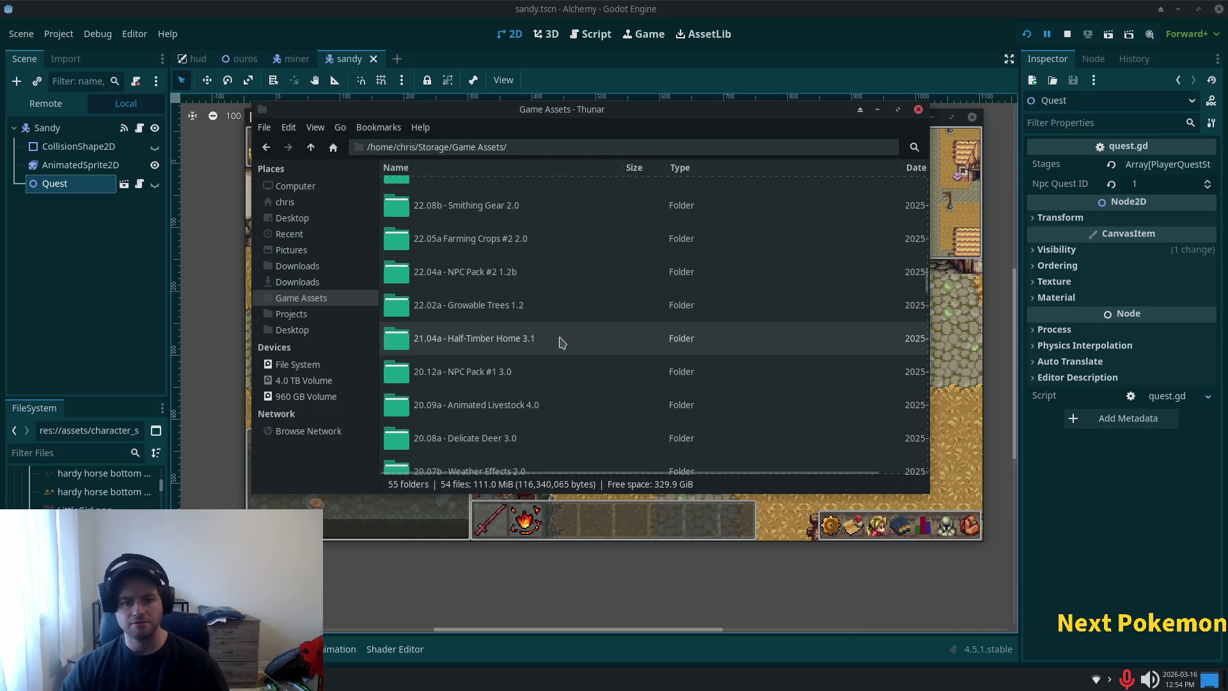
{"action": "scroll", "coordinate": [561, 354], "scroll_direction": "down", "scroll_amount": 2}
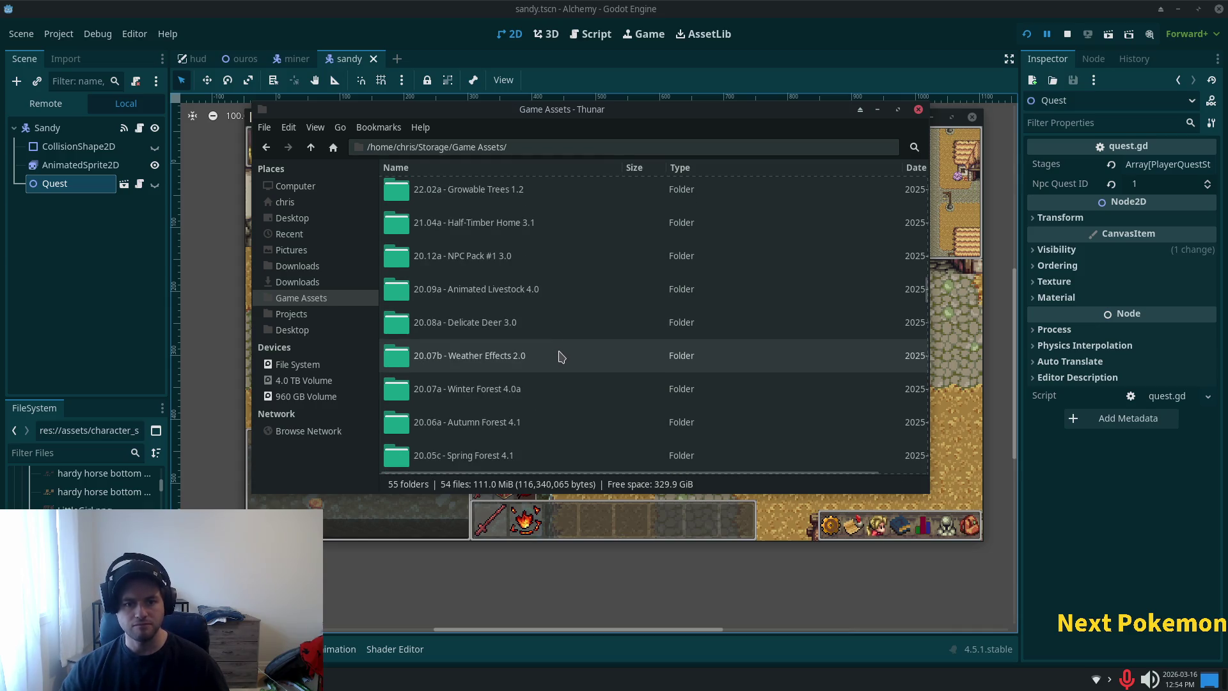
{"action": "scroll", "coordinate": [556, 370], "scroll_direction": "down", "scroll_amount": 3}
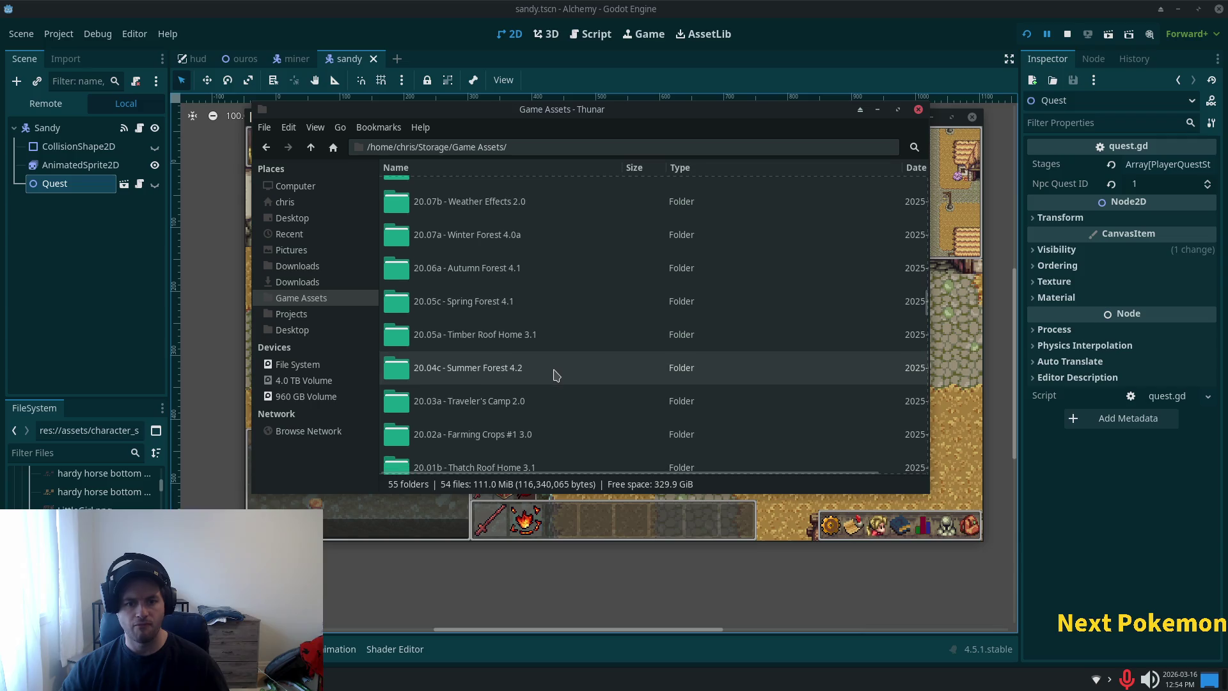
{"action": "scroll", "coordinate": [556, 374], "scroll_direction": "down", "scroll_amount": 3}
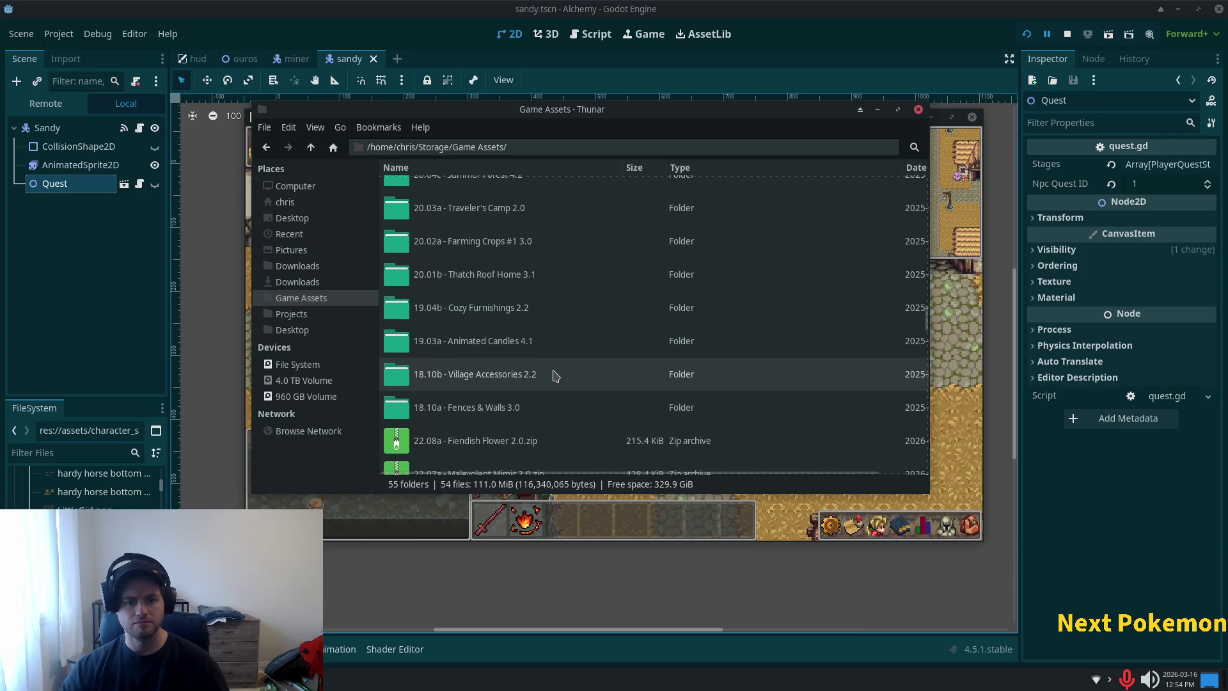
{"action": "double_click", "coordinate": [512, 325]}
Step: Open cozy furnishings 48x32.png and zoom and pan around the sprite sheet
{"action": "left_click", "coordinate": [413, 236]}
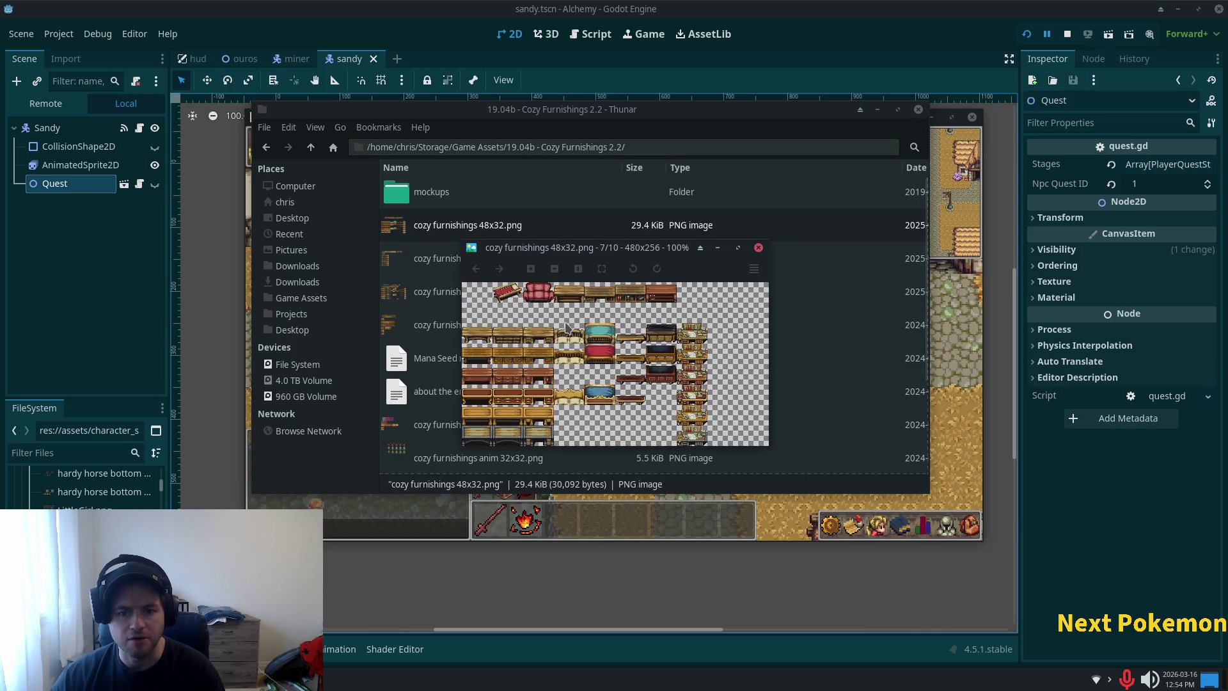
{"action": "scroll", "coordinate": [532, 310], "scroll_direction": "down", "scroll_amount": 2}
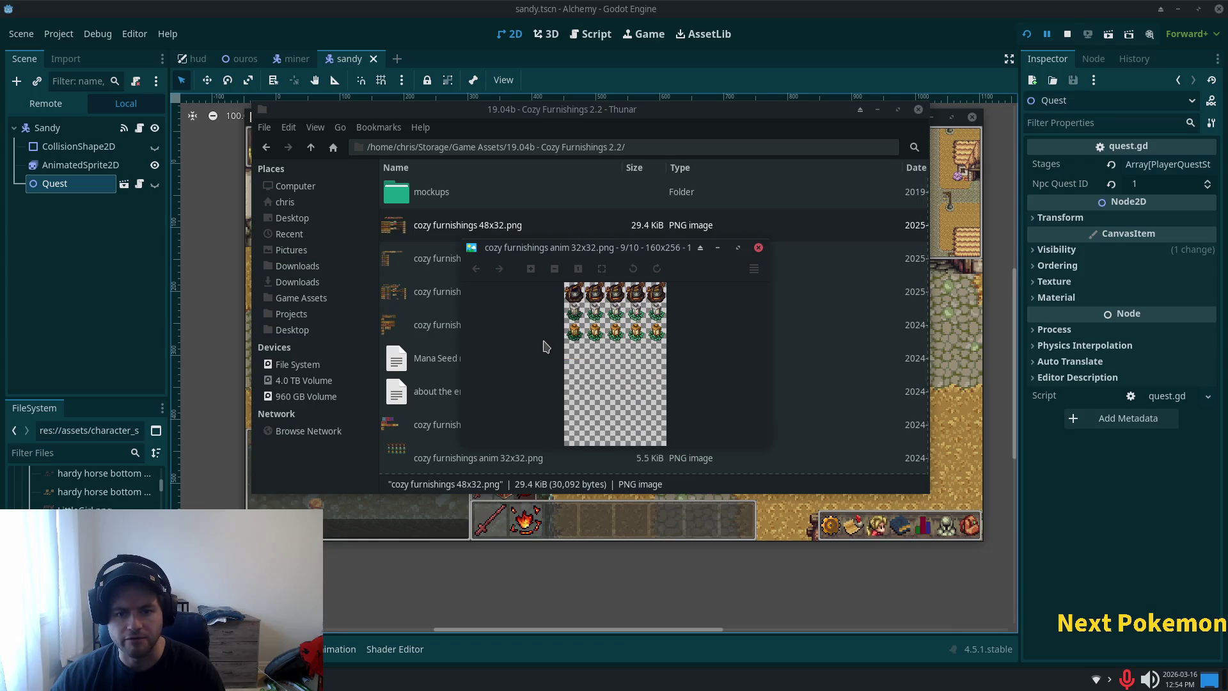
{"action": "scroll", "coordinate": [544, 346], "scroll_direction": "down", "scroll_amount": 1}
{"action": "scroll", "coordinate": [545, 346], "scroll_direction": "down", "scroll_amount": 1}
{"action": "scroll", "coordinate": [542, 362], "scroll_direction": "up", "scroll_amount": 3, "text": "ctrl"}
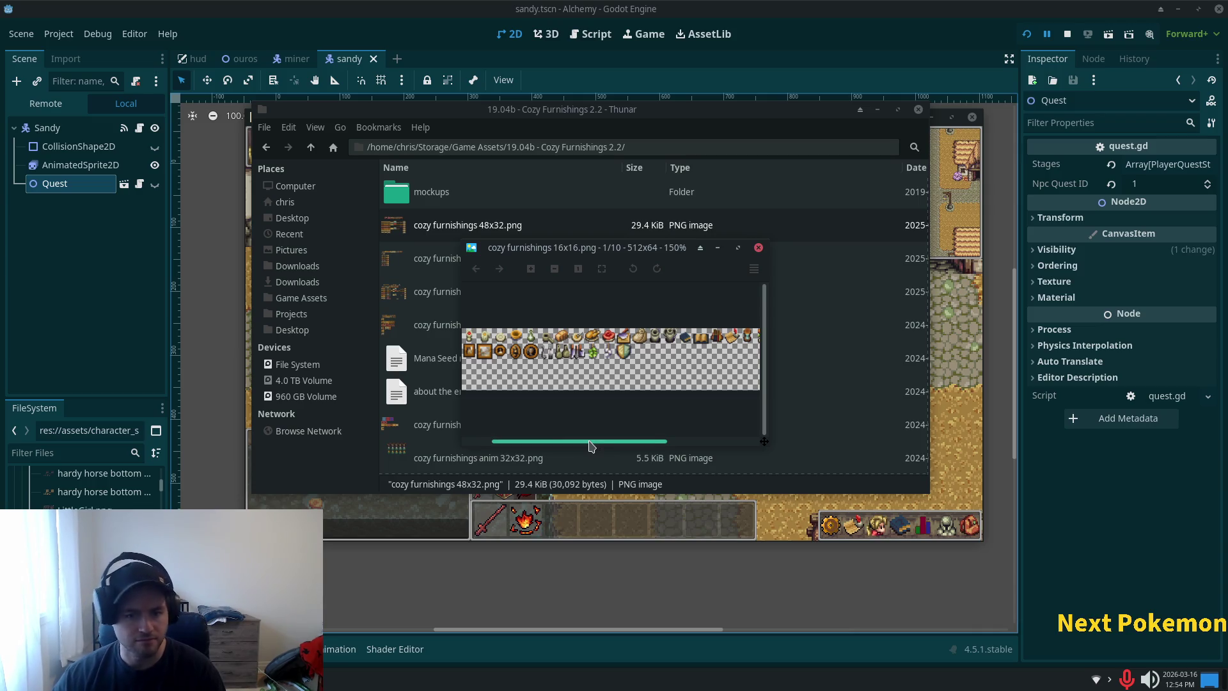
{"action": "left_click_drag", "start_coordinate": [512, 441], "coordinate": [484, 442]}
{"action": "scroll", "coordinate": [568, 397], "scroll_direction": "right", "scroll_amount": 4}
{"action": "scroll", "coordinate": [569, 397], "scroll_direction": "right", "scroll_amount": 5}
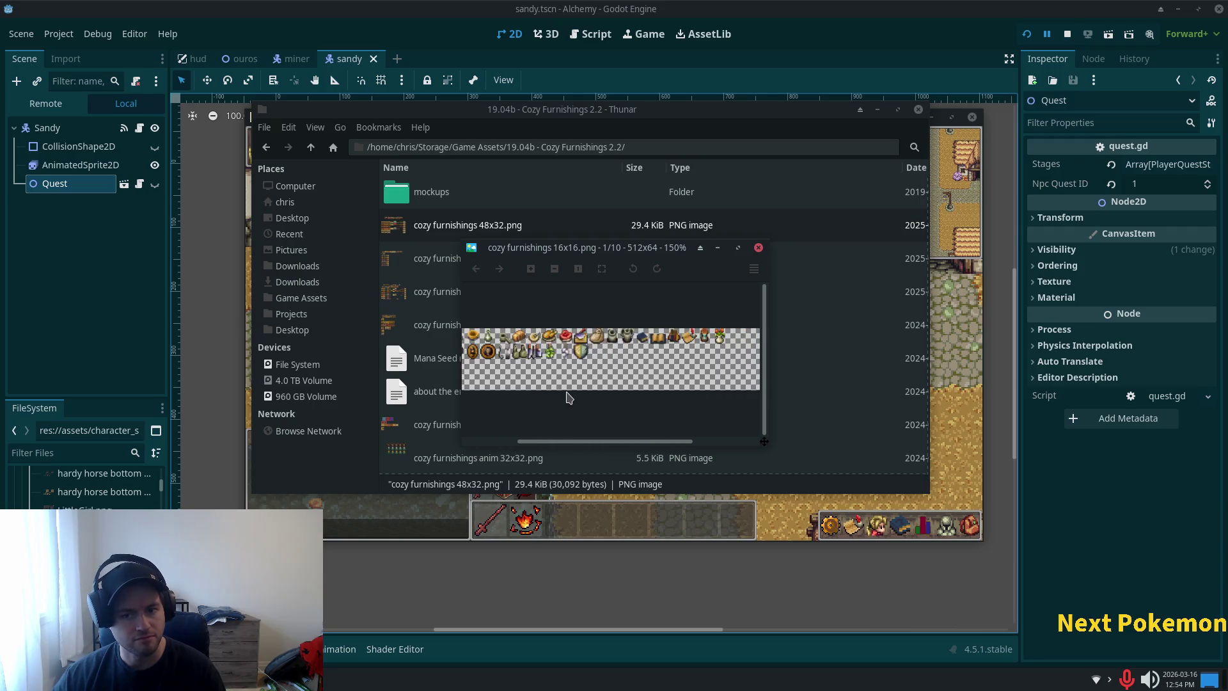
{"action": "scroll", "coordinate": [566, 397], "scroll_direction": "left", "scroll_amount": 5}
{"action": "scroll", "coordinate": [586, 381], "scroll_direction": "up", "scroll_amount": 5}
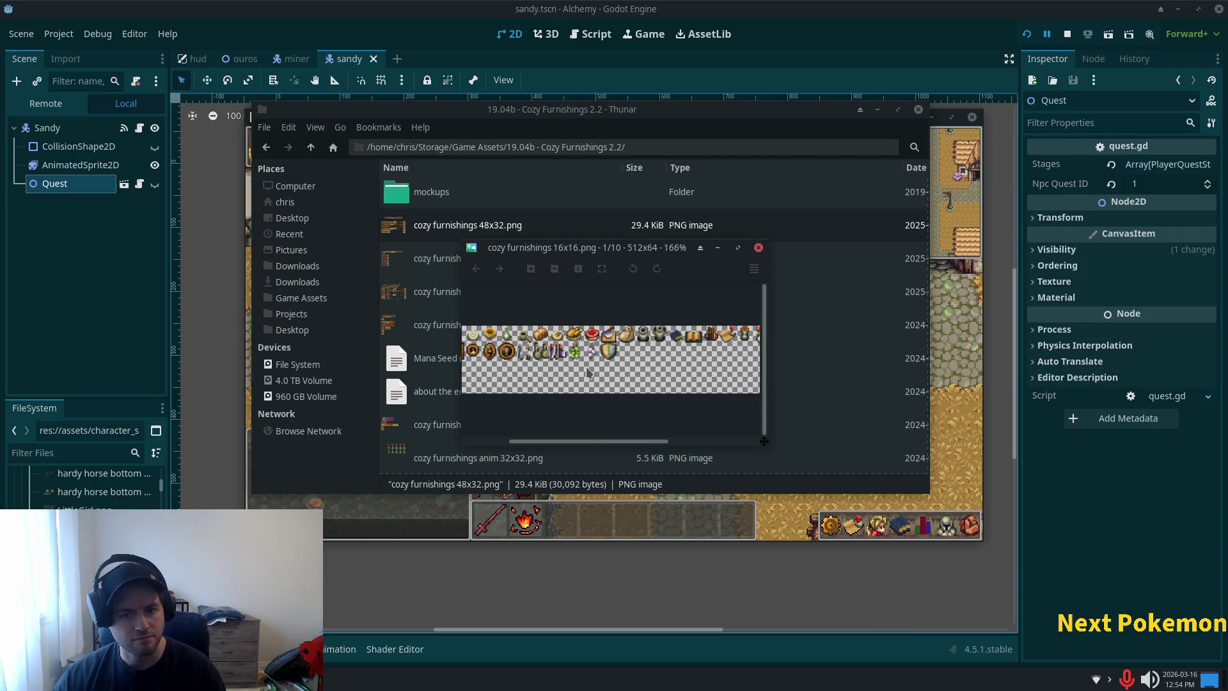
{"action": "scroll", "coordinate": [581, 322], "scroll_direction": "left", "scroll_amount": 3}
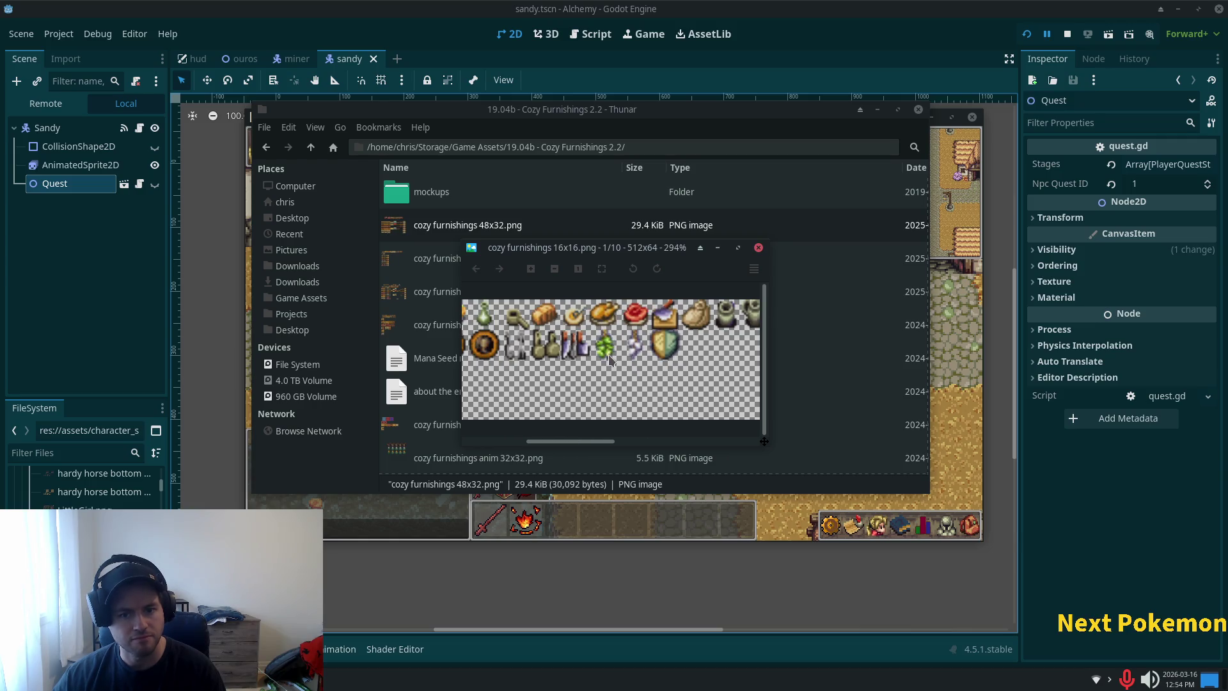
{"action": "scroll", "coordinate": [609, 361], "scroll_direction": "left", "scroll_amount": 3}
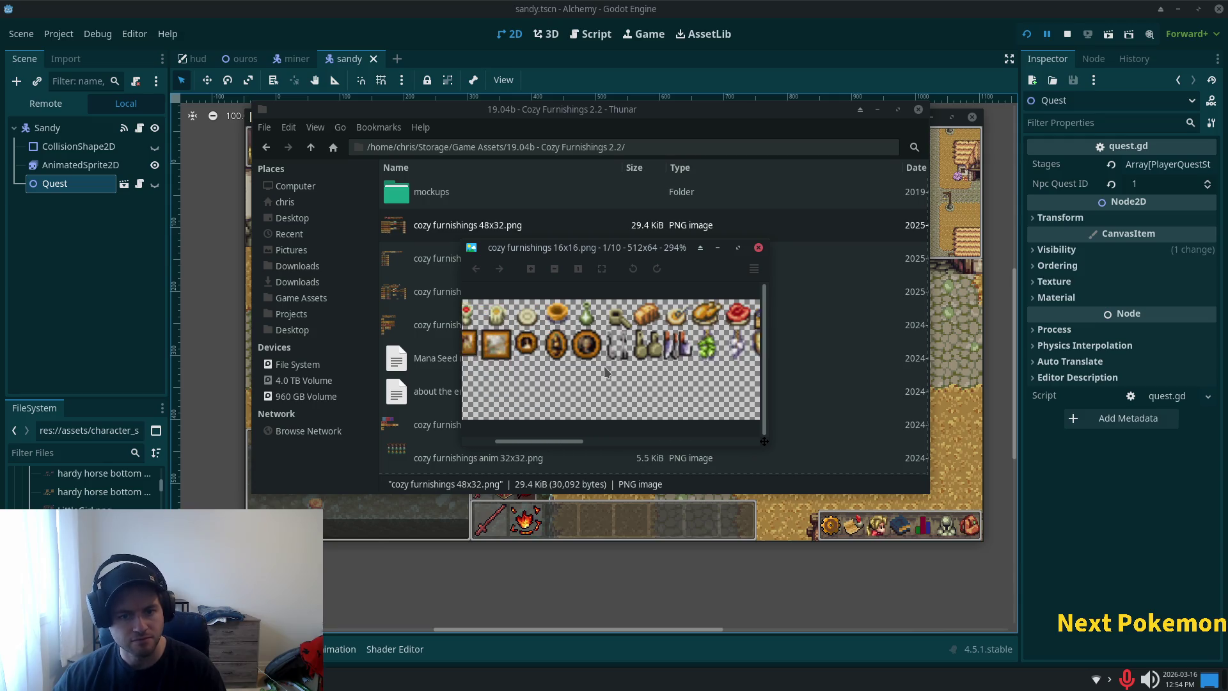
{"action": "scroll", "coordinate": [589, 386], "scroll_direction": "right", "scroll_amount": 5}
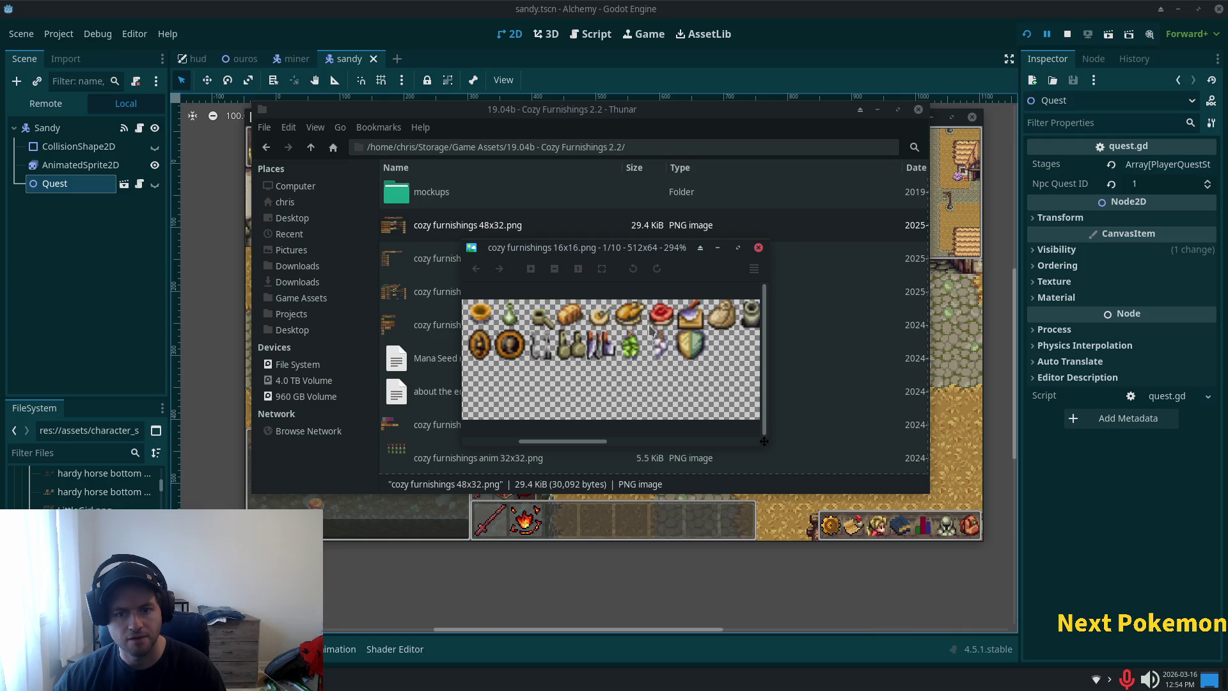
{"action": "scroll", "coordinate": [570, 321], "scroll_direction": "right", "scroll_amount": 6}
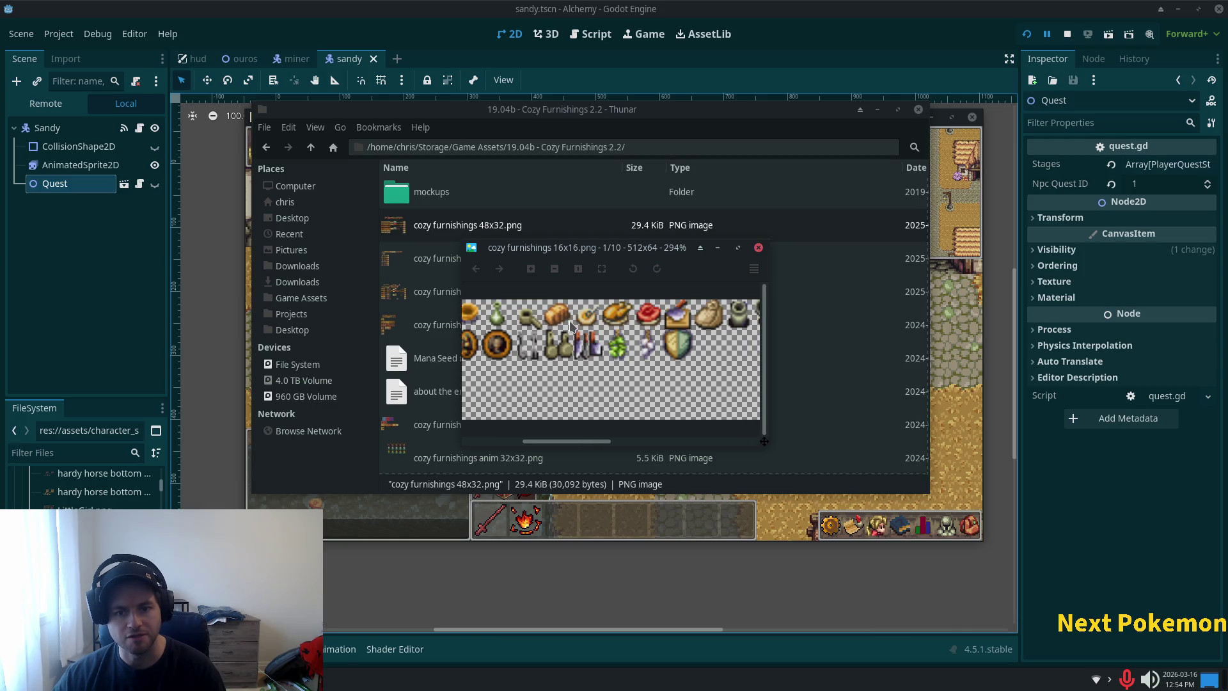
{"action": "scroll", "coordinate": [662, 354], "scroll_direction": "right", "scroll_amount": 2}
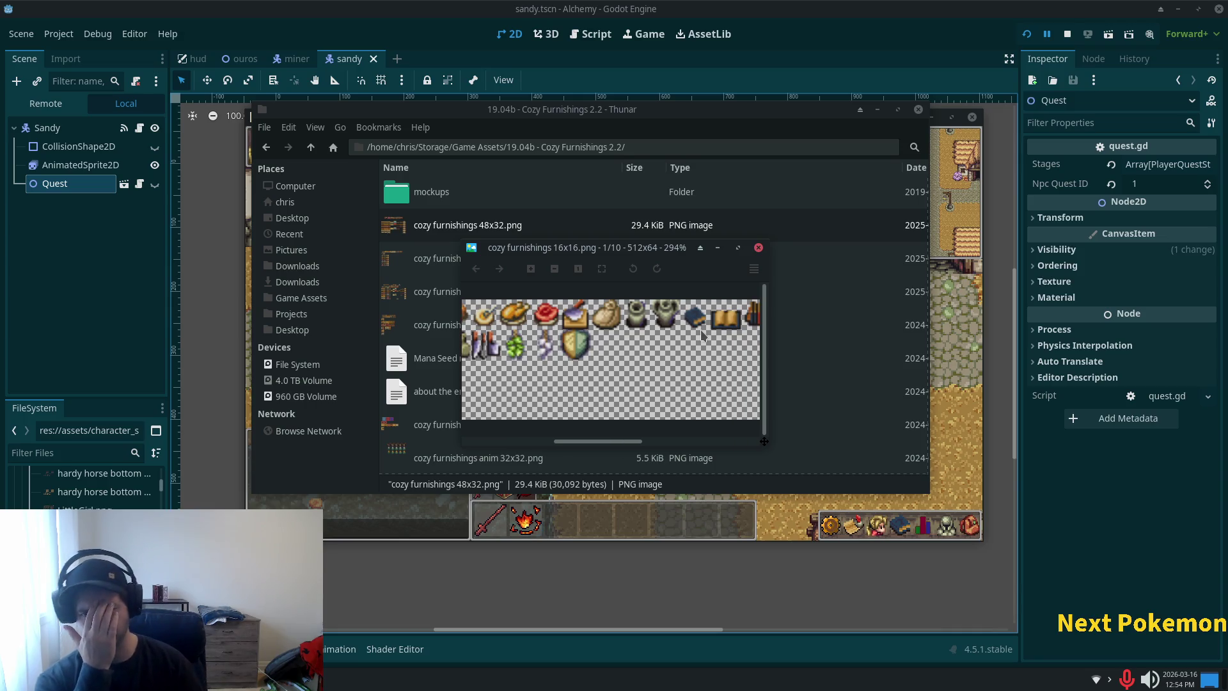
{"action": "scroll", "coordinate": [702, 334], "scroll_direction": "right", "scroll_amount": 8}
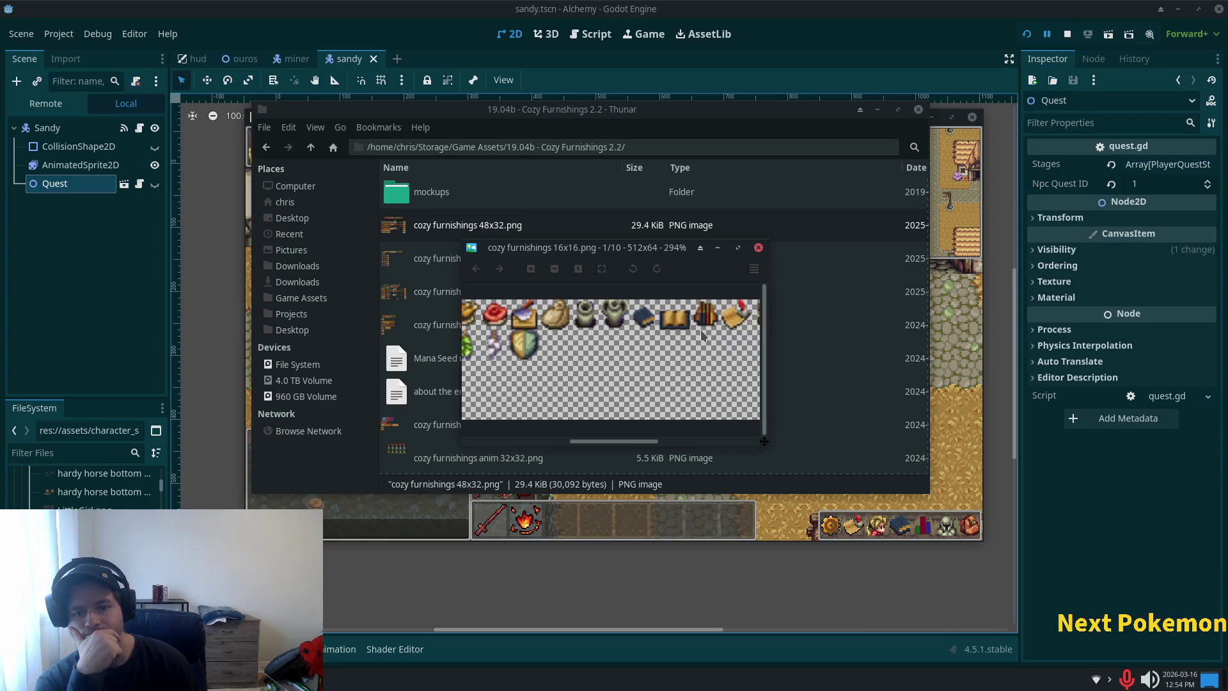
{"action": "scroll", "coordinate": [703, 334], "scroll_direction": "left", "scroll_amount": 8}
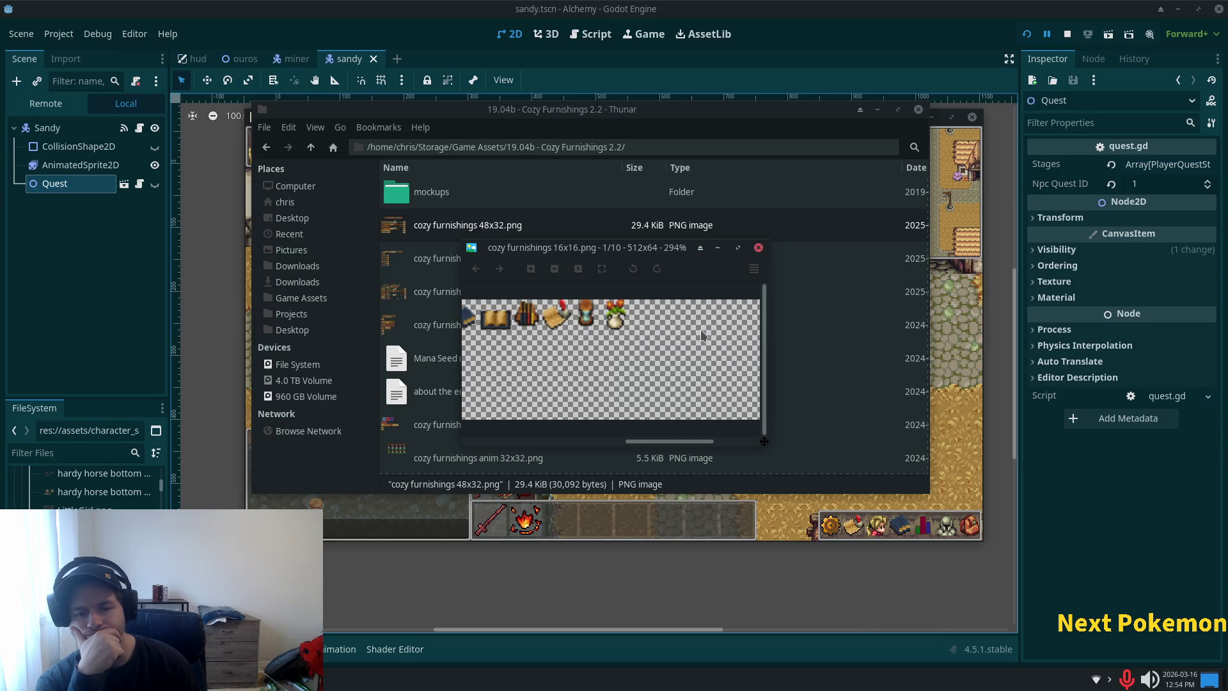
{"action": "scroll", "coordinate": [702, 334], "scroll_direction": "left", "scroll_amount": 5}
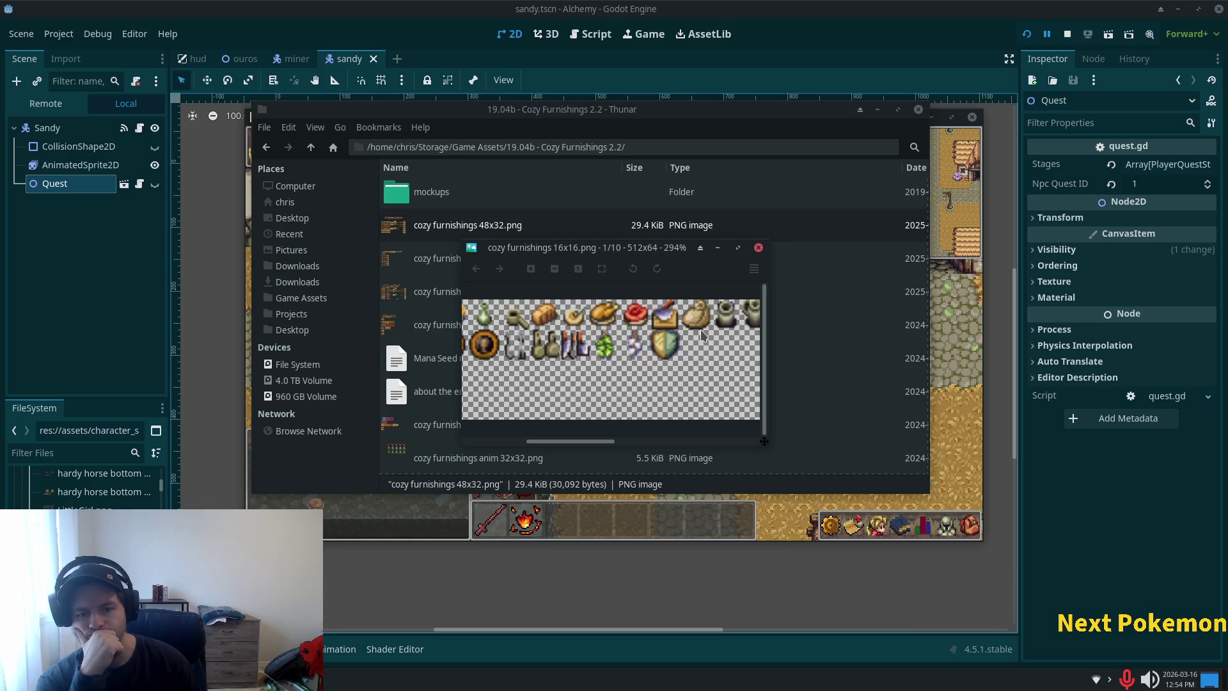
{"action": "scroll", "coordinate": [702, 334], "scroll_direction": "left", "scroll_amount": 1}
{"action": "scroll", "coordinate": [702, 334], "scroll_direction": "left", "scroll_amount": 1}
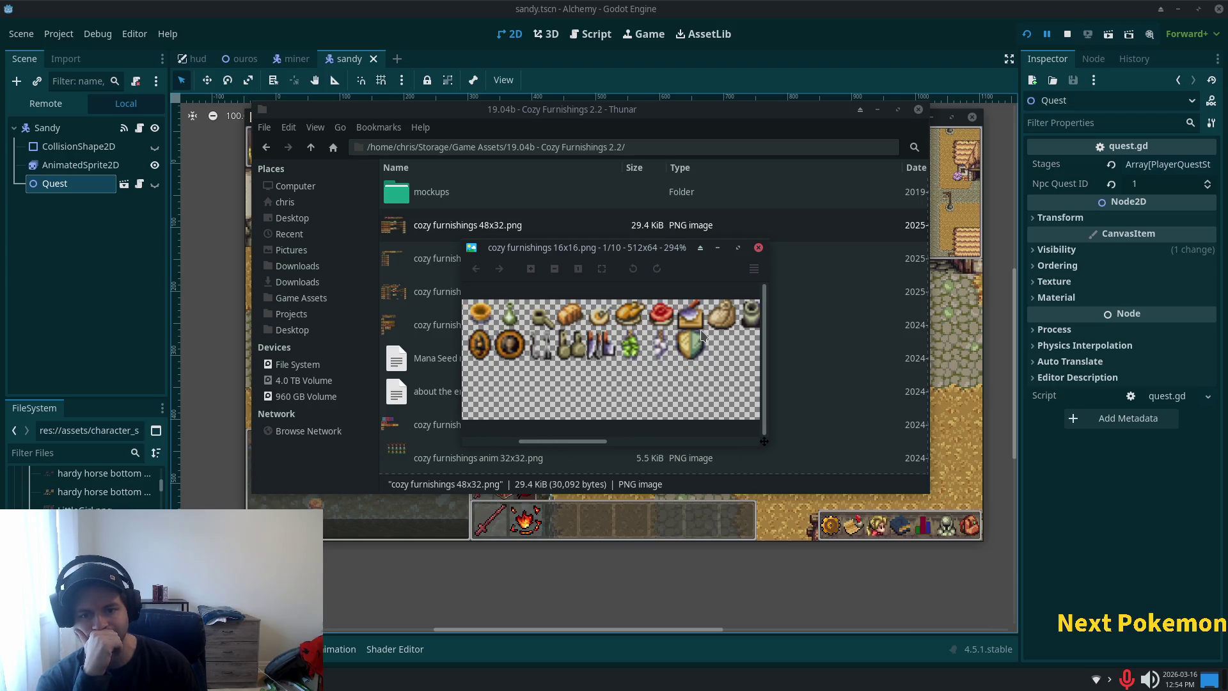
{"action": "scroll", "coordinate": [703, 334], "scroll_direction": "left", "scroll_amount": 1}
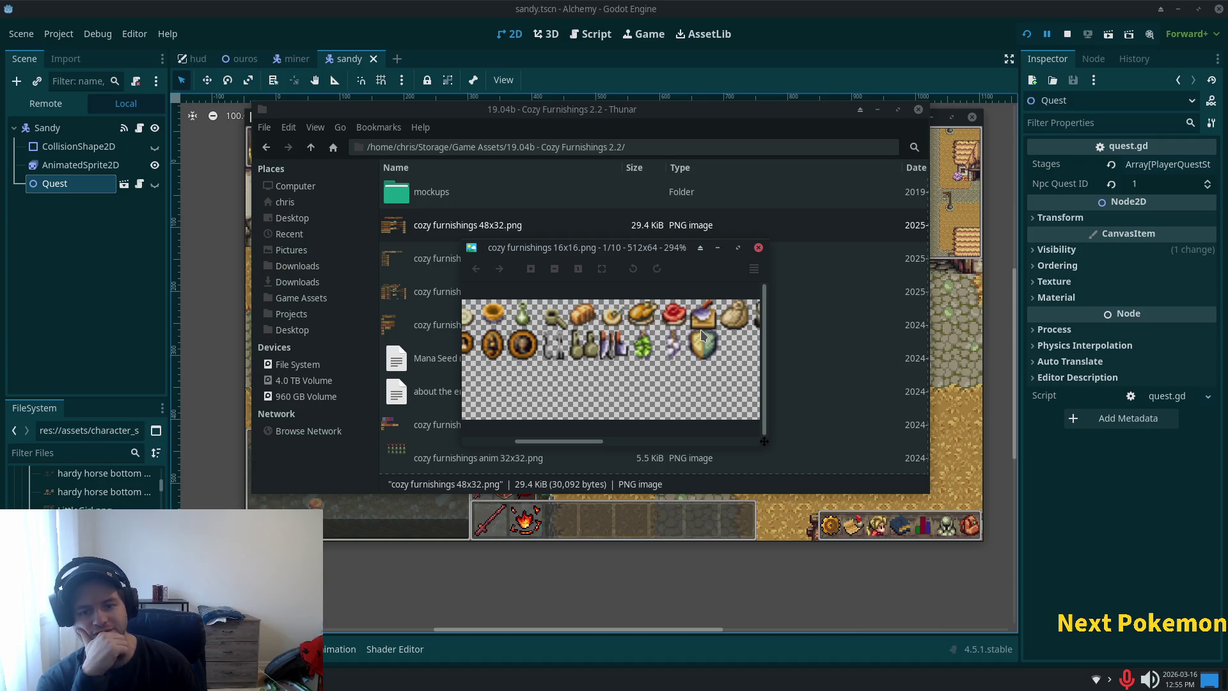
{"action": "scroll", "coordinate": [700, 328], "scroll_direction": "left", "scroll_amount": 3}
{"action": "scroll", "coordinate": [701, 332], "scroll_direction": "left", "scroll_amount": 5}
{"action": "scroll", "coordinate": [702, 334], "scroll_direction": "right", "scroll_amount": 3}
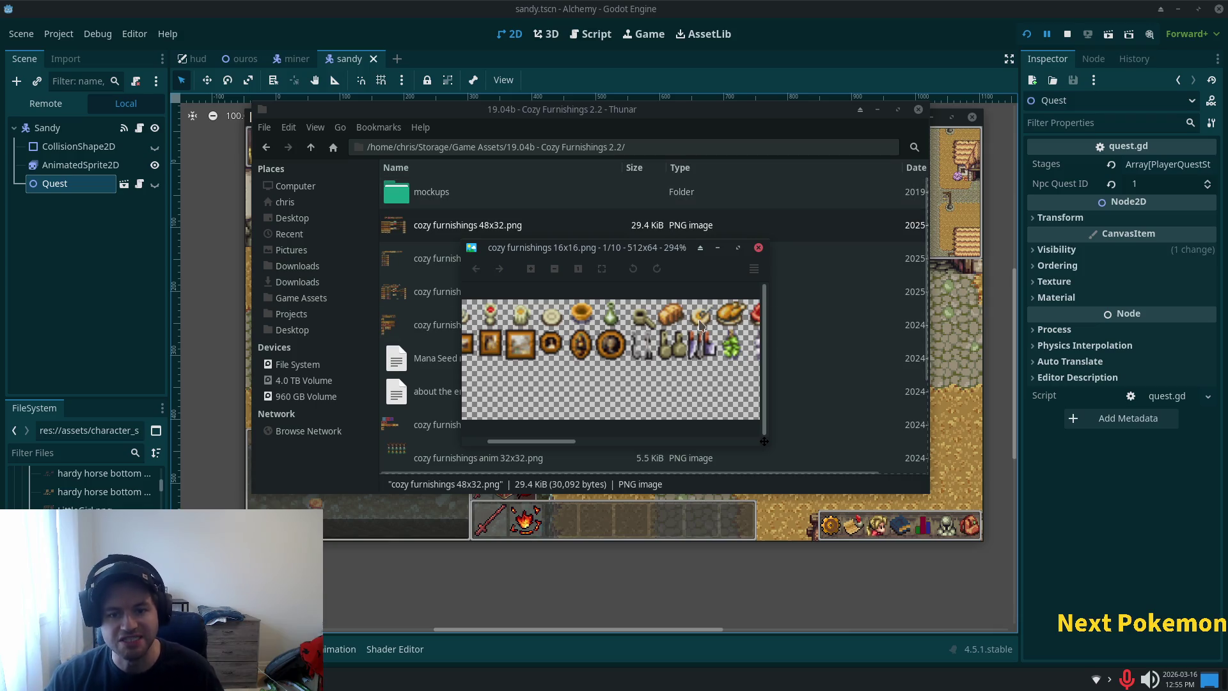
{"action": "scroll", "coordinate": [658, 349], "scroll_direction": "down", "scroll_amount": 4}
{"action": "scroll", "coordinate": [657, 349], "scroll_direction": "down", "scroll_amount": 3}
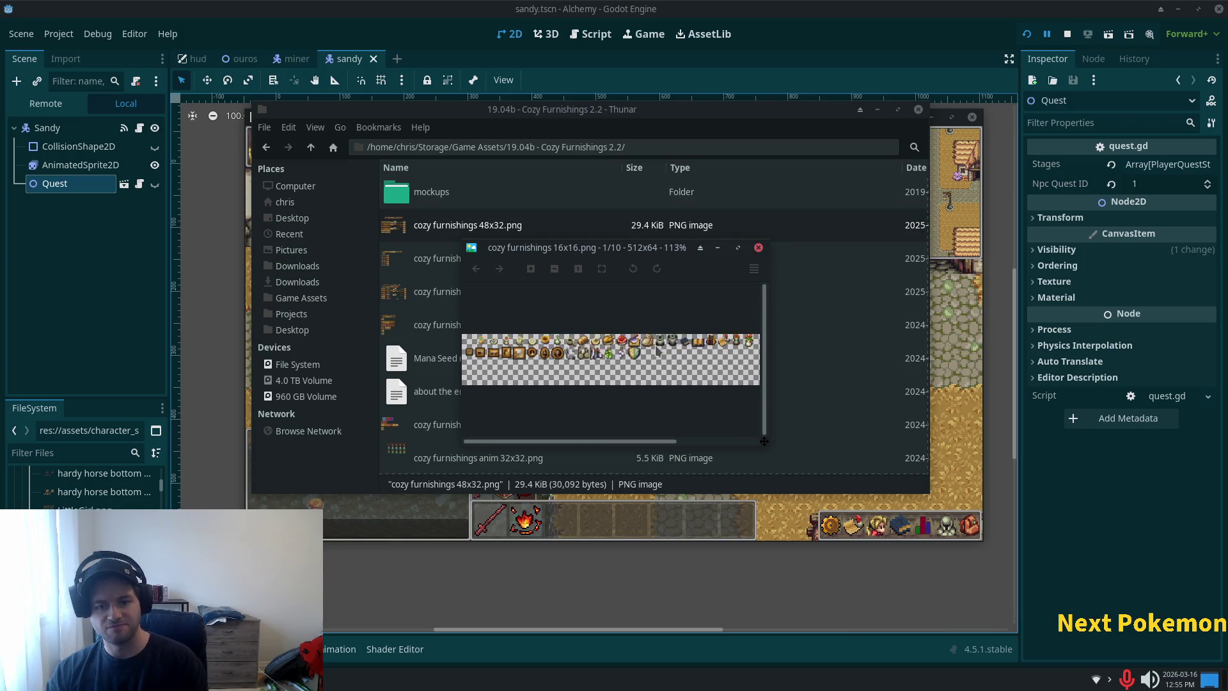
Step: Page through the 32x32, 32x48 and later sheets to 48x80, then close the viewer
{"action": "key", "text": "Right"}
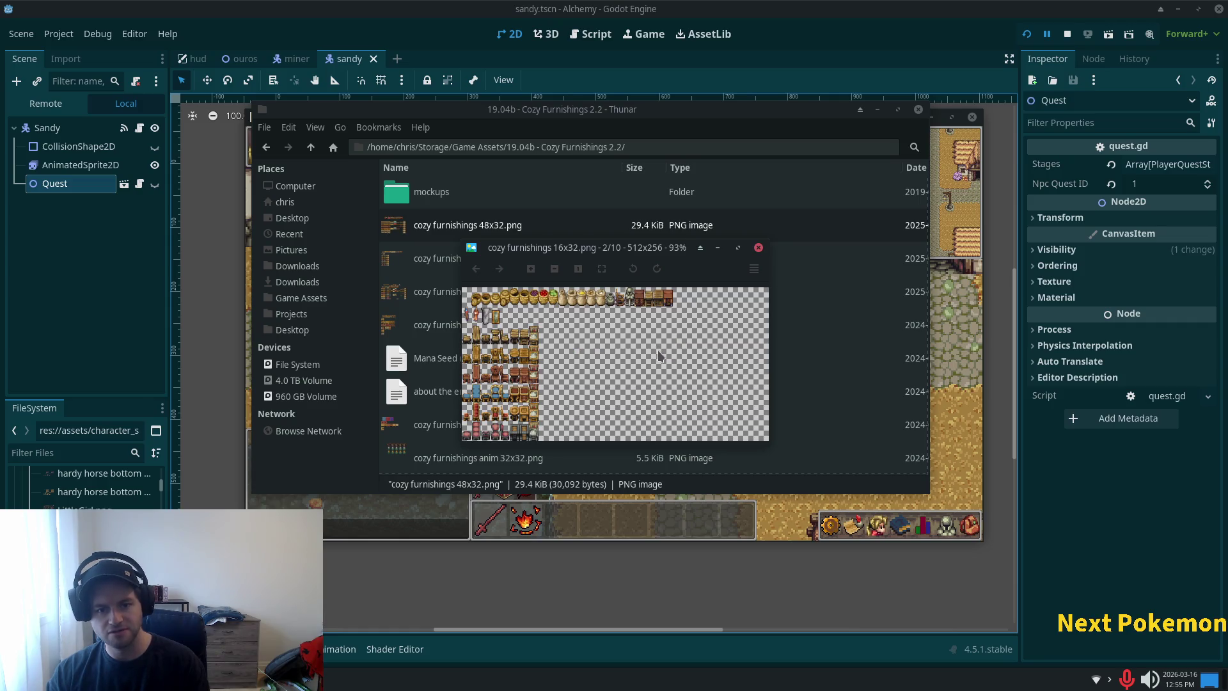
{"action": "key", "text": "Right"}
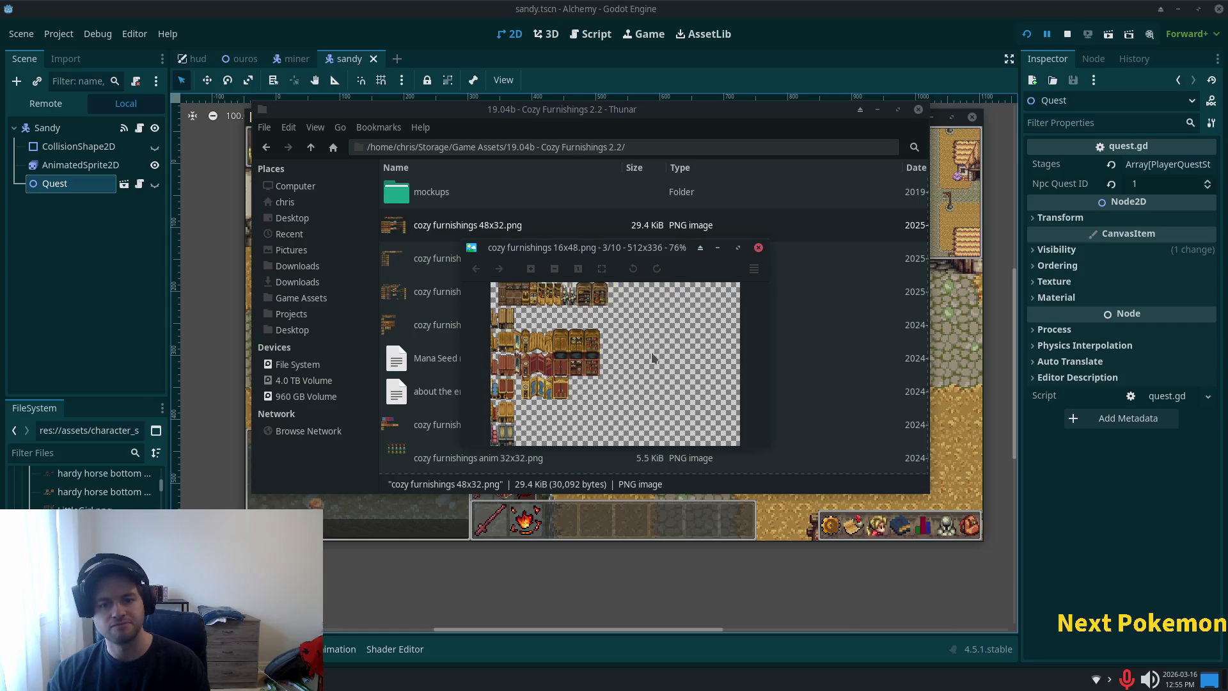
{"action": "key", "text": "Right"}
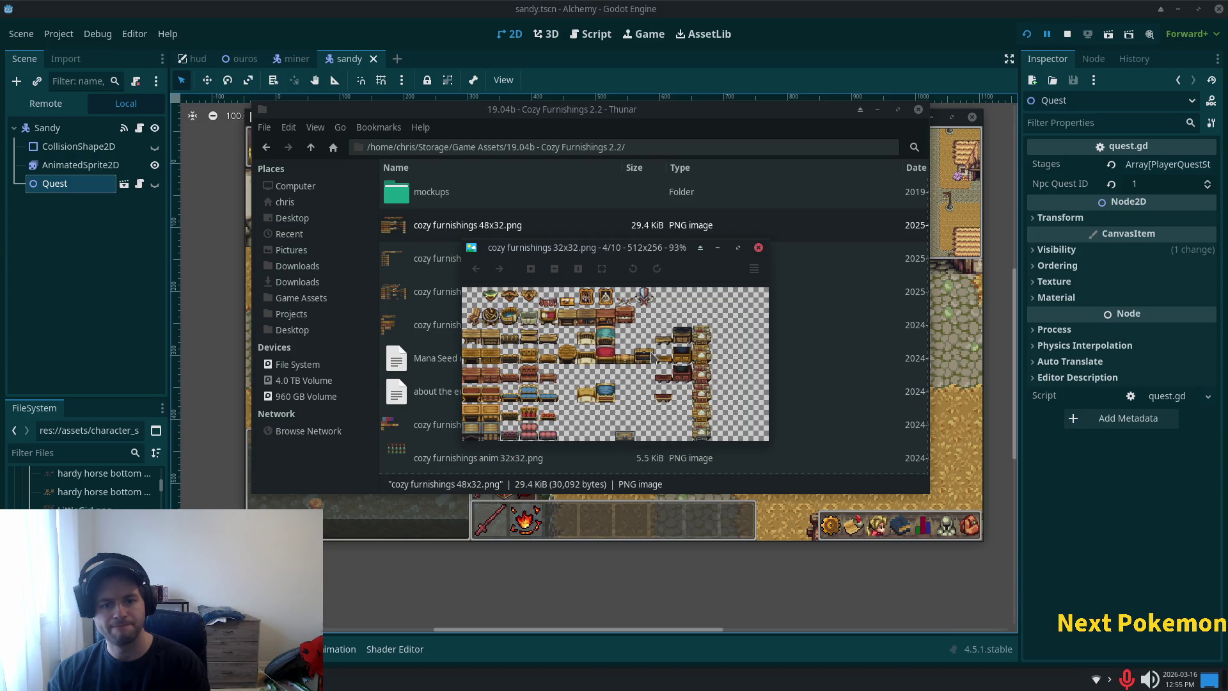
{"action": "key", "text": "Right"}
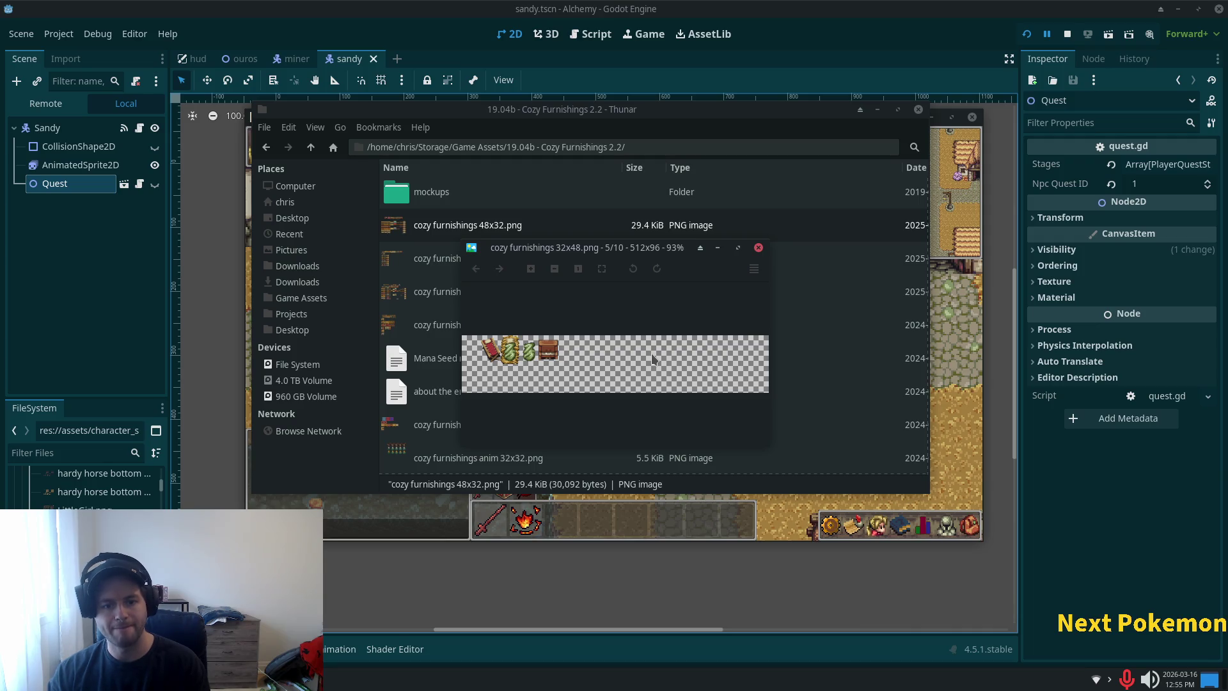
{"action": "key", "text": "Right"}
{"action": "key", "text": "Right"}
{"action": "key", "text": "Right"}
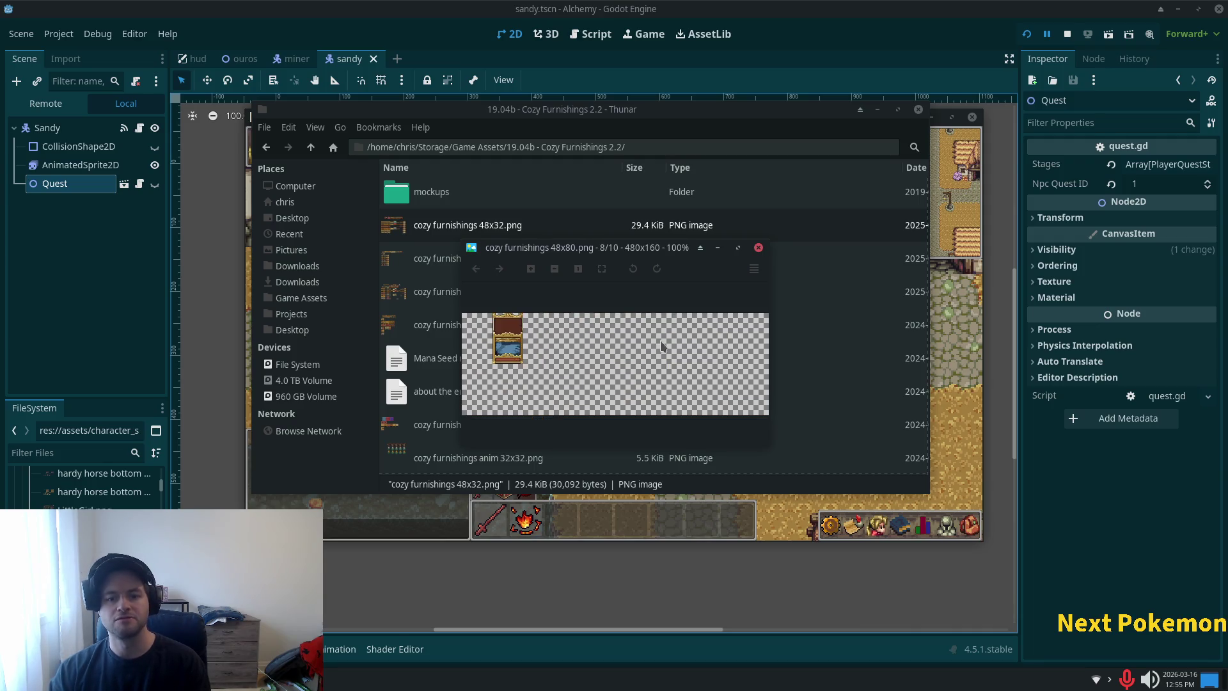
{"action": "left_click", "coordinate": [759, 247]}
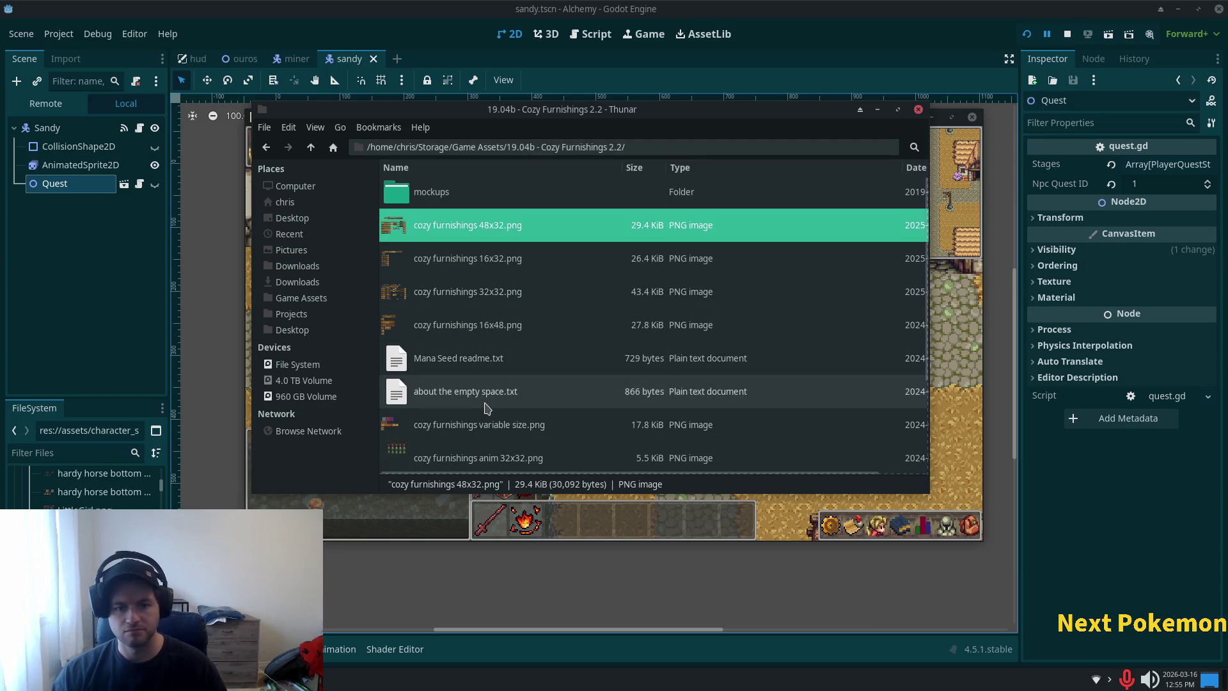
Step: Open the mockups folder and select the 3-story inn, full.png mockup
{"action": "scroll", "coordinate": [488, 410], "scroll_direction": "down", "scroll_amount": 3}
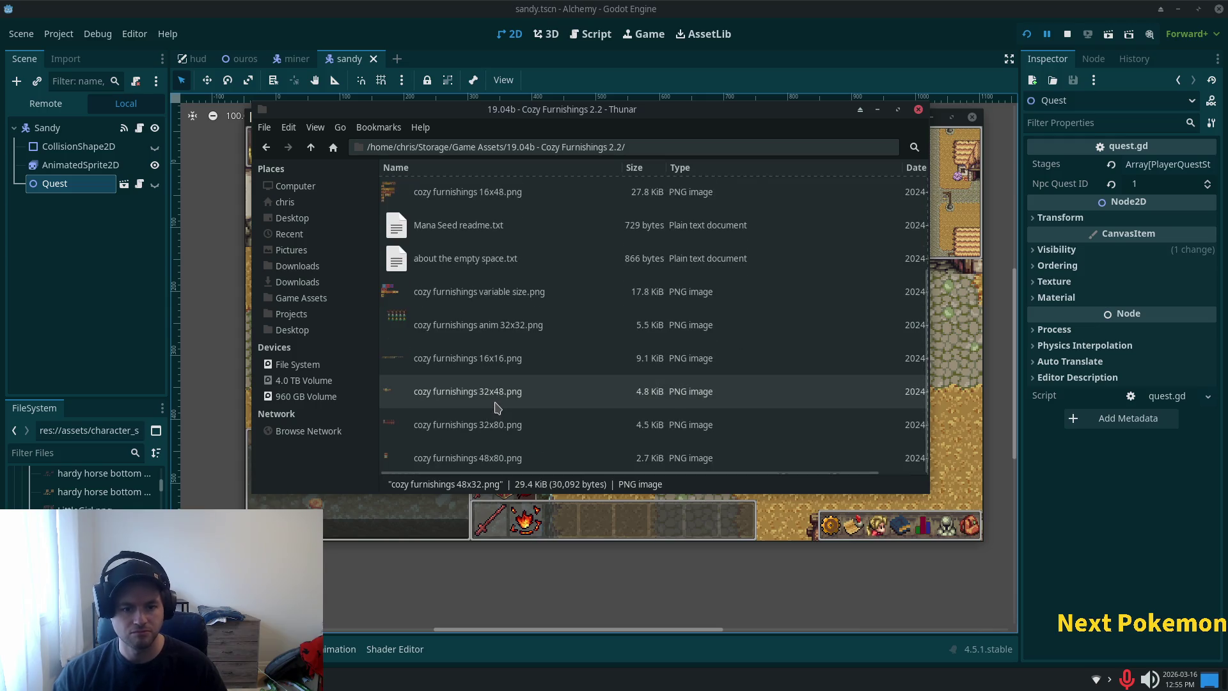
{"action": "key", "text": "Home"}
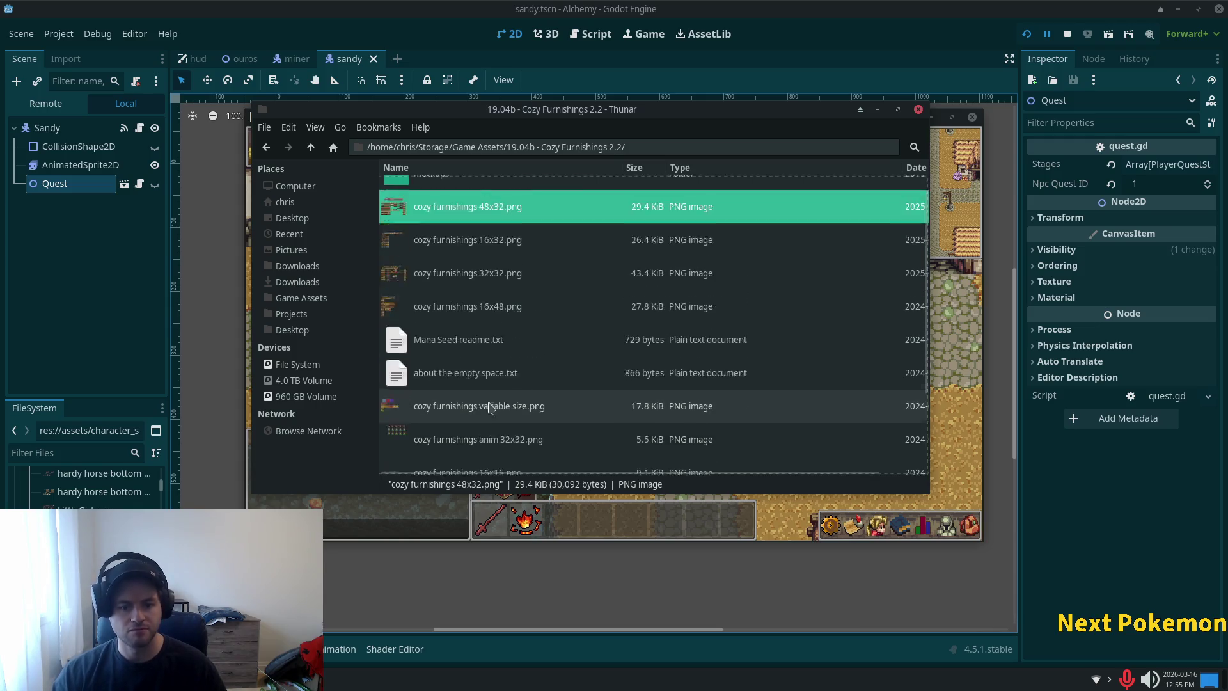
{"action": "key", "text": "Return"}
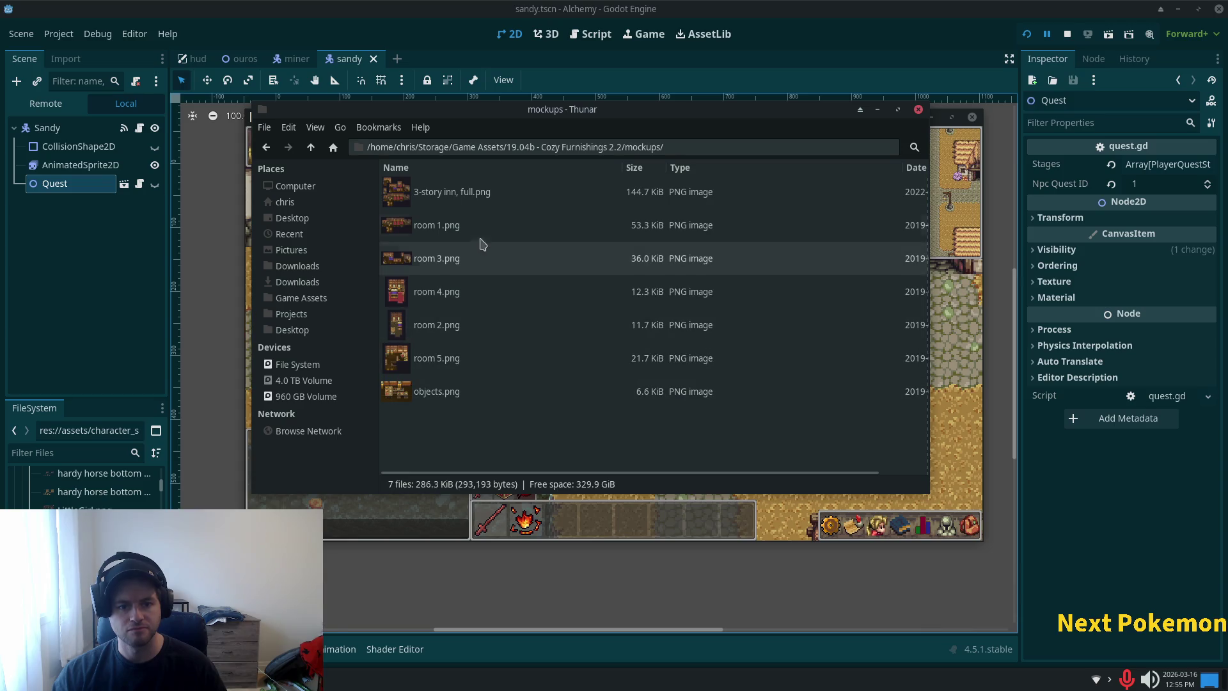
{"action": "left_click", "coordinate": [447, 192]}
Step: View 3-story inn, full.png, zooming in and out over the inn layout, then close it
{"action": "key", "text": "Return"}
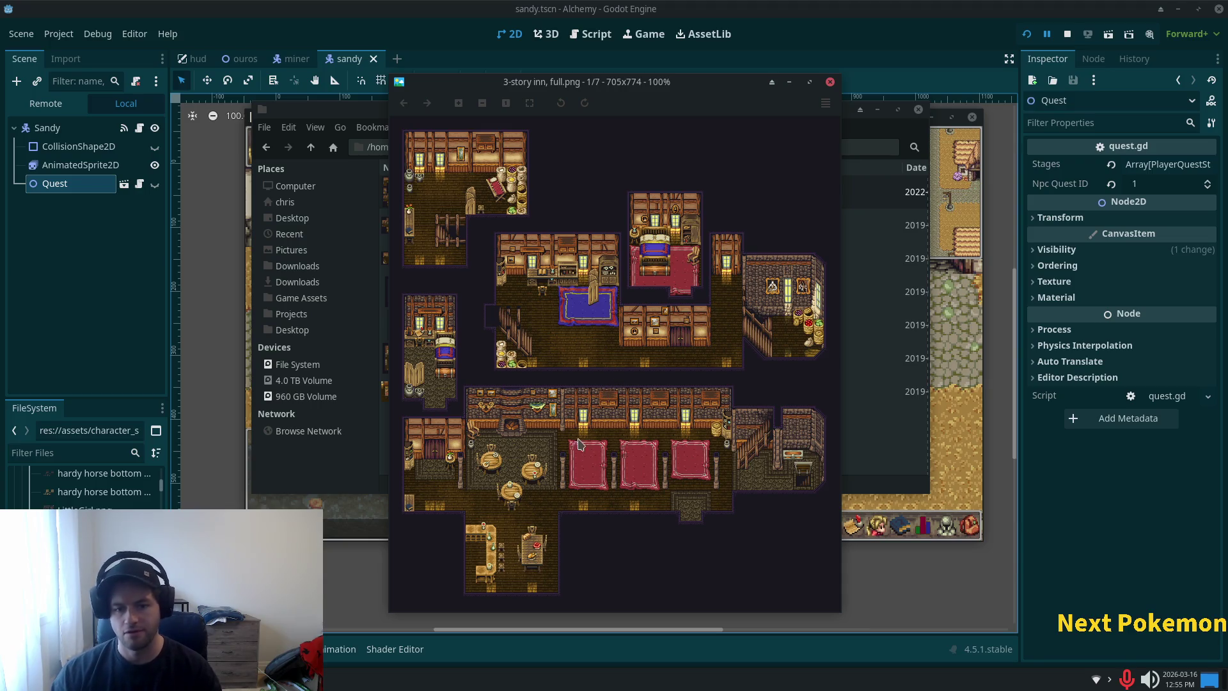
{"action": "scroll", "coordinate": [659, 277], "scroll_direction": "up", "scroll_amount": 1}
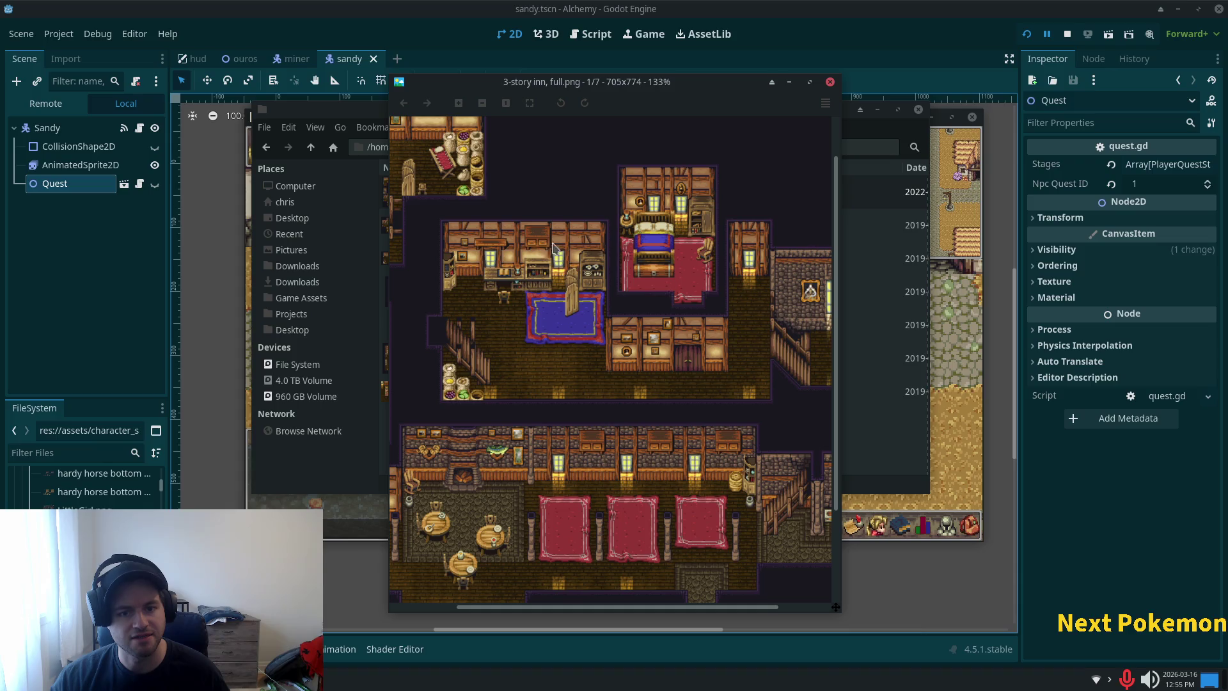
{"action": "scroll", "coordinate": [582, 313], "scroll_direction": "down", "scroll_amount": 2}
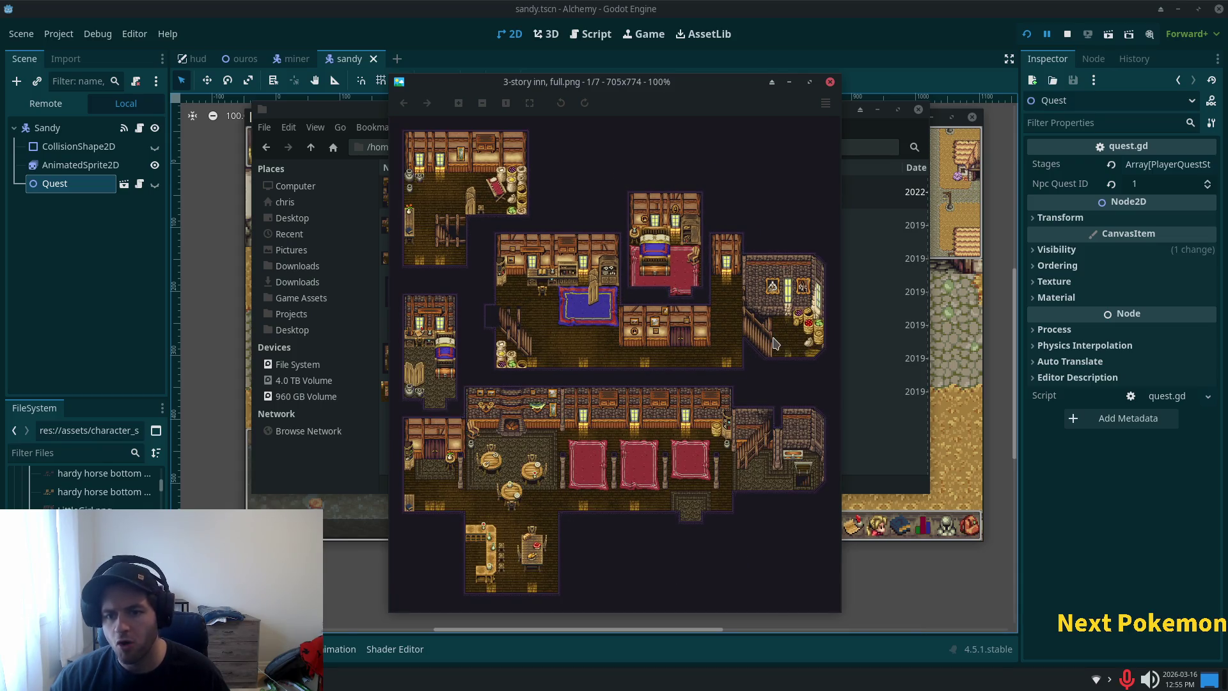
{"action": "scroll", "coordinate": [774, 344], "scroll_direction": "up", "scroll_amount": 4}
{"action": "scroll", "coordinate": [723, 339], "scroll_direction": "up", "scroll_amount": 3}
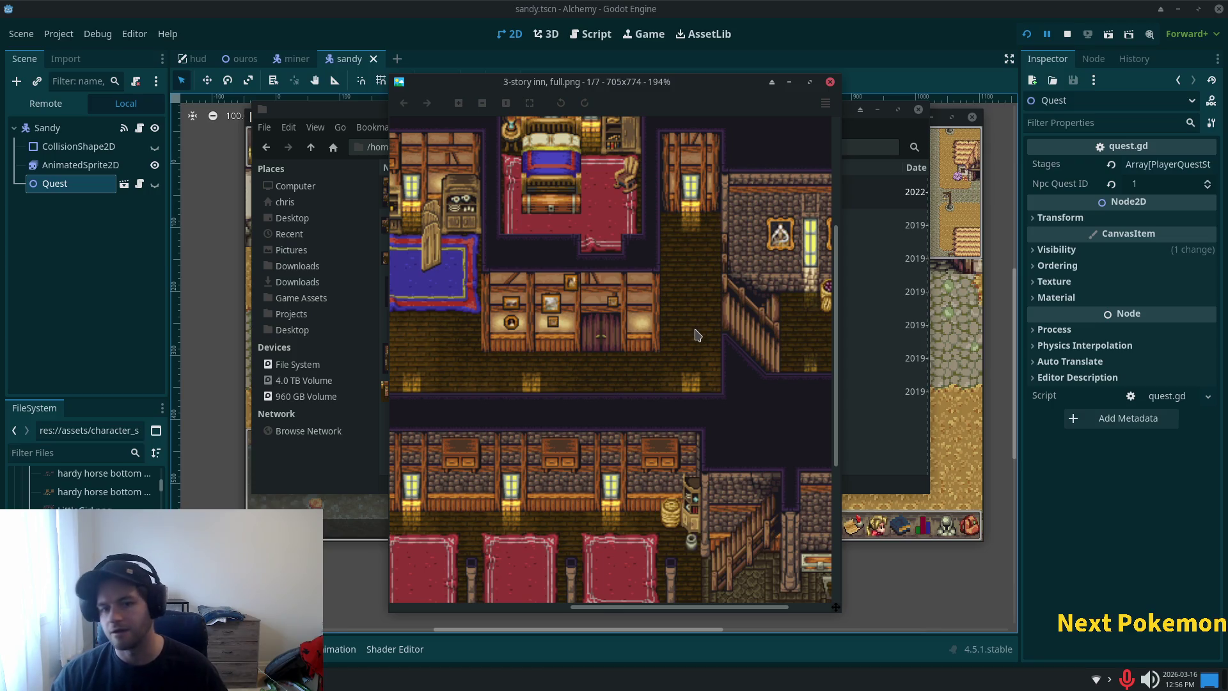
{"action": "scroll", "coordinate": [697, 335], "scroll_direction": "down", "scroll_amount": 2}
{"action": "scroll", "coordinate": [697, 335], "scroll_direction": "down", "scroll_amount": 1}
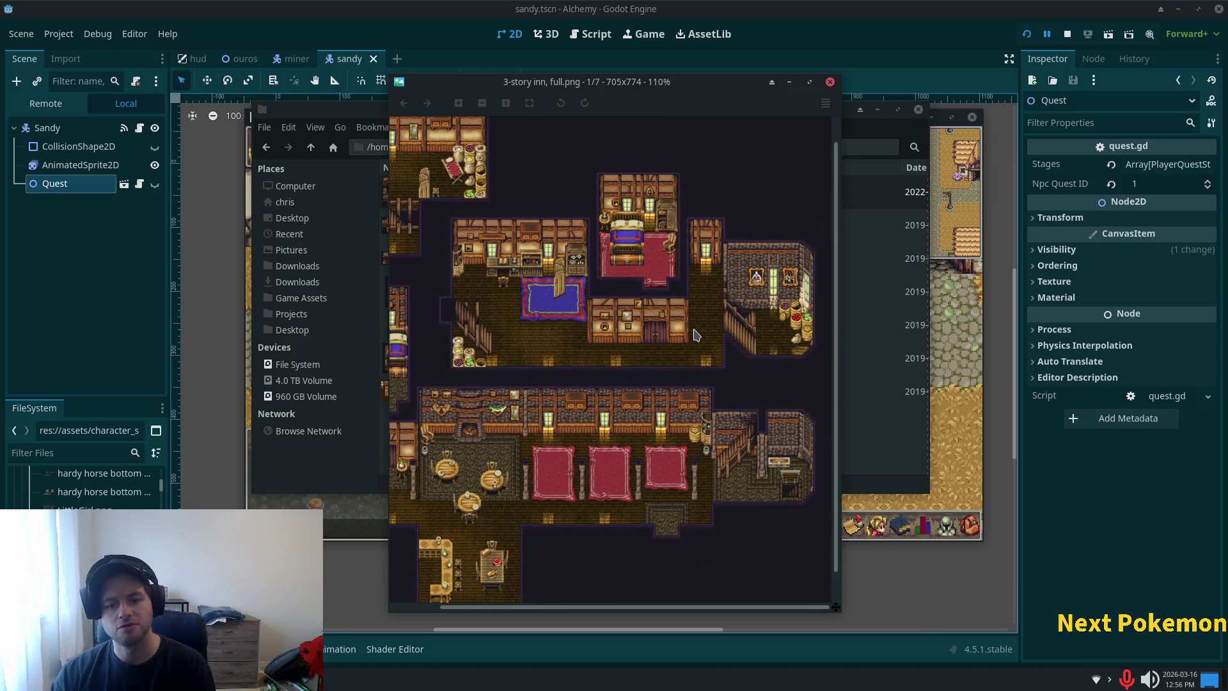
{"action": "scroll", "coordinate": [675, 368], "scroll_direction": "down", "scroll_amount": 1}
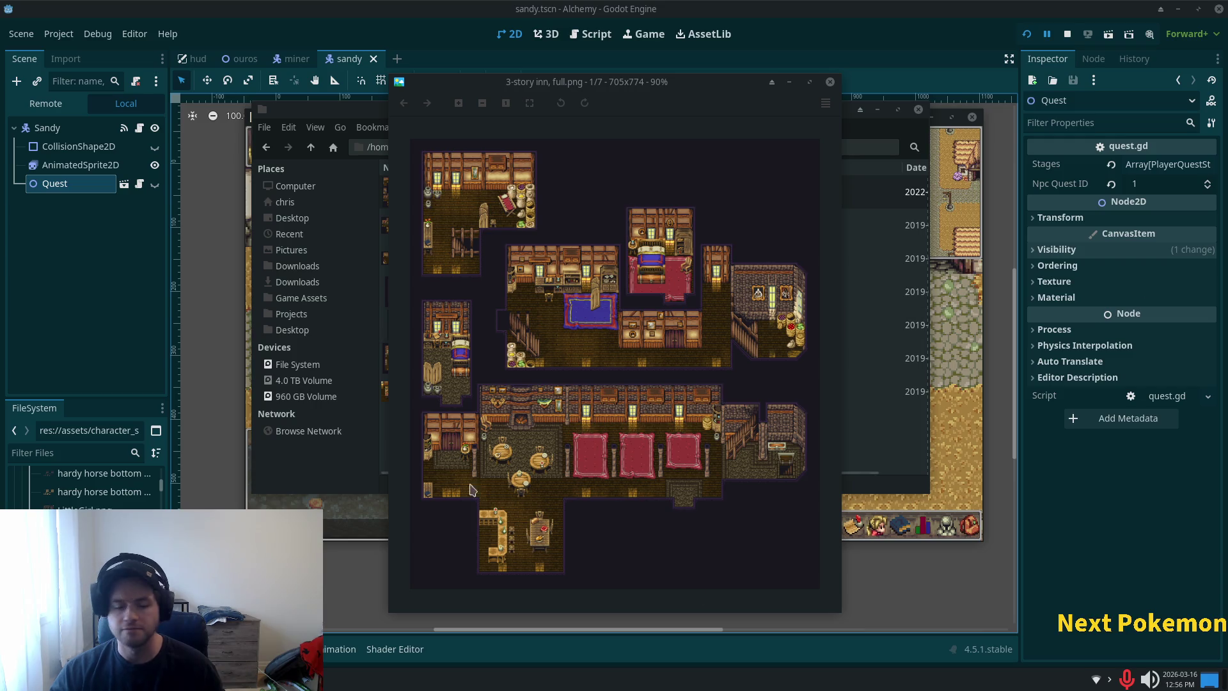
{"action": "scroll", "coordinate": [505, 528], "scroll_direction": "up", "scroll_amount": 3}
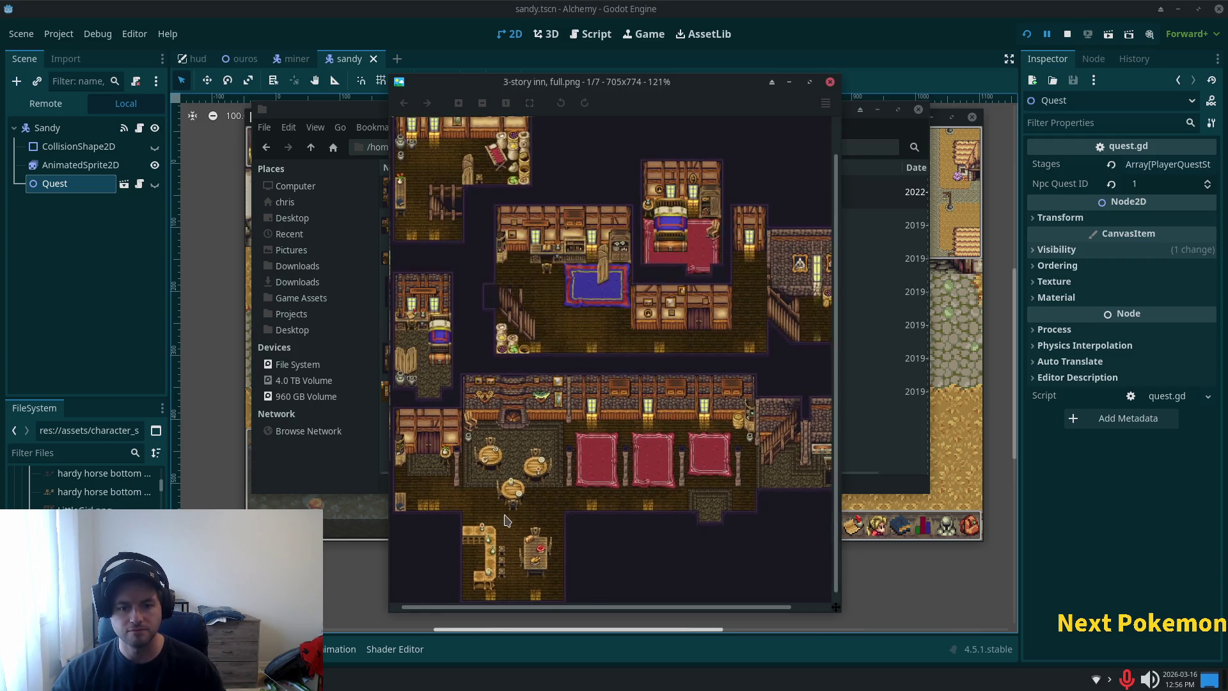
{"action": "scroll", "coordinate": [505, 520], "scroll_direction": "down", "scroll_amount": 2}
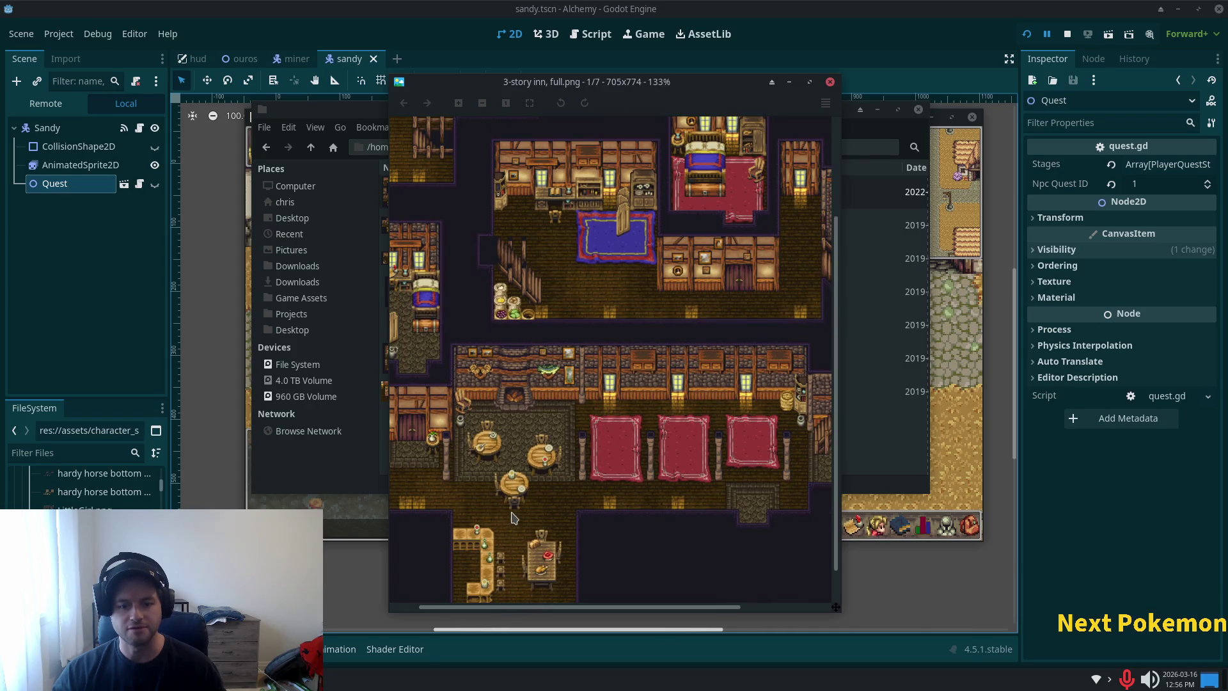
{"action": "scroll", "coordinate": [579, 527], "scroll_direction": "down", "scroll_amount": 2}
{"action": "scroll", "coordinate": [557, 566], "scroll_direction": "up", "scroll_amount": 4}
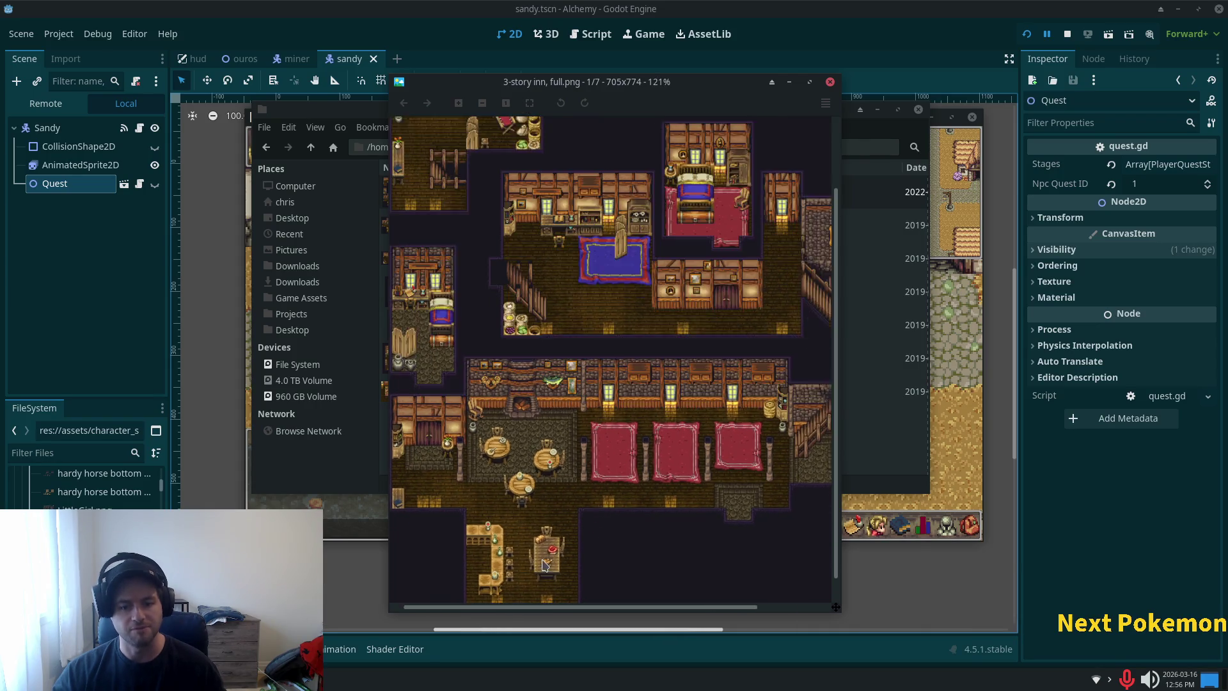
{"action": "scroll", "coordinate": [553, 568], "scroll_direction": "up", "scroll_amount": 4}
{"action": "scroll", "coordinate": [607, 467], "scroll_direction": "down", "scroll_amount": 2}
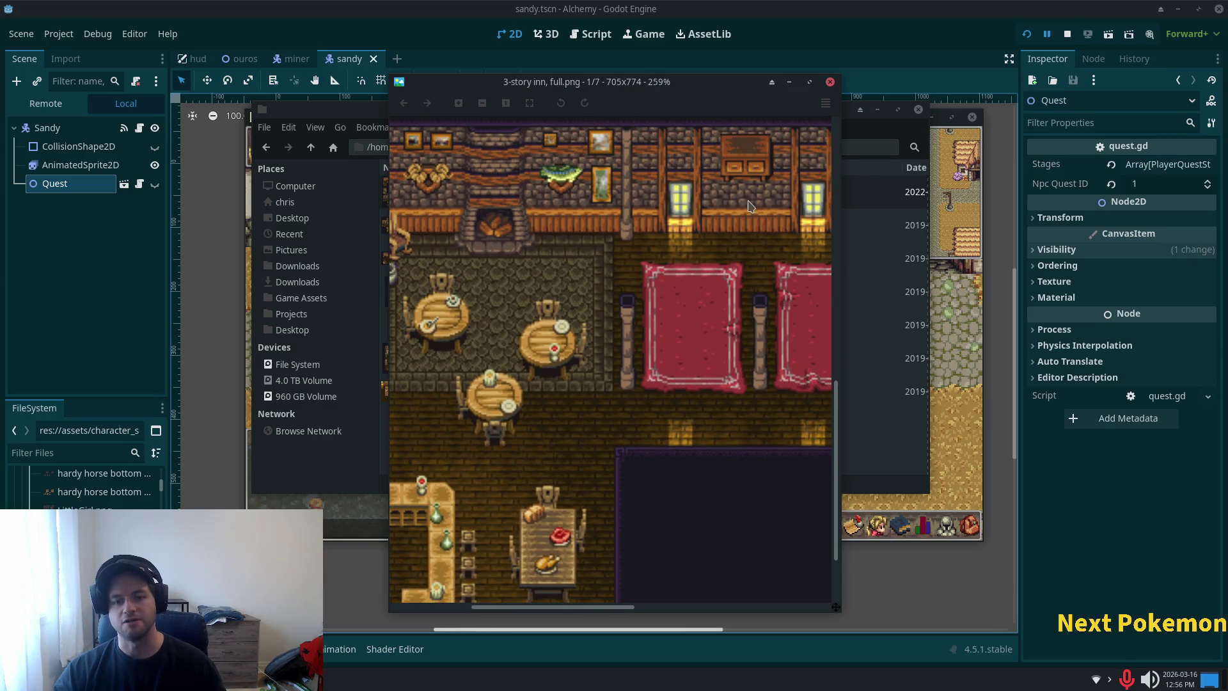
{"action": "scroll", "coordinate": [592, 423], "scroll_direction": "down", "scroll_amount": 1}
{"action": "scroll", "coordinate": [592, 422], "scroll_direction": "down", "scroll_amount": 3}
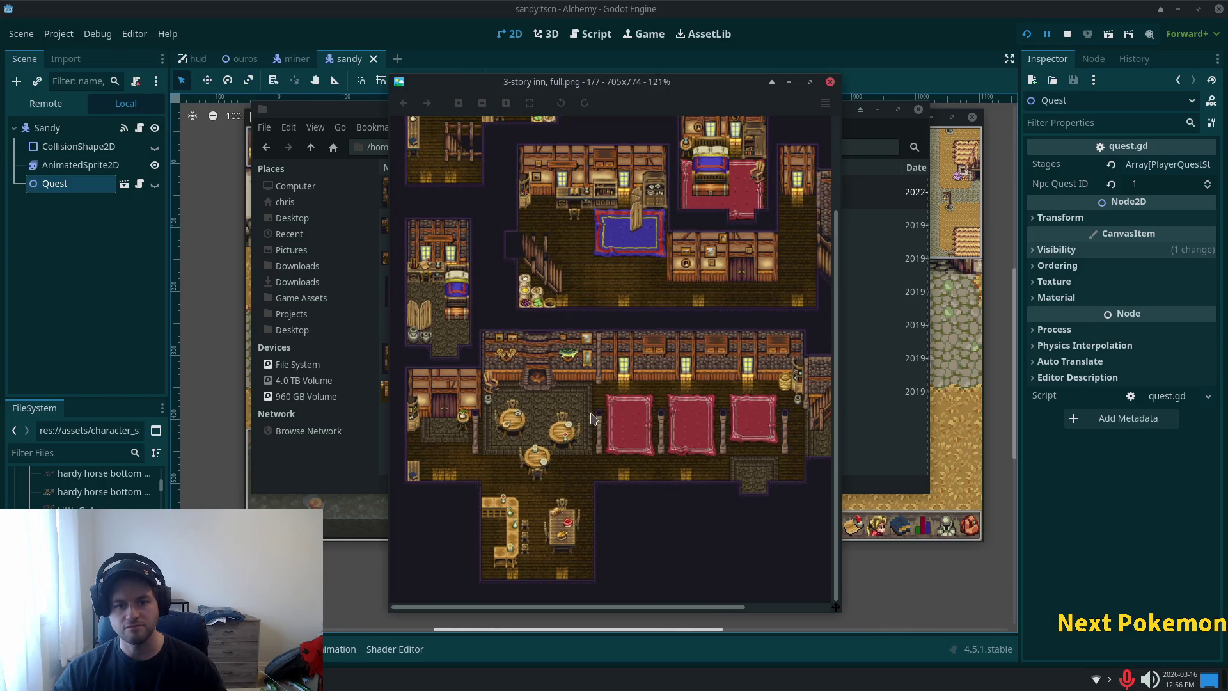
{"action": "scroll", "coordinate": [592, 420], "scroll_direction": "down", "scroll_amount": 1}
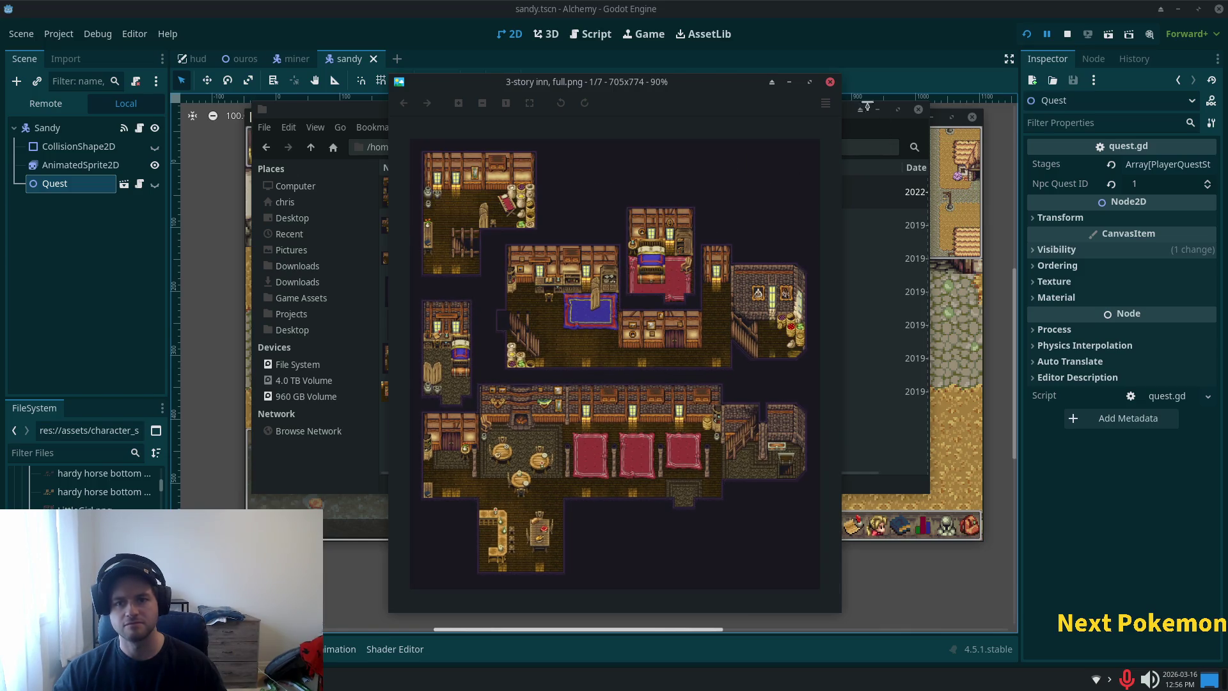
{"action": "left_click", "coordinate": [830, 81]}
Step: Close the file manager and switch to phpMyAdmin in the browser
{"action": "key", "text": "ctrl+w"}
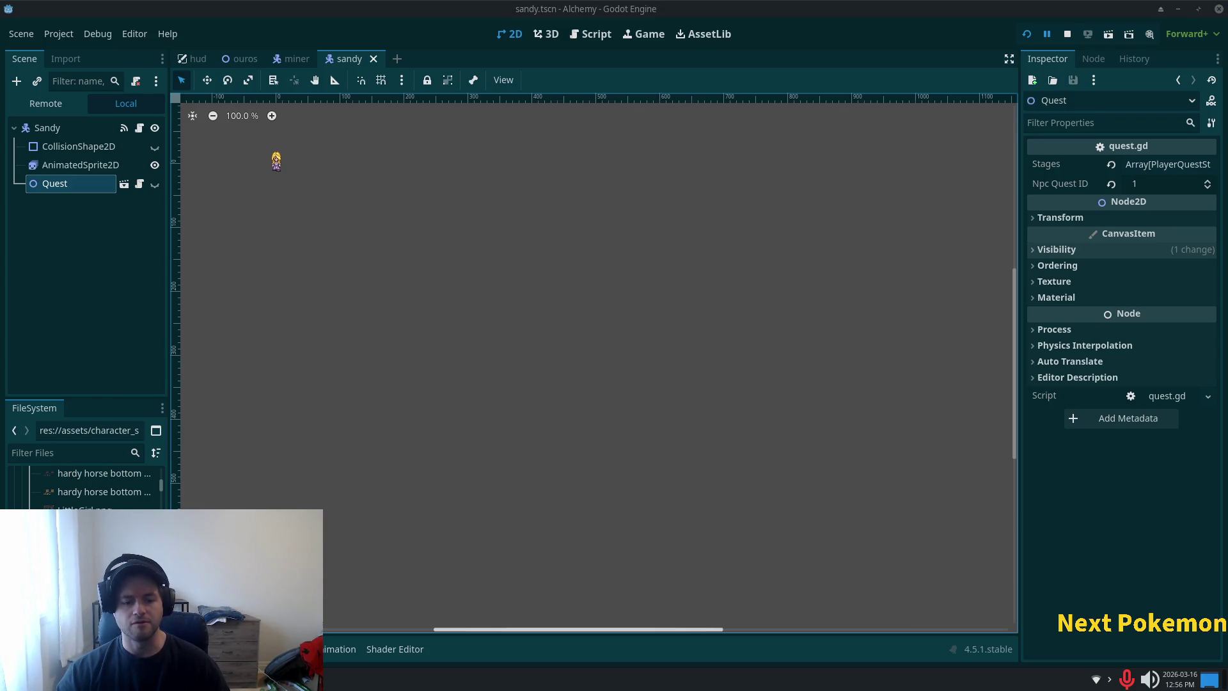
{"action": "key", "text": "alt+Tab"}
{"action": "key", "text": "alt+Tab"}
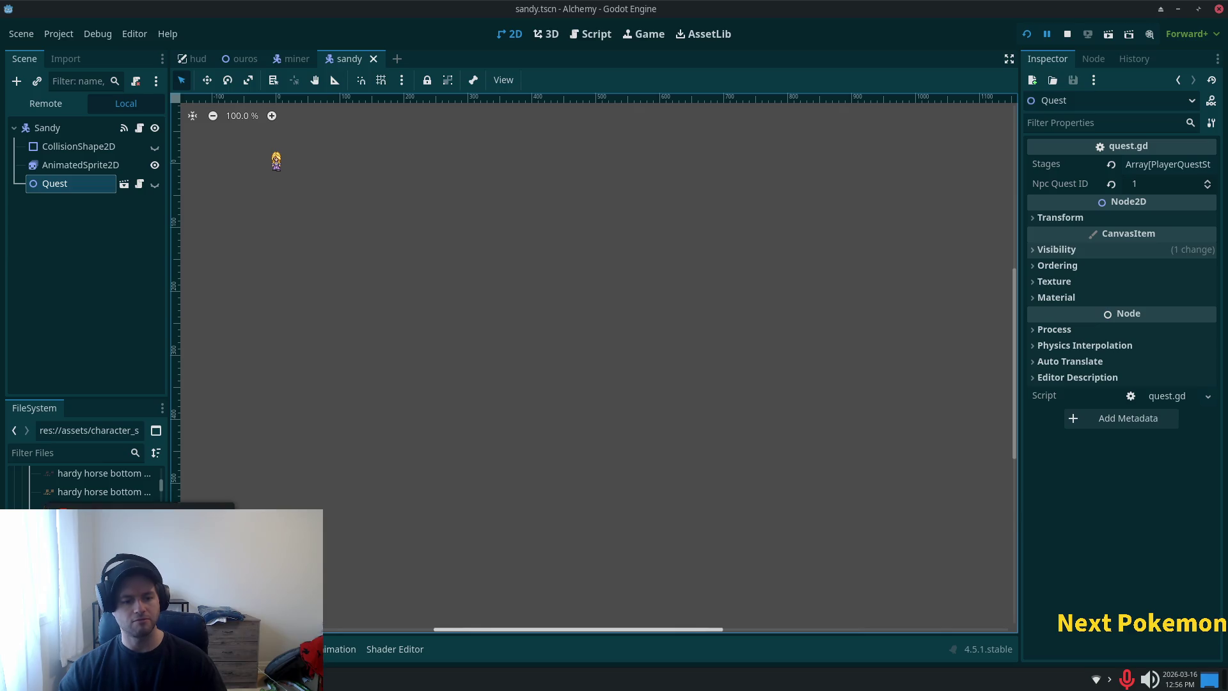
{"action": "key", "text": "alt+Tab"}
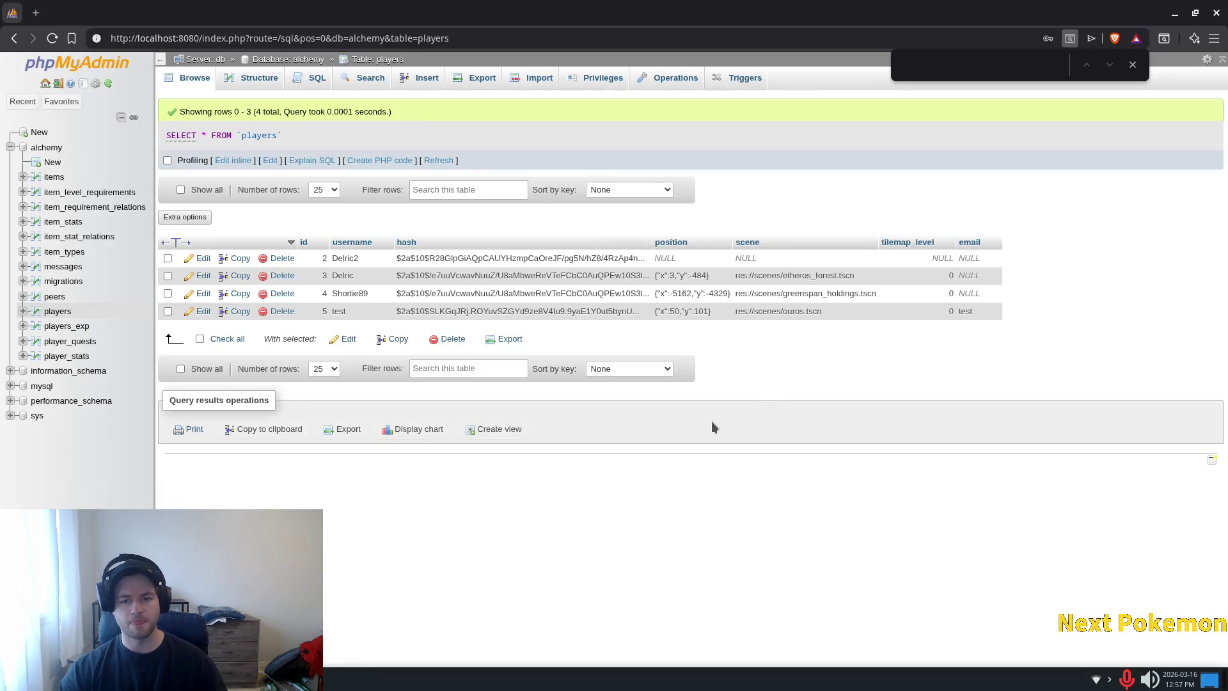
Step: Browse the items table with Number of rows set to 500
{"action": "left_click", "coordinate": [54, 177]}
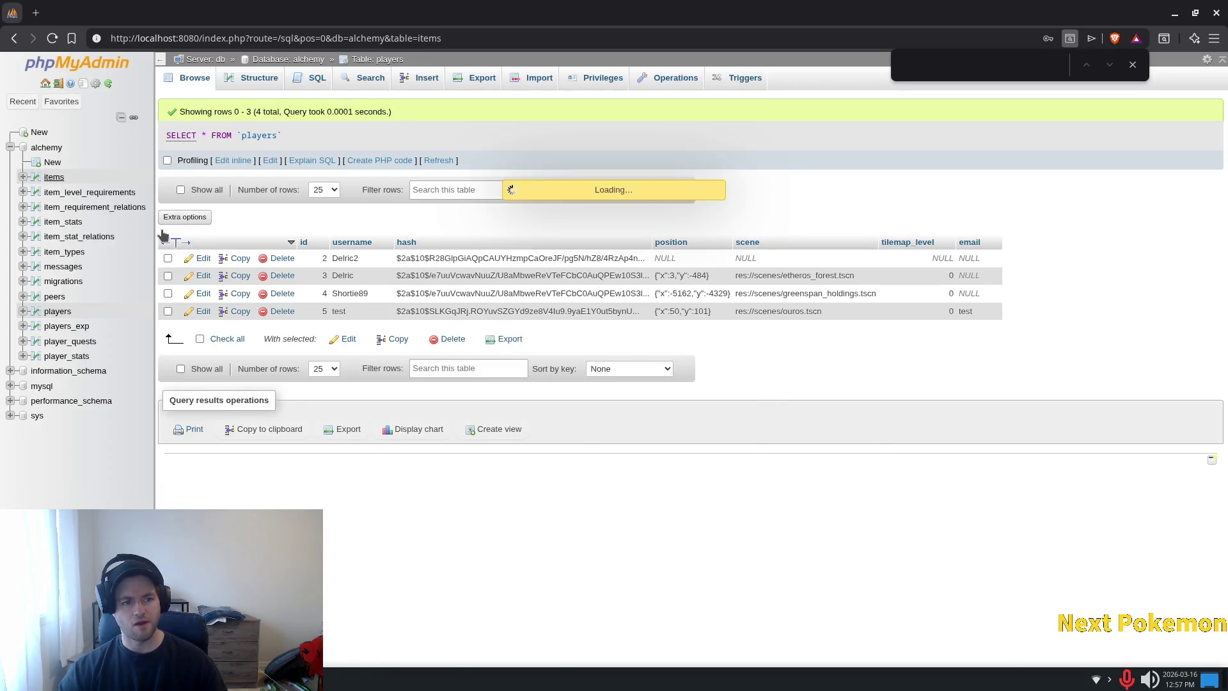
{"action": "scroll", "coordinate": [827, 420], "scroll_direction": "down", "scroll_amount": 3}
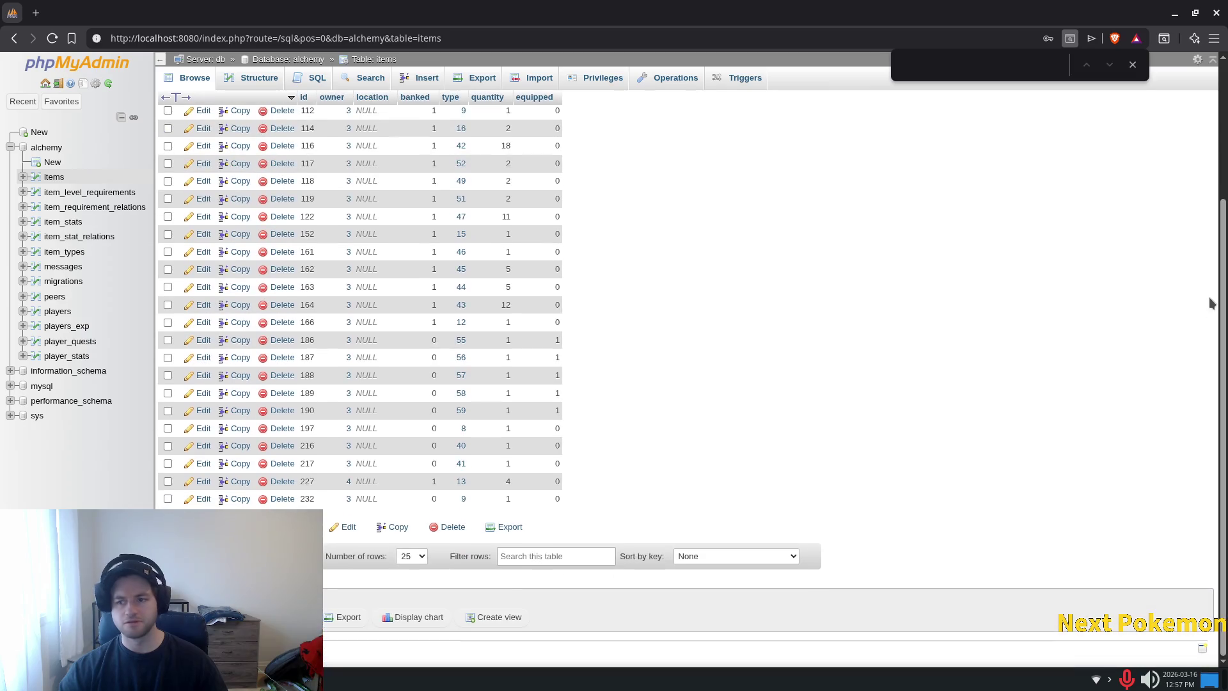
{"action": "scroll", "coordinate": [578, 268], "scroll_direction": "up", "scroll_amount": 1}
{"action": "scroll", "coordinate": [576, 266], "scroll_direction": "up", "scroll_amount": 2}
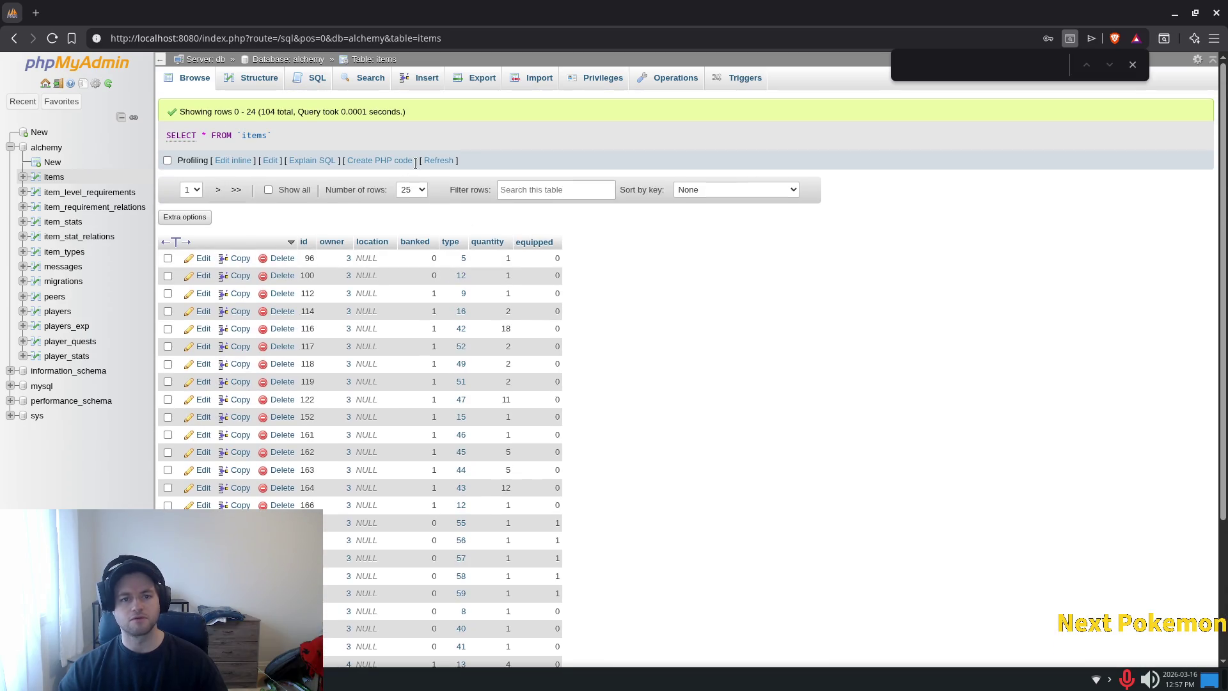
{"action": "left_click", "coordinate": [411, 190]}
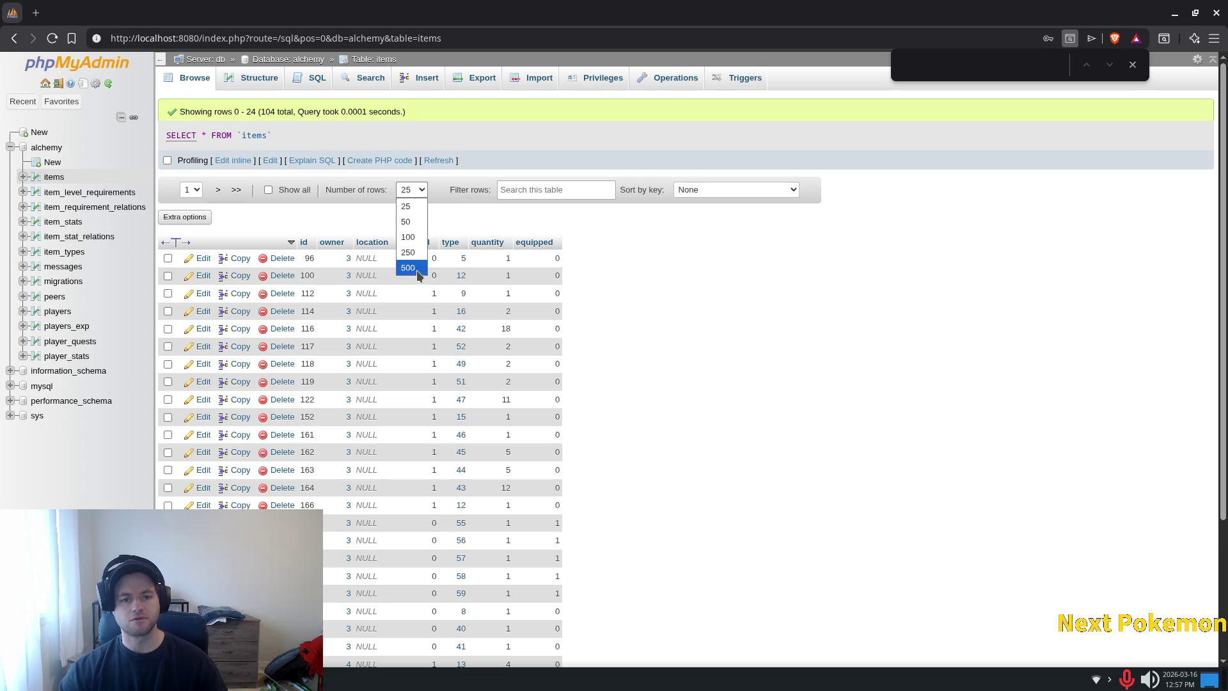
{"action": "left_click", "coordinate": [413, 267]}
{"action": "scroll", "coordinate": [376, 461], "scroll_direction": "down", "scroll_amount": 20}
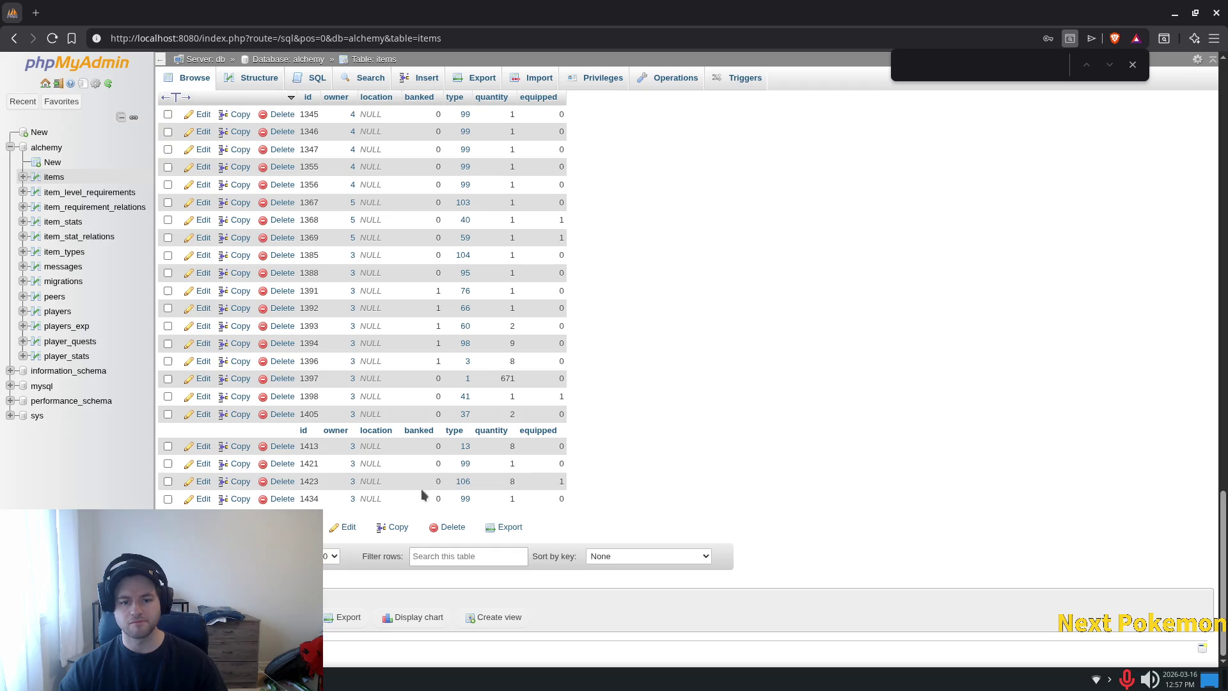
{"action": "scroll", "coordinate": [440, 417], "scroll_direction": "up", "scroll_amount": 2}
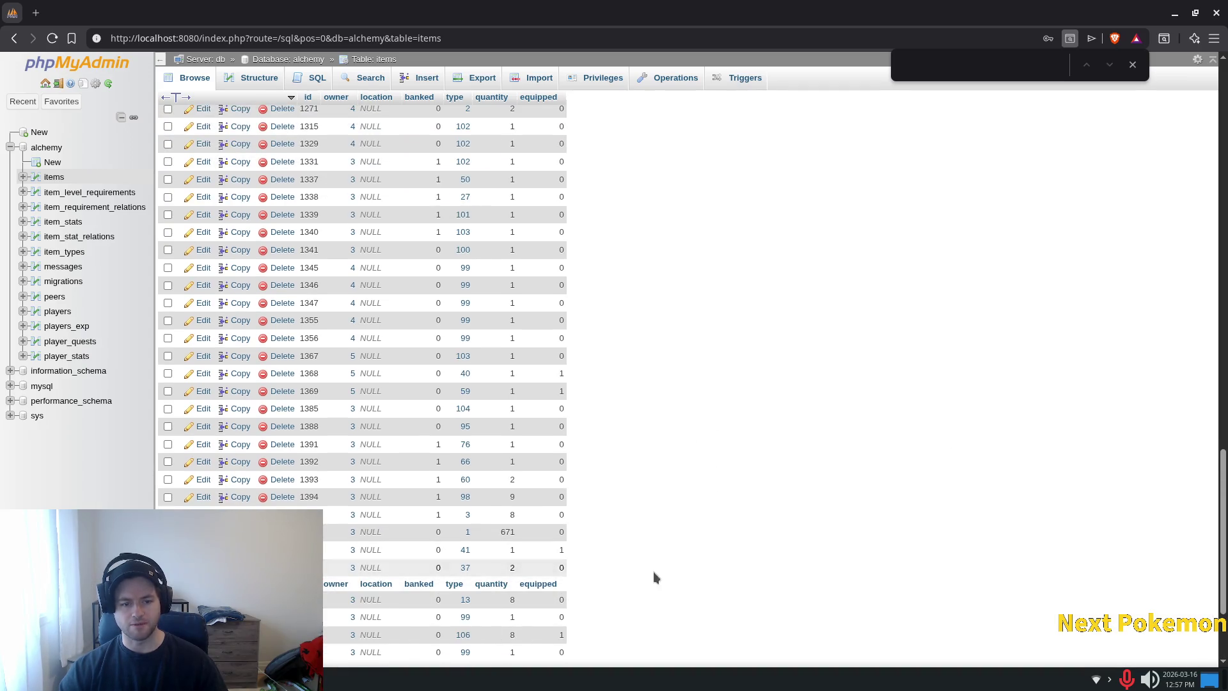
{"action": "left_click_drag", "start_coordinate": [1223, 489], "coordinate": [1224, 103]}
Step: Show all item_types rows on one page and scroll from Gold Coin to Wooden Arrow
{"action": "left_click", "coordinate": [64, 251]}
{"action": "left_click", "coordinate": [416, 189]}
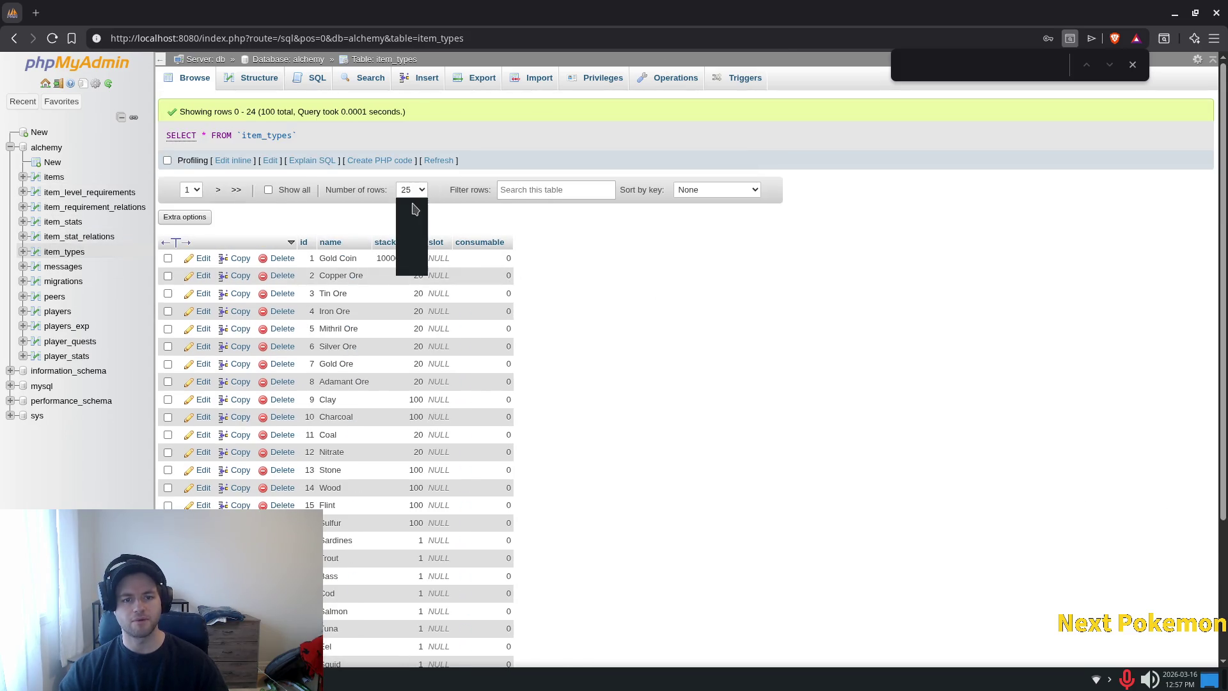
{"action": "left_click", "coordinate": [411, 268]}
{"action": "left_click_drag", "start_coordinate": [1223, 111], "coordinate": [1216, 566]}
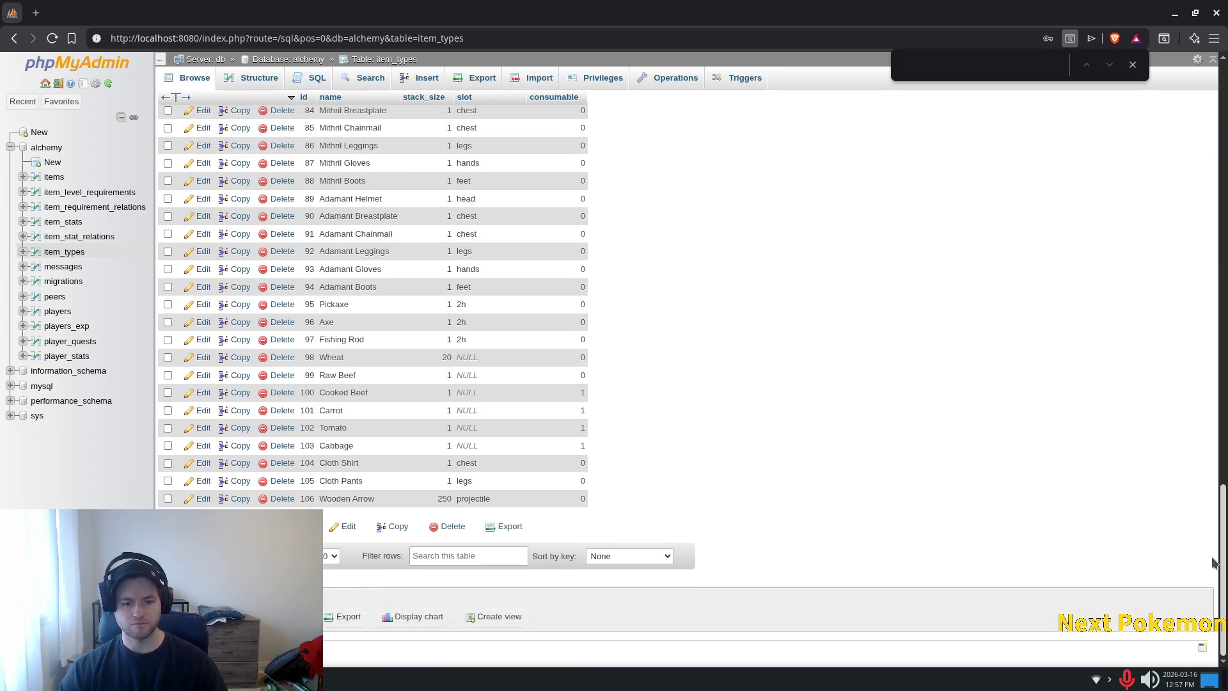
{"action": "left_click_drag", "start_coordinate": [1214, 560], "coordinate": [1222, 70]}
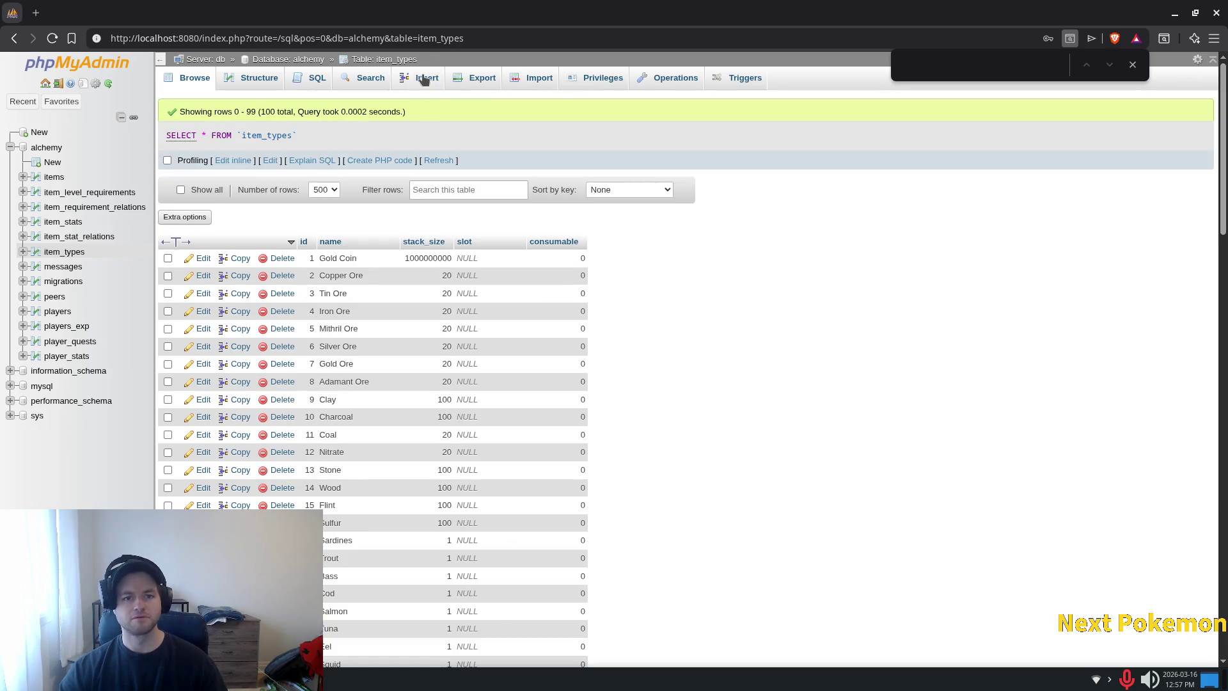
{"action": "left_click", "coordinate": [422, 77]}
Step: Start entering Chicken Dinner as the new item type's name
{"action": "left_click", "coordinate": [495, 211]}
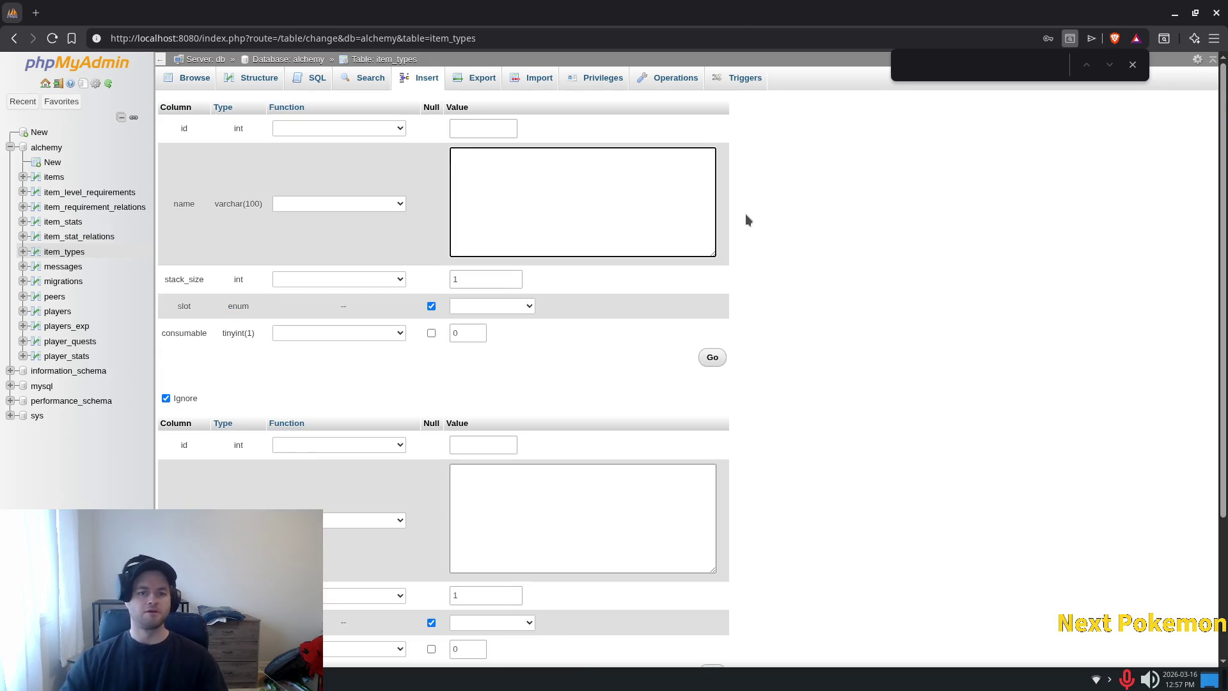
{"action": "type", "text": "Chicken"}
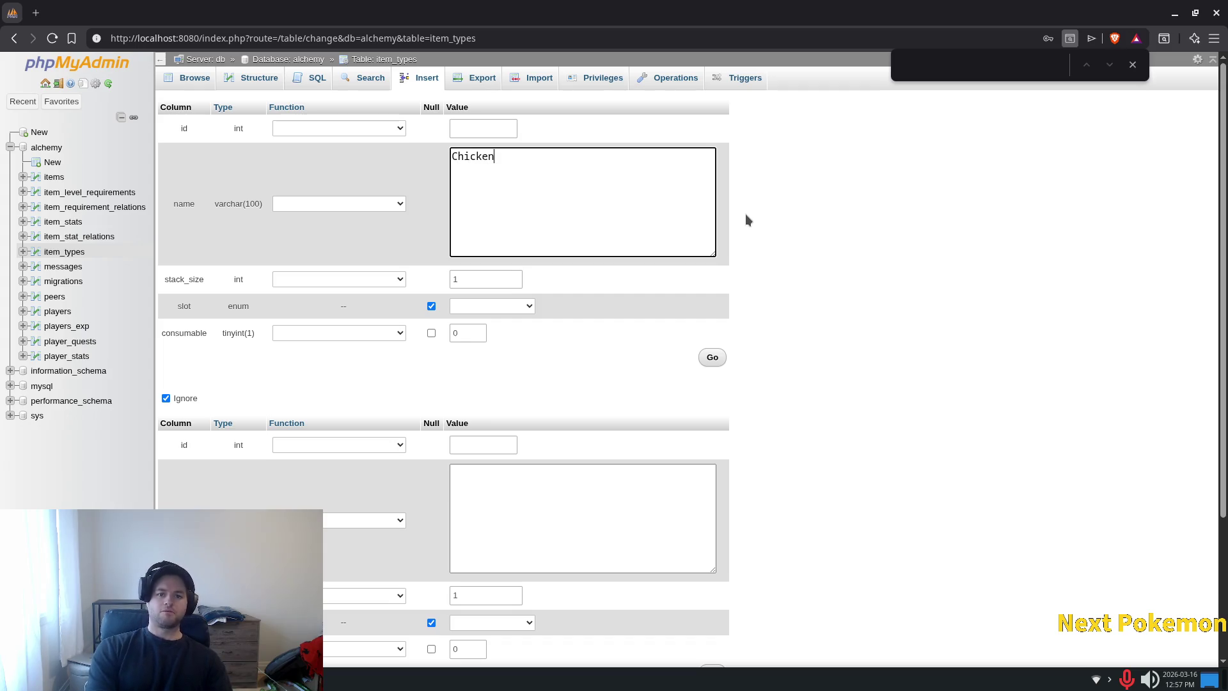
{"action": "type", "text": "er"}
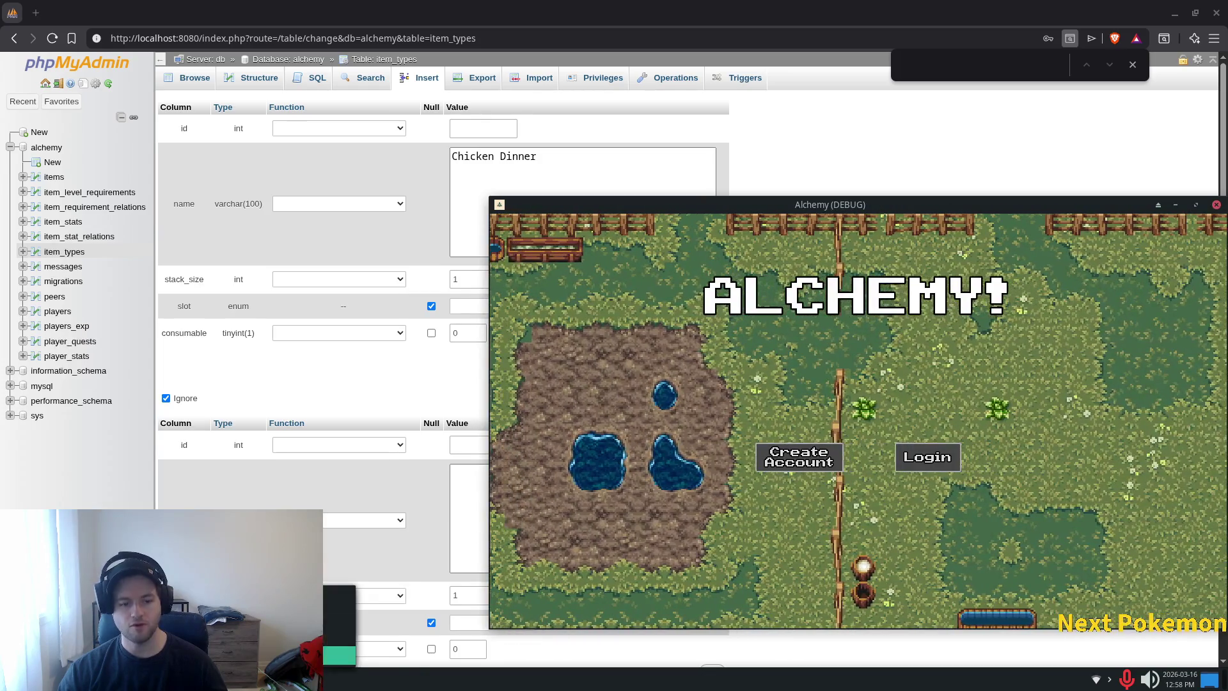
Step: Walk the character into two houses and across town, then return to the editors
{"action": "key", "text": "Up"}
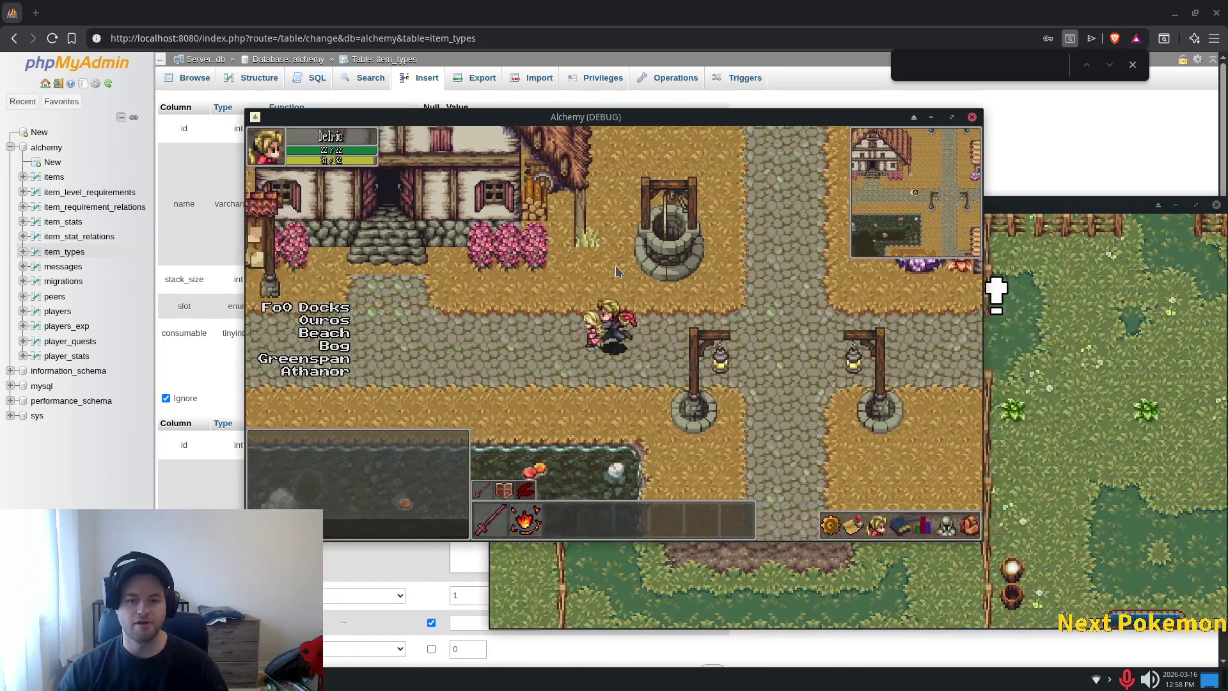
{"action": "key", "text": "Down"}
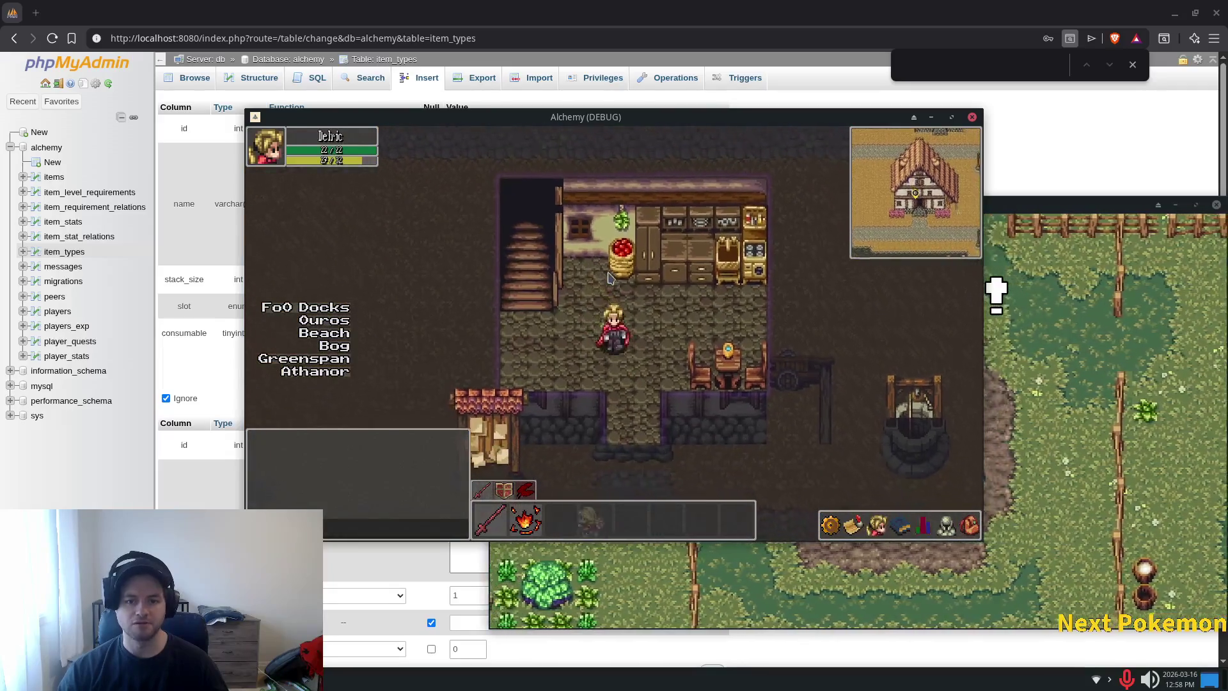
{"action": "key", "text": "Right"}
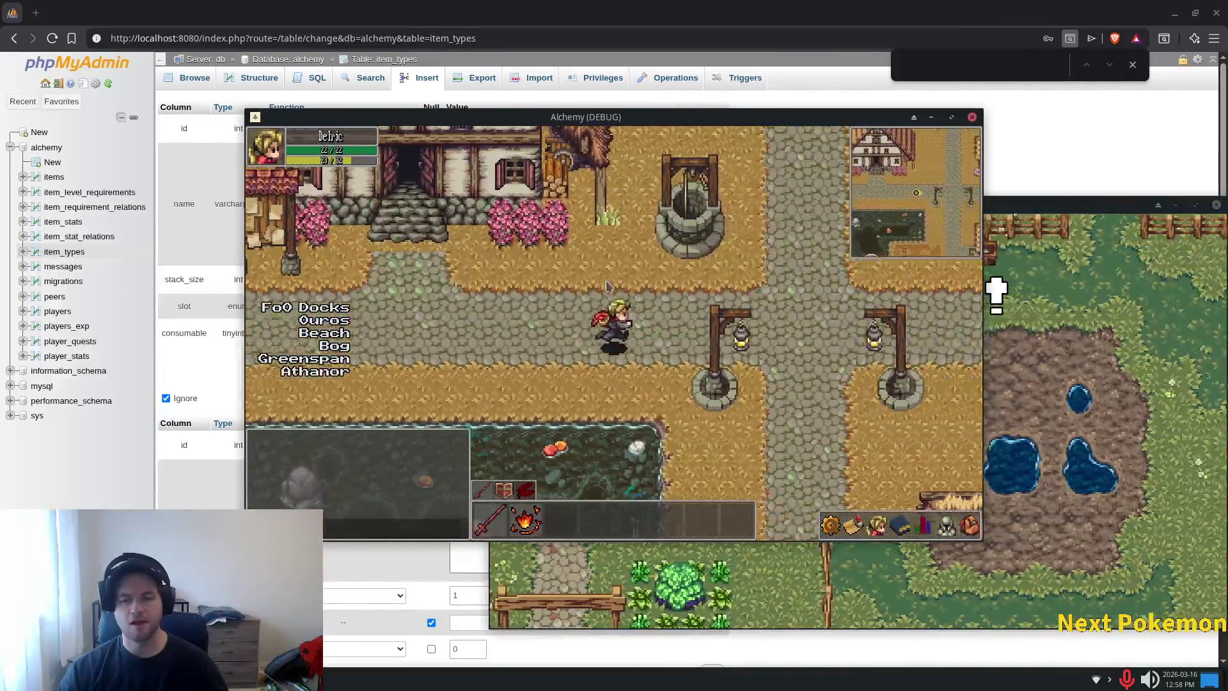
{"action": "key", "text": "Down"}
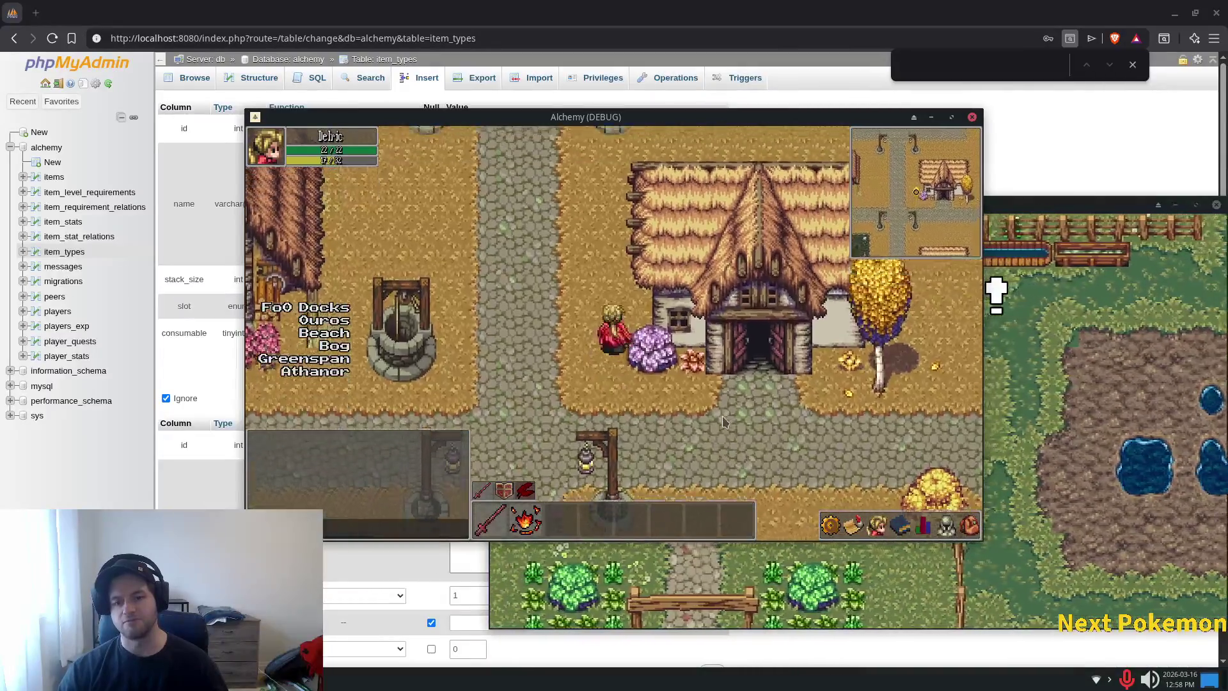
{"action": "key", "text": "Up"}
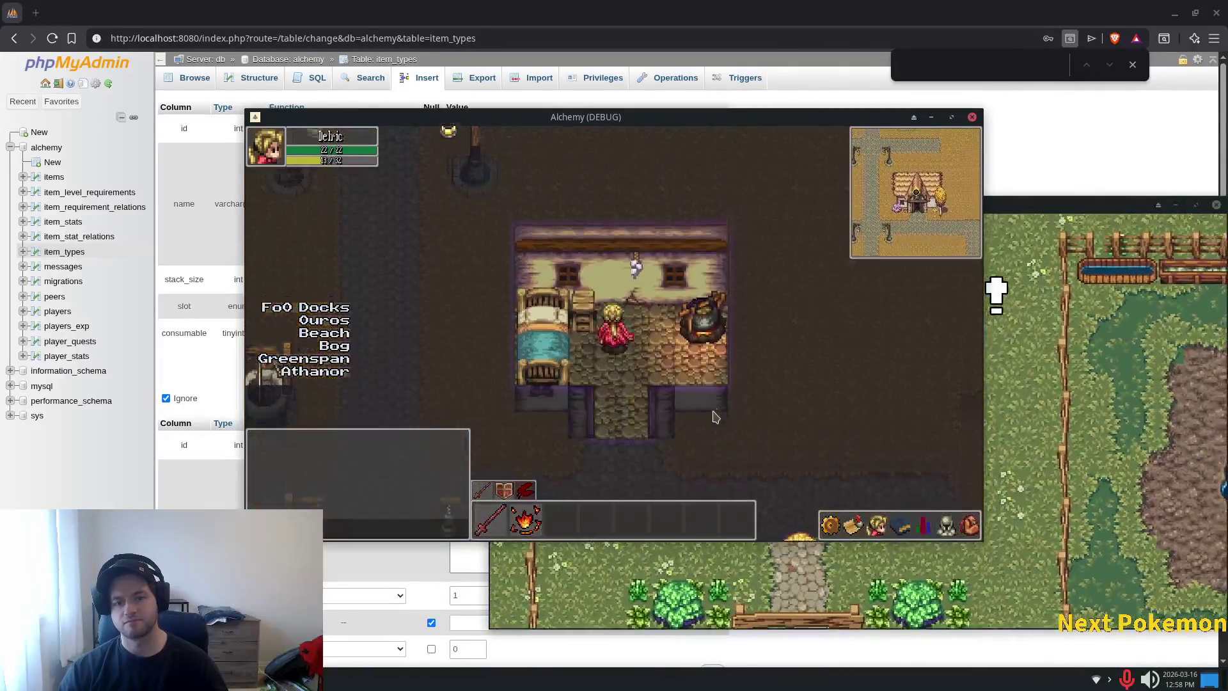
{"action": "key", "text": "Down"}
{"action": "key", "text": "Left"}
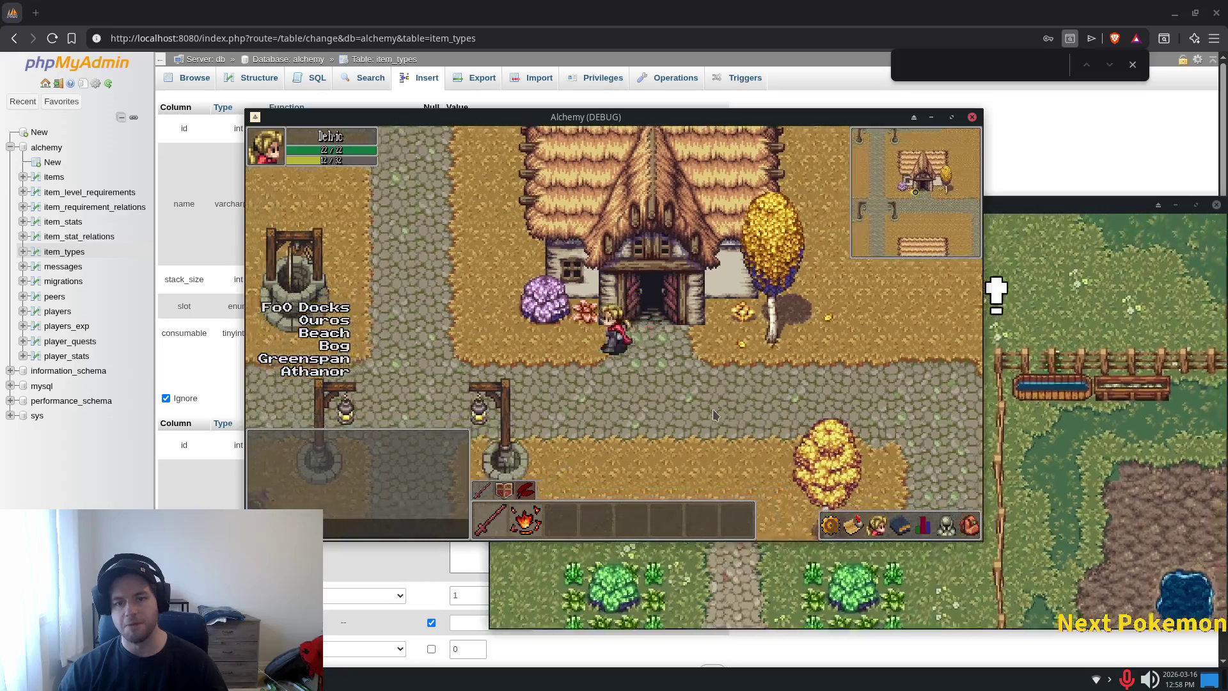
{"action": "key", "text": "Left"}
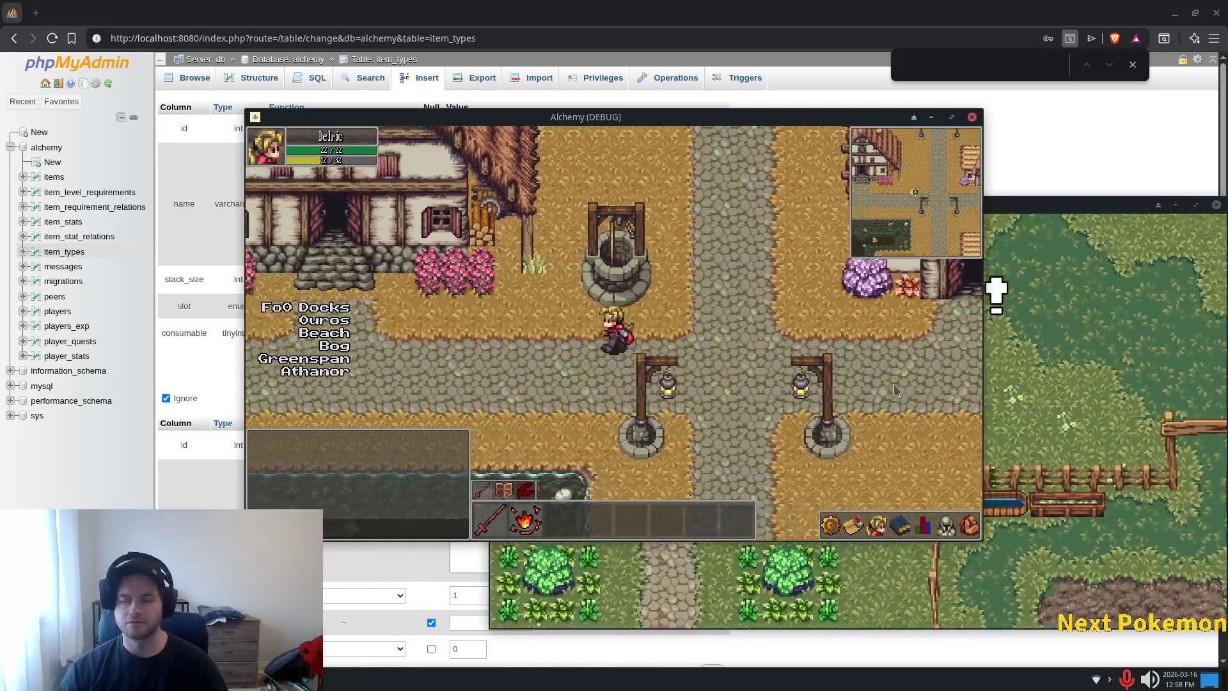
{"action": "key", "text": "Left"}
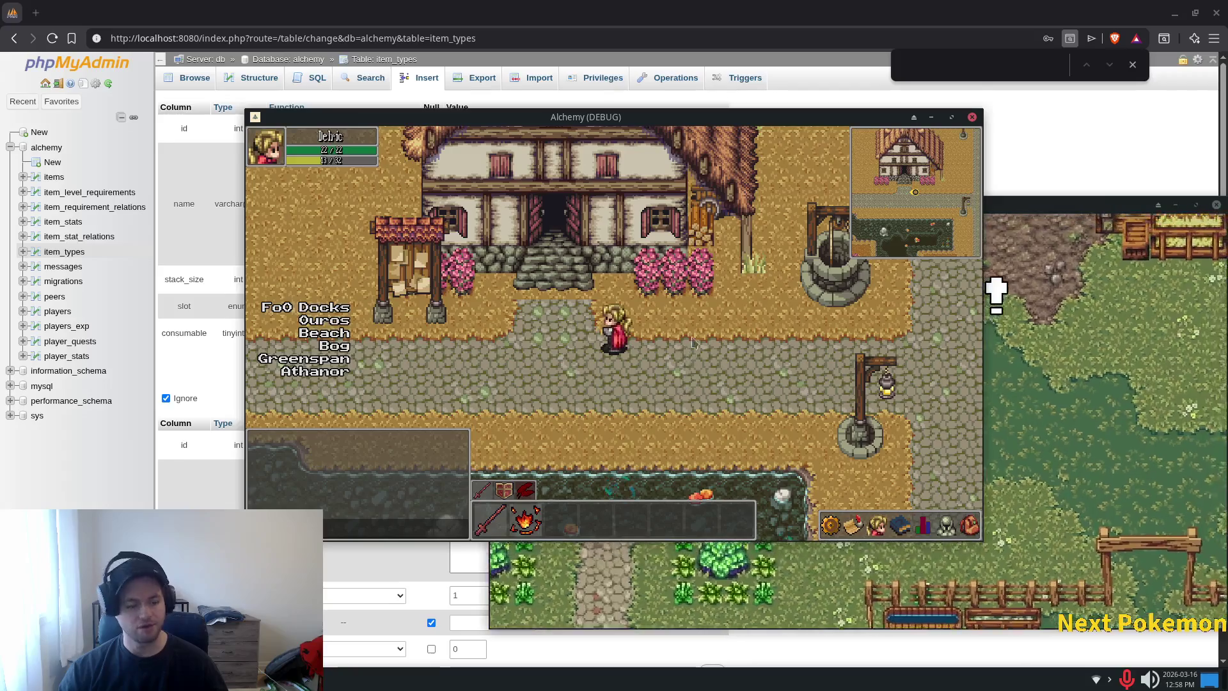
{"action": "key", "text": "alt+Tab"}
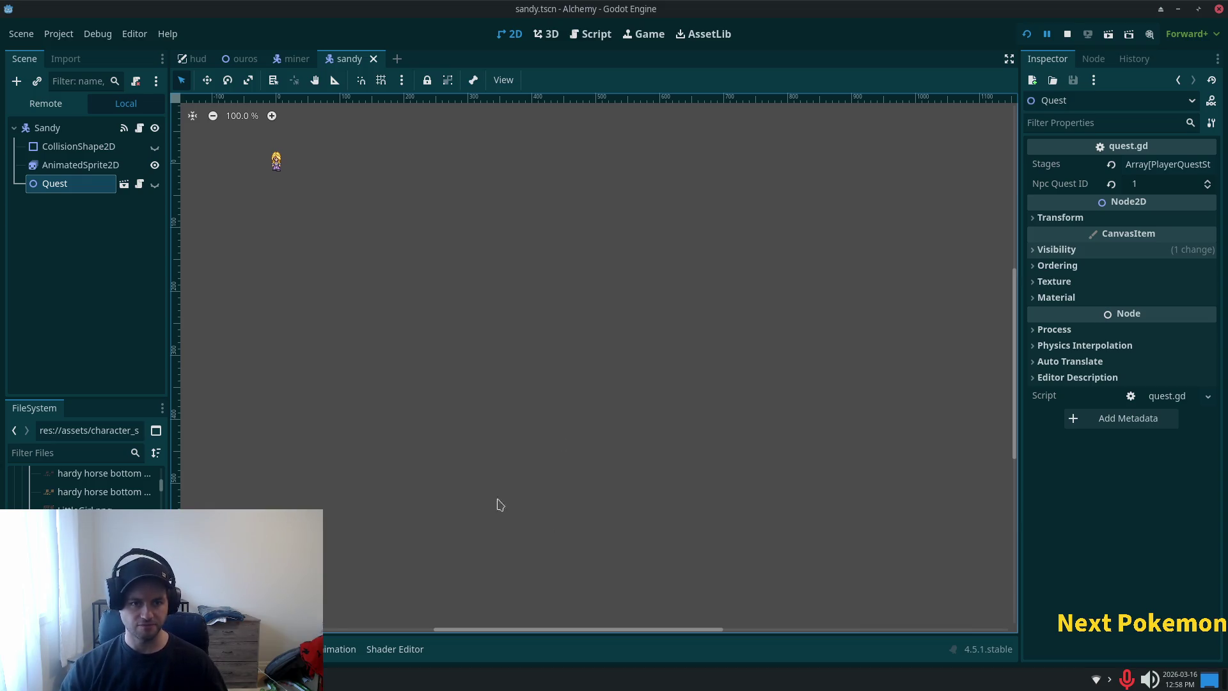
{"action": "key", "text": "alt+Tab"}
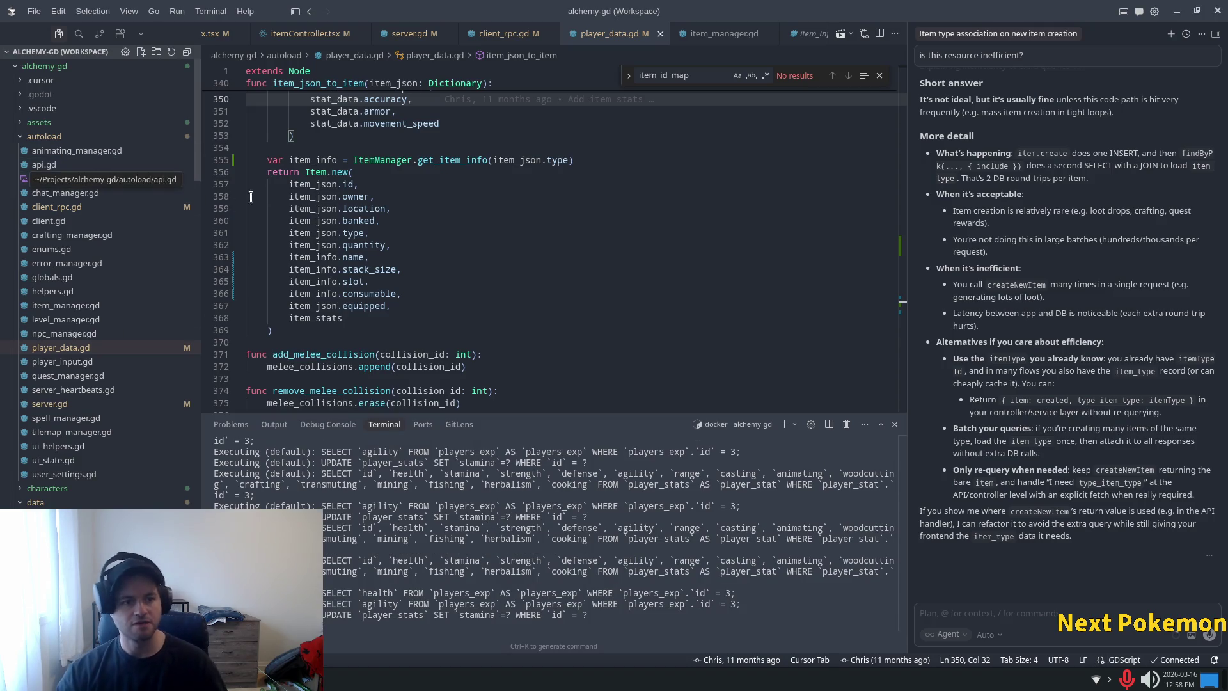
Step: Create a new fishermans_friend.json file in the quests folder
{"action": "left_click", "coordinate": [29, 136]}
{"action": "left_click", "coordinate": [61, 179]}
{"action": "right_click", "coordinate": [87, 186]}
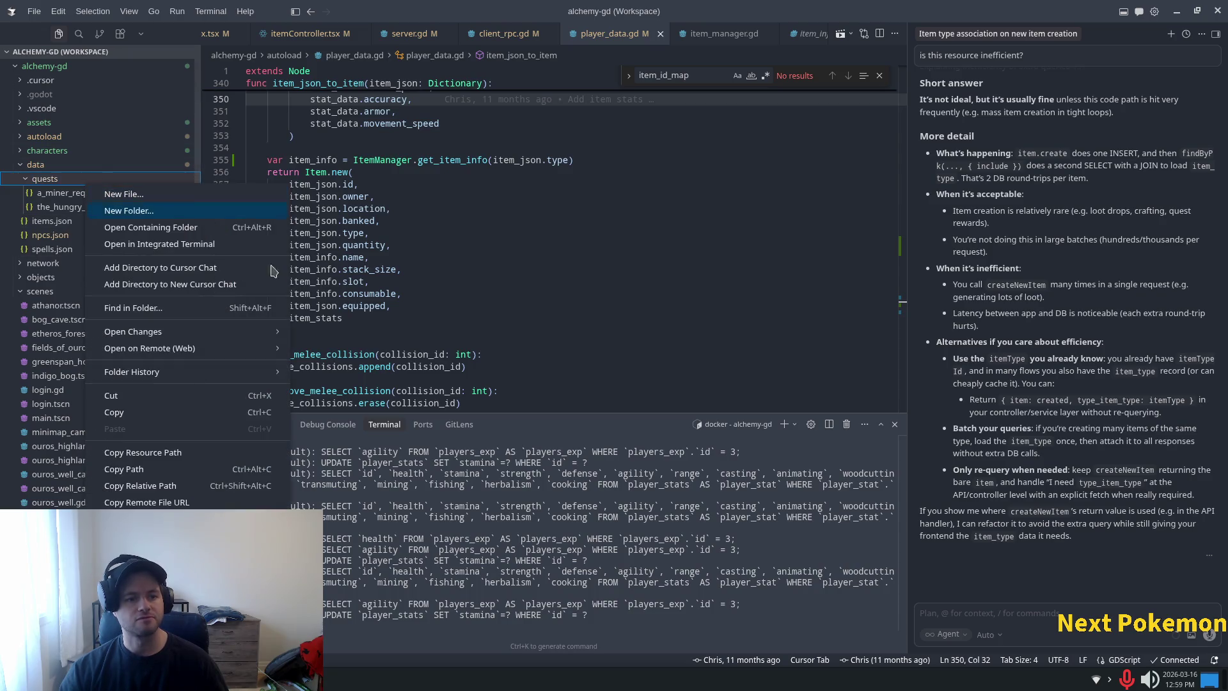
{"action": "left_click", "coordinate": [147, 195]}
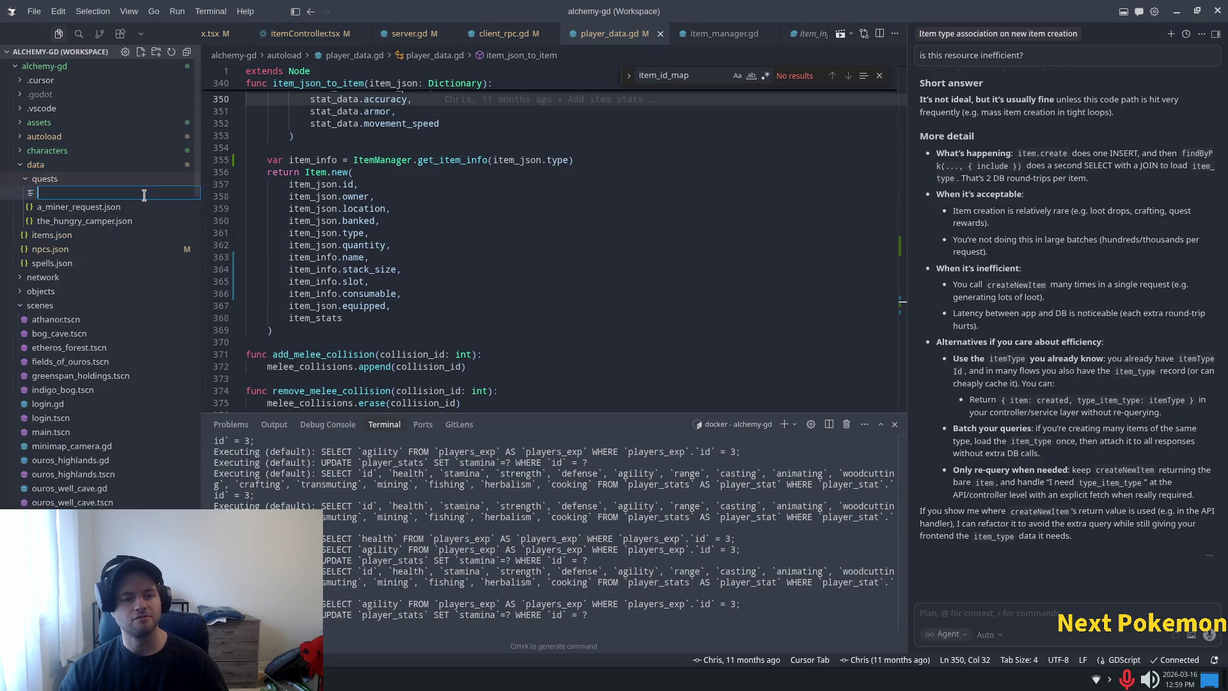
{"action": "type", "text": "friend"}
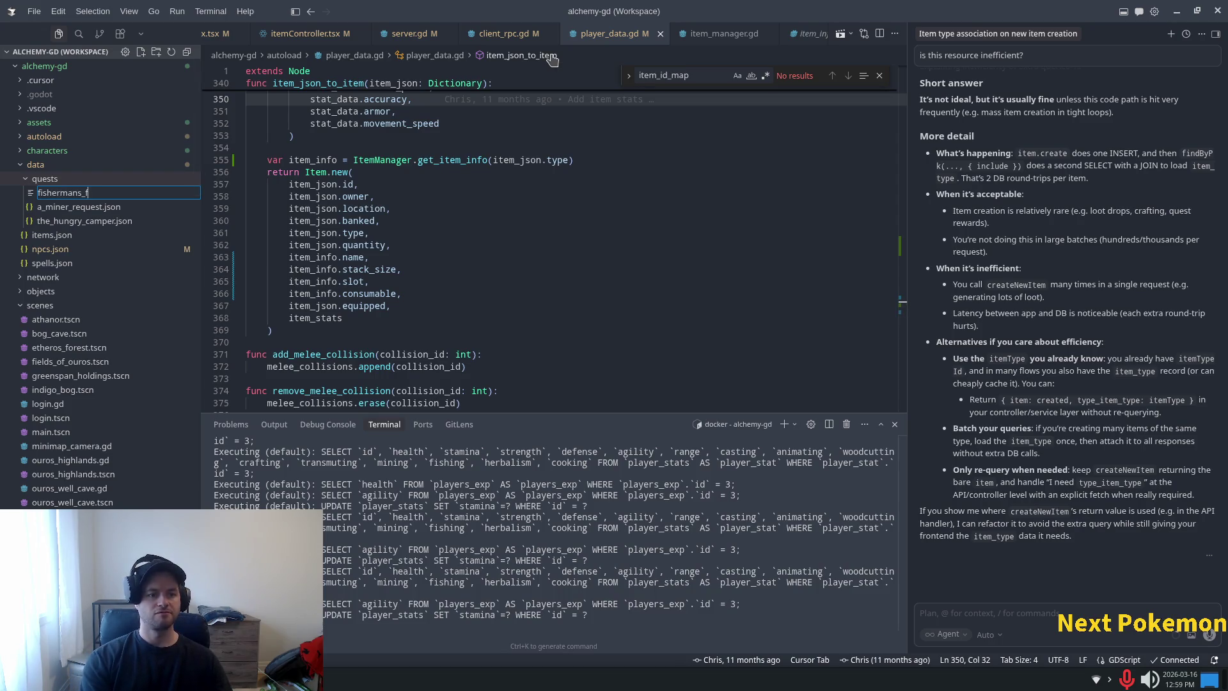
{"action": "type", "text": ".json"}
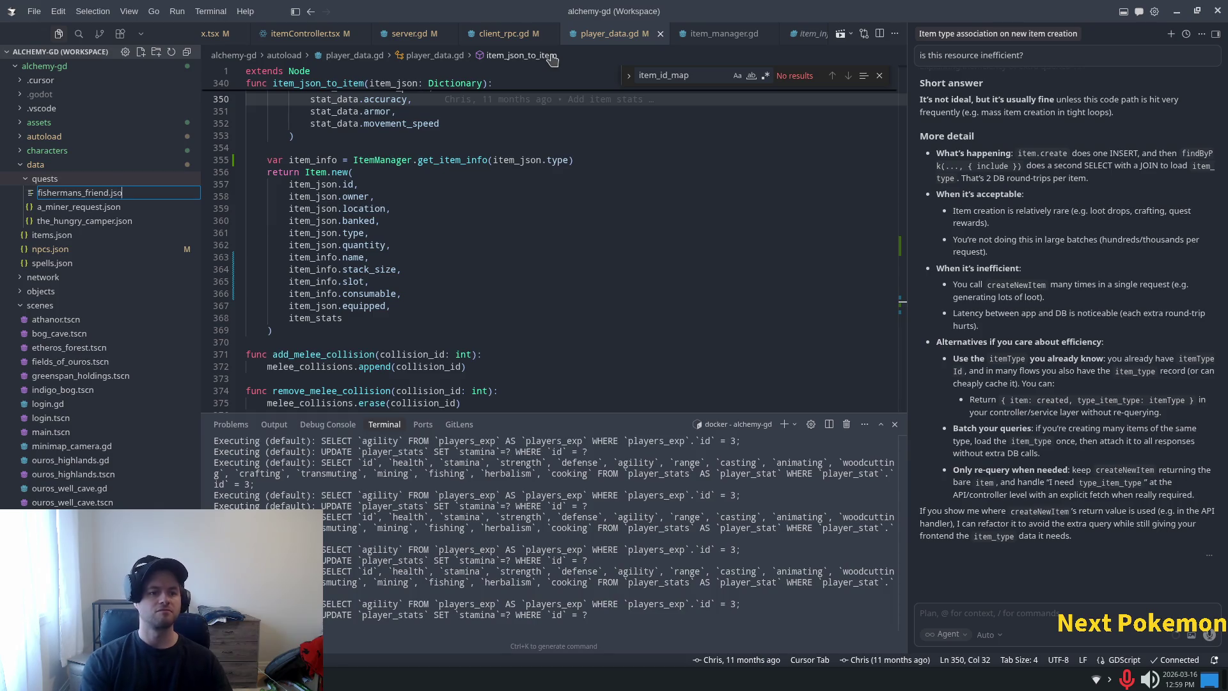
{"action": "key", "text": "Return"}
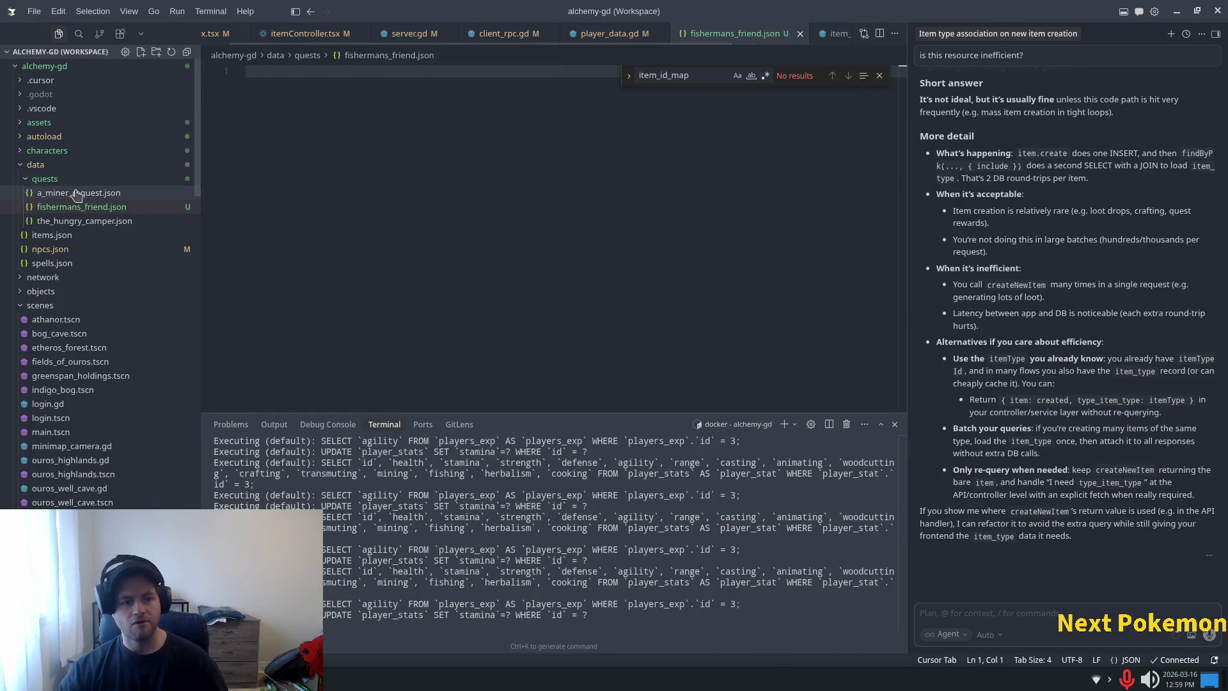
Step: Copy the entire a_miner_request.json content into fishermans_friend.json
{"action": "left_click", "coordinate": [80, 192]}
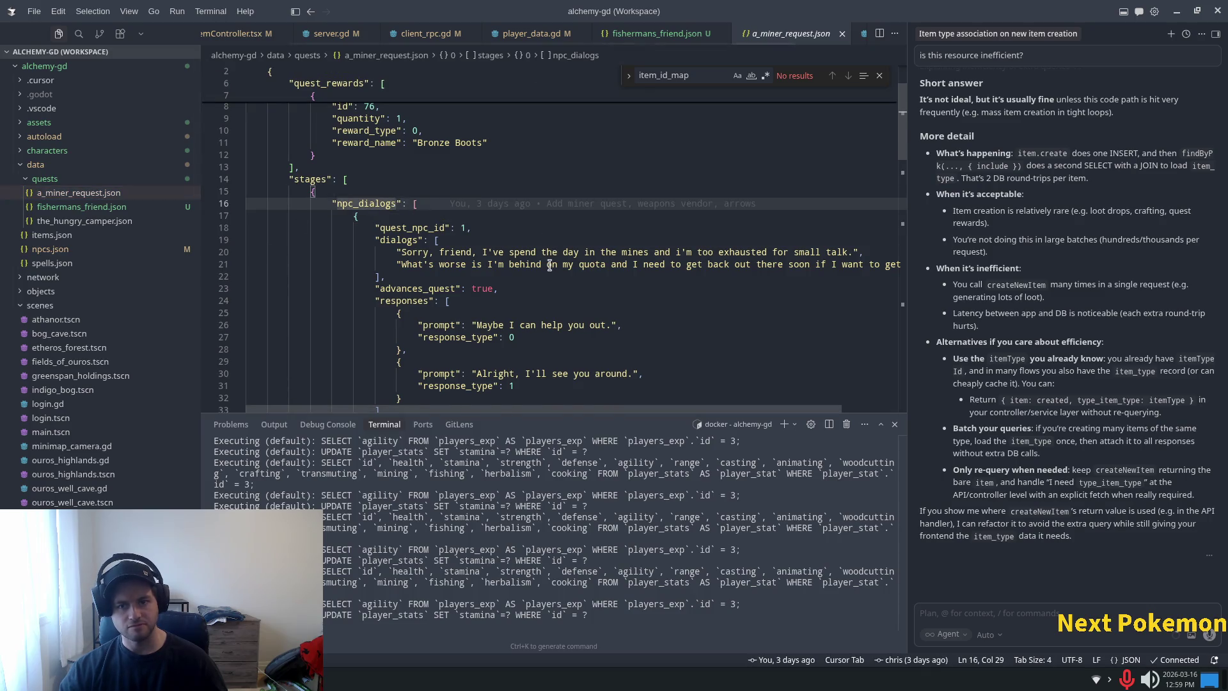
{"action": "scroll", "coordinate": [268, 240], "scroll_direction": "up", "scroll_amount": 2}
{"action": "key", "text": "ctrl+a"}
{"action": "left_click", "coordinate": [82, 207]}
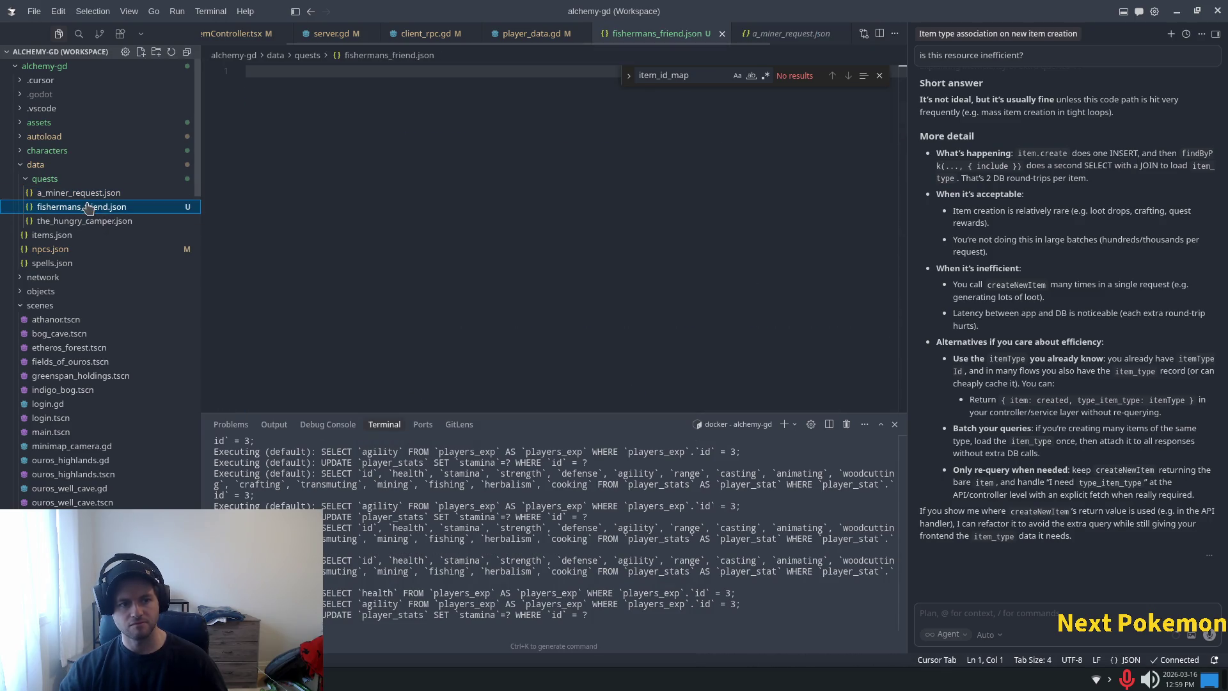
{"action": "left_click", "coordinate": [411, 225]}
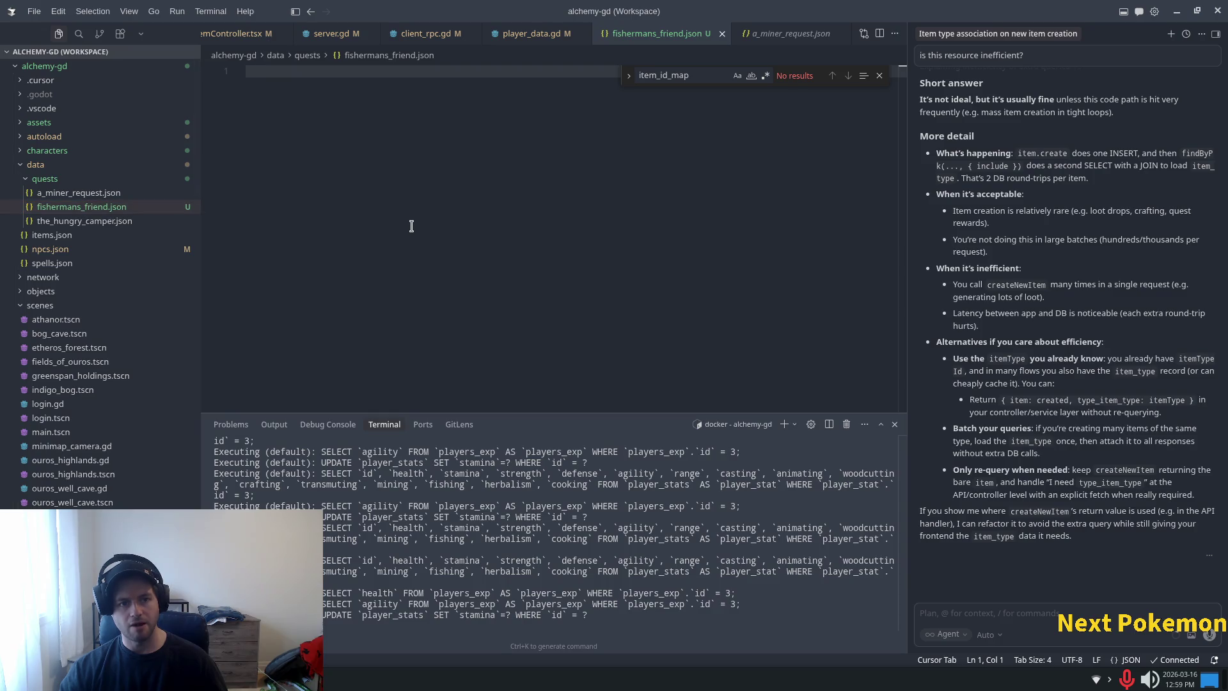
{"action": "key", "text": "ctrl+v"}
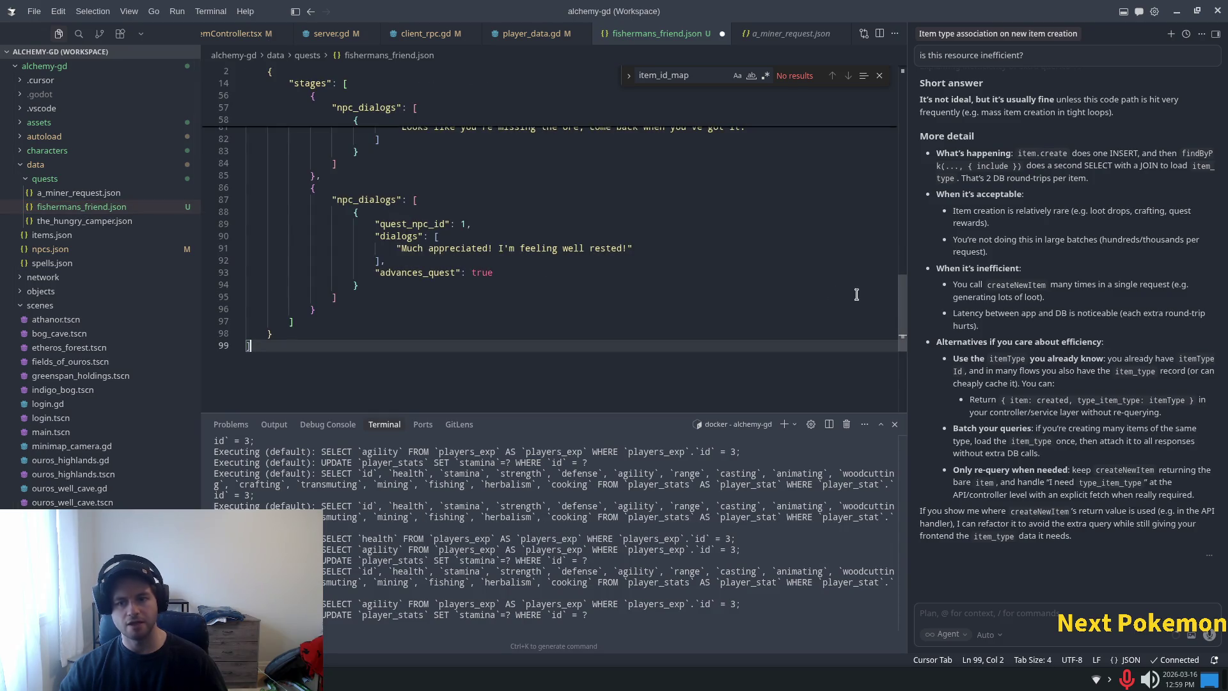
{"action": "left_click_drag", "start_coordinate": [903, 317], "coordinate": [896, 81]}
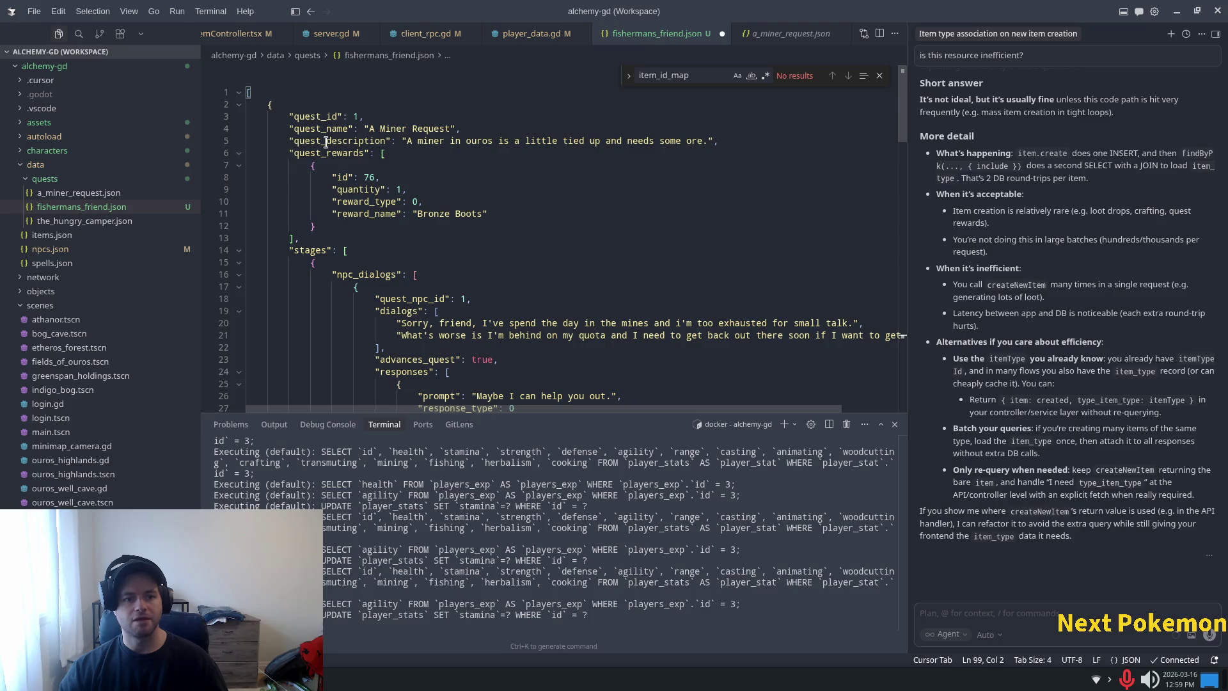
Step: Set quest_id to 2 and rename the quest to Fisherman's Friend
{"action": "left_click", "coordinate": [357, 118]}
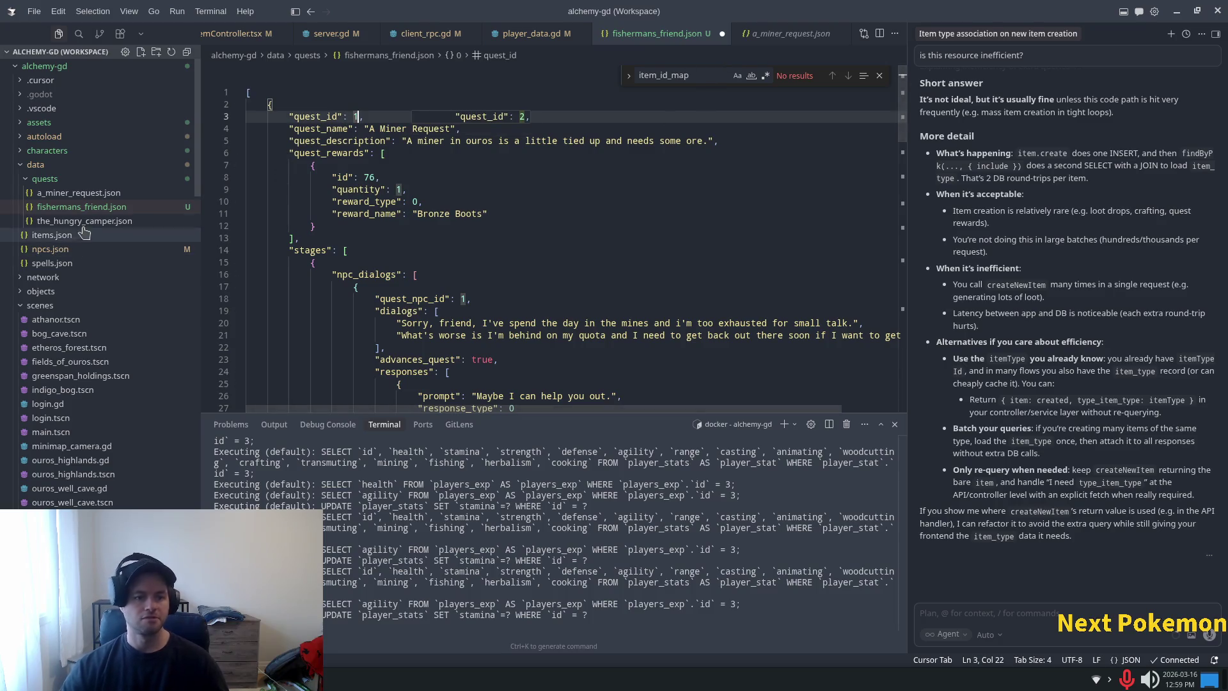
{"action": "key", "text": "Tab"}
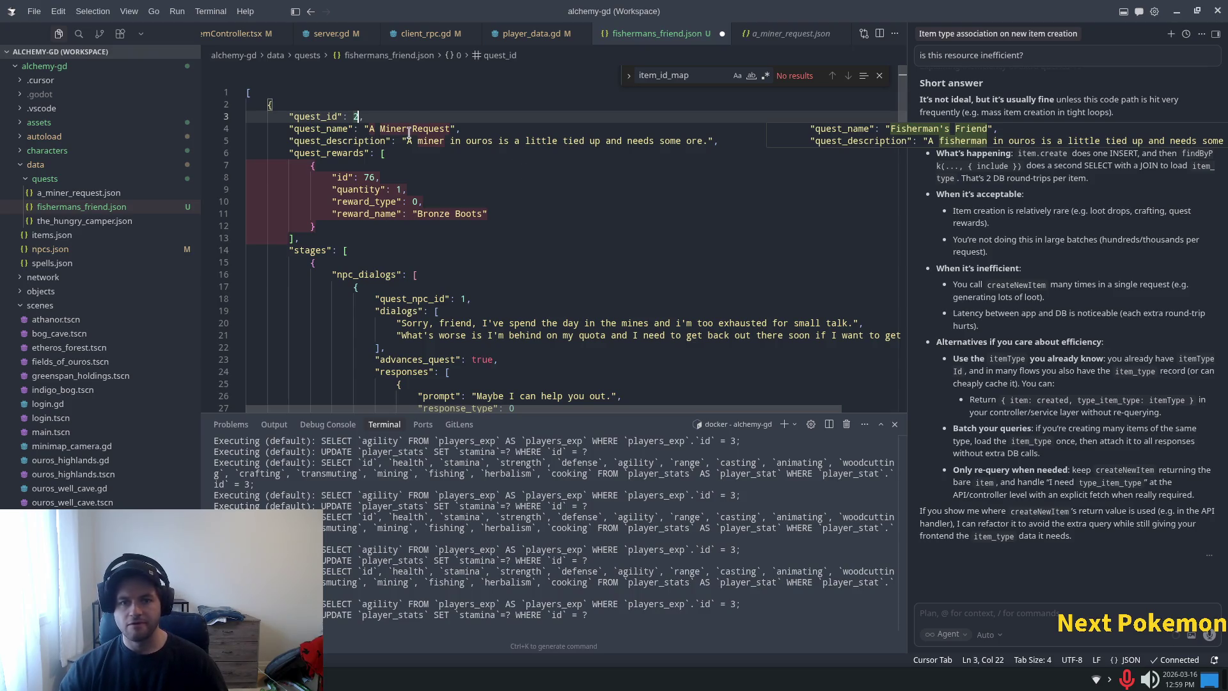
{"action": "left_click", "coordinate": [448, 130]}
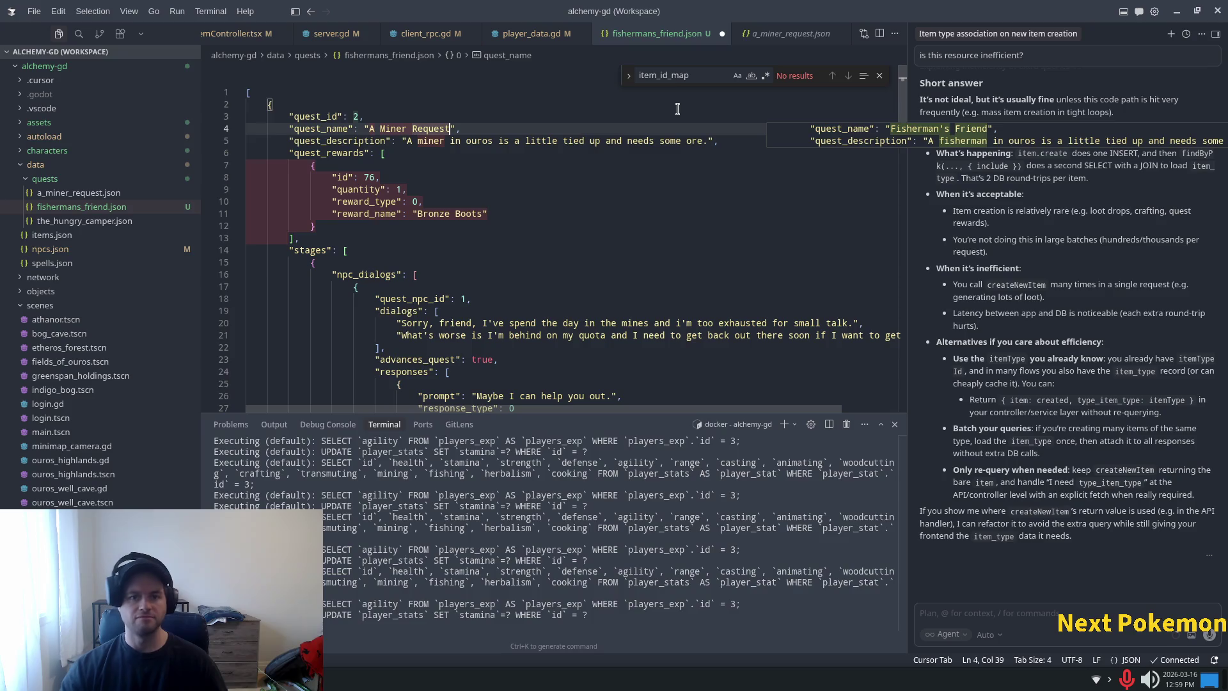
{"action": "key", "text": "ctrl+shift+Left"}
{"action": "key", "text": "ctrl+shift+Left"}
{"action": "key", "text": "ctrl+shift+Left"}
{"action": "type", "text": "Fisher"}
{"action": "key", "text": "Tab"}
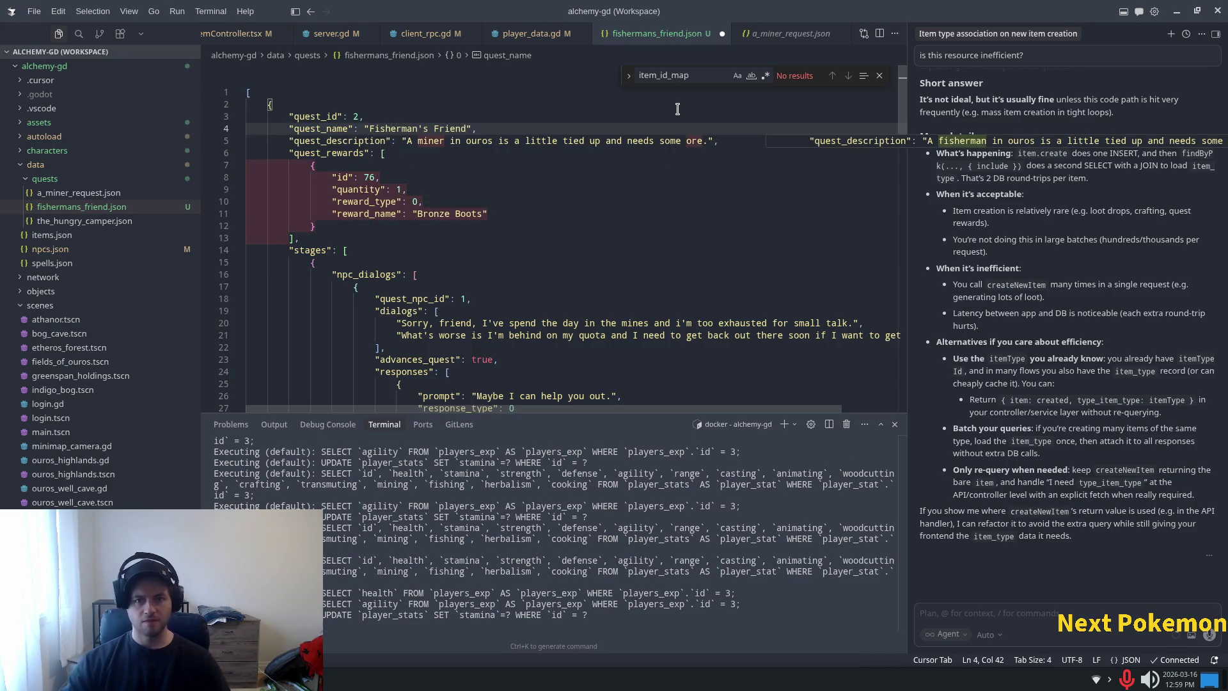
Step: Rewrite the description as 'Someone forget their packed lunch, and that's where you come in...'
{"action": "left_click", "coordinate": [706, 140]}
{"action": "type", "text": "."}
{"action": "left_click_drag", "start_coordinate": [707, 140], "coordinate": [410, 141]}
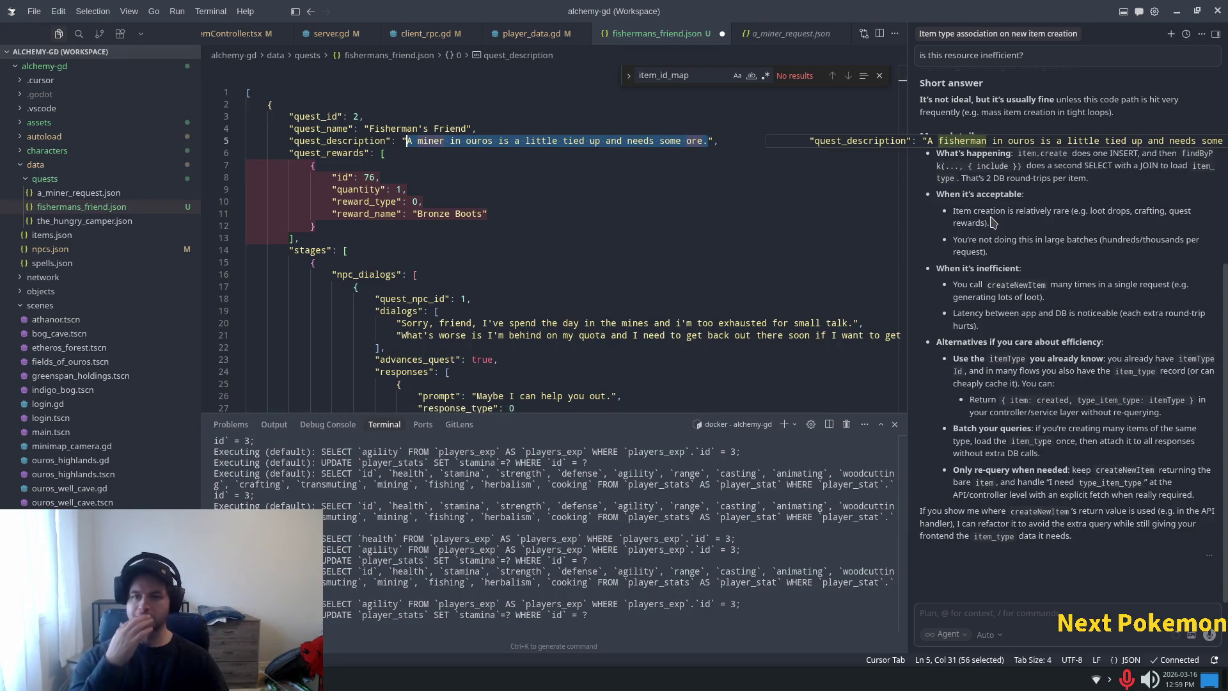
{"action": "type", "text": "Help a"}
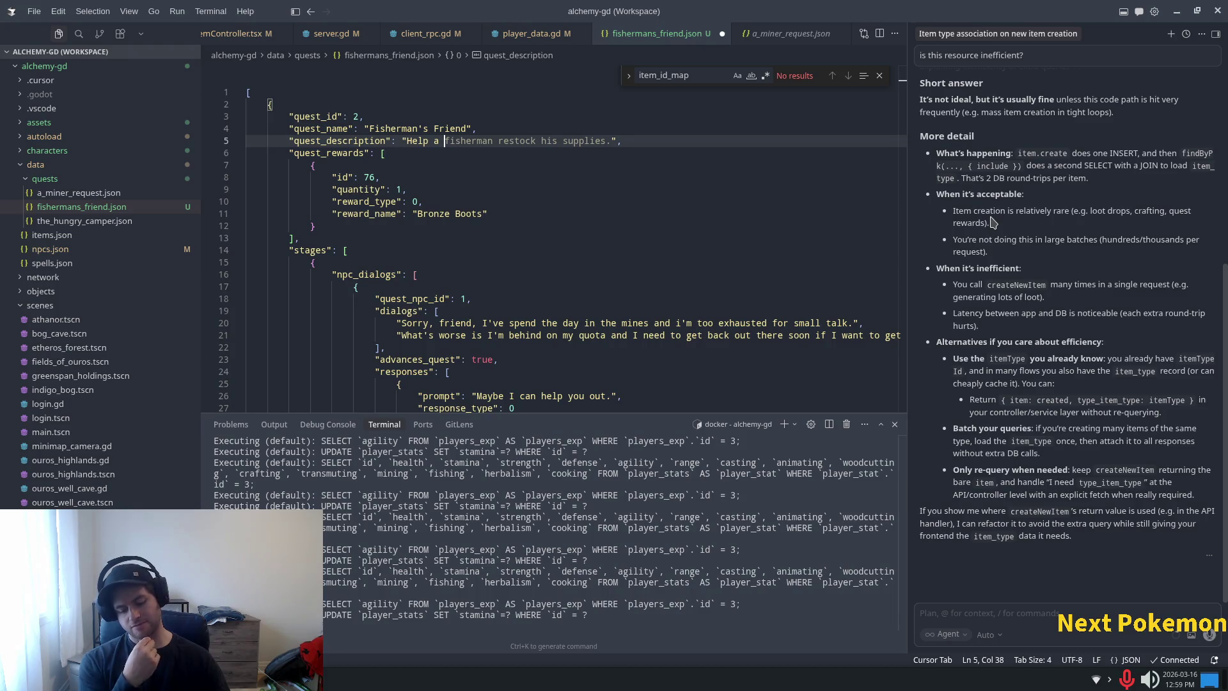
{"action": "key", "text": "BackSpace"}
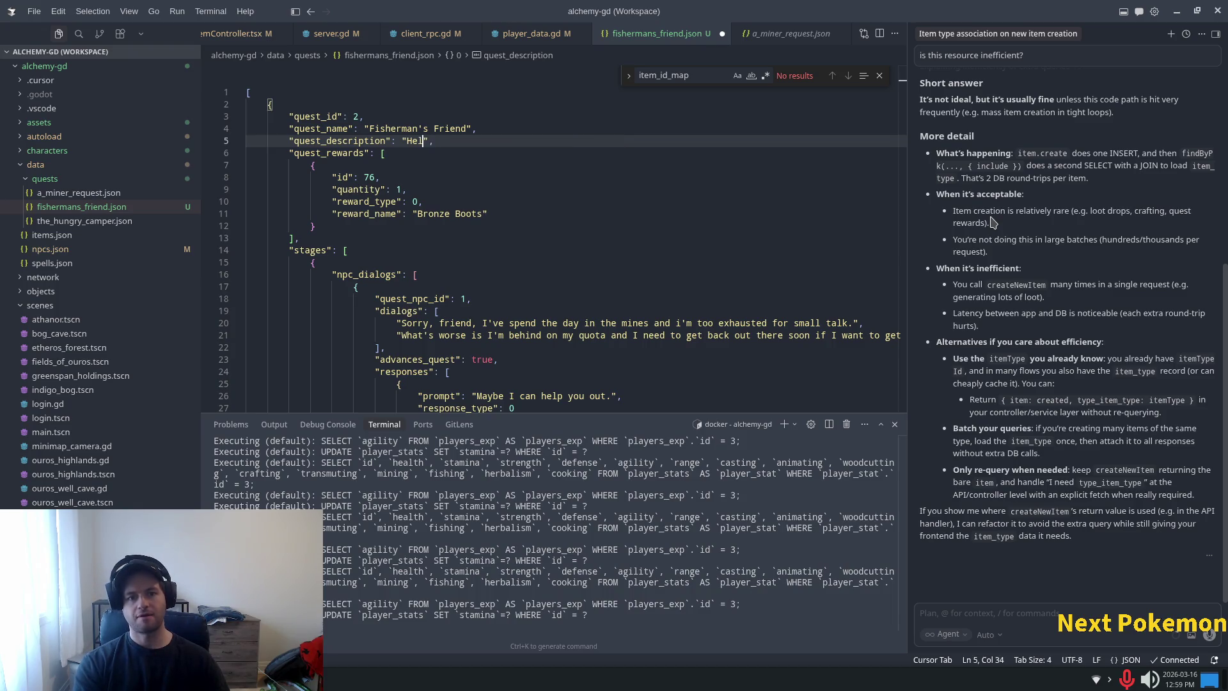
{"action": "key", "text": "BackSpace"}
{"action": "key", "text": "BackSpace"}
{"action": "key", "text": "BackSpace"}
{"action": "type", "text": "Someone forget their packed lunch"}
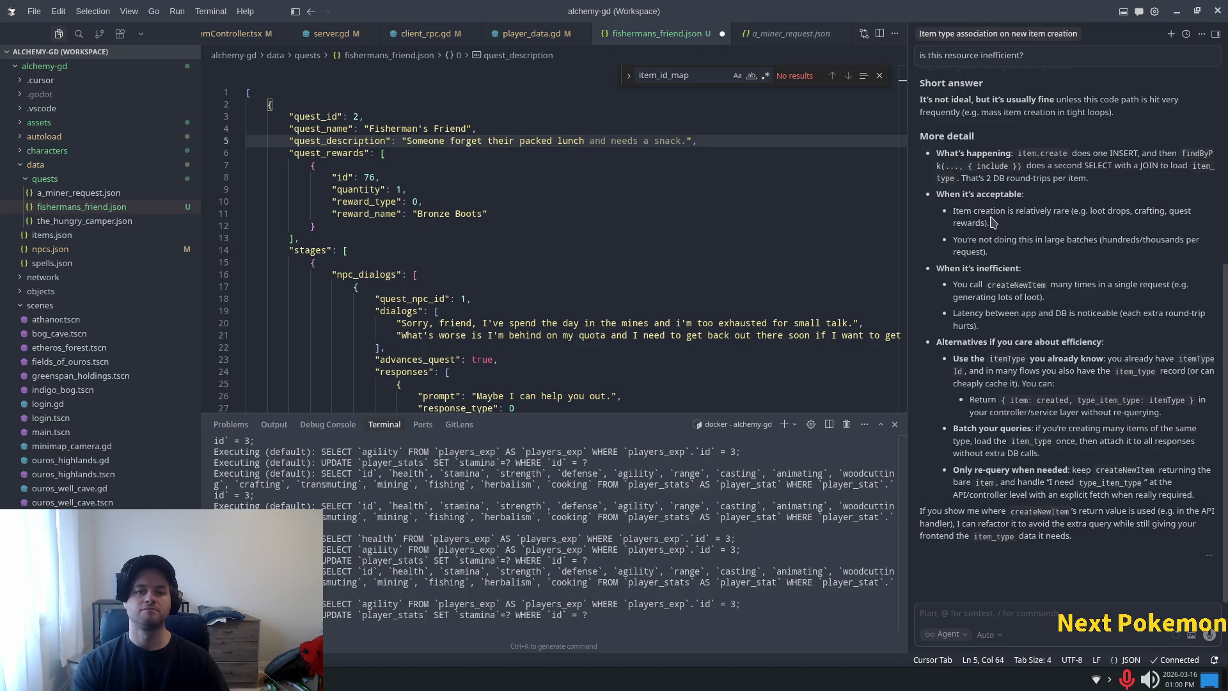
{"action": "type", "text": "!"}
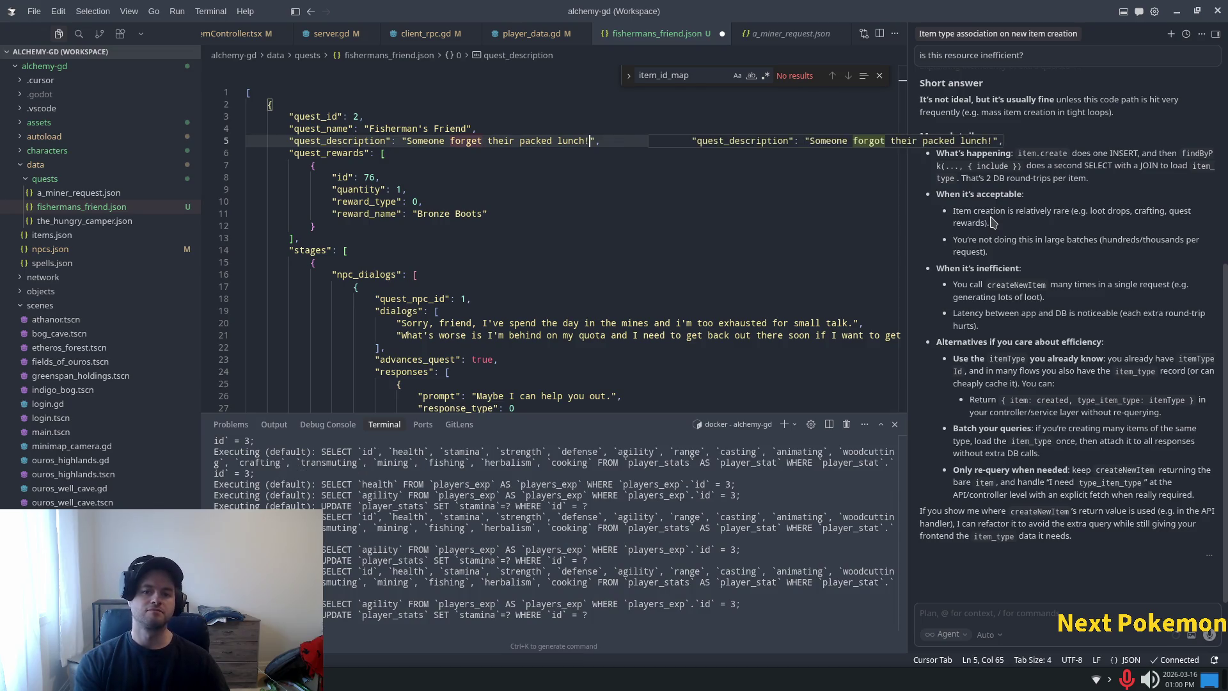
{"action": "key", "text": "BackSpace"}
{"action": "type", "text": ", and tha"}
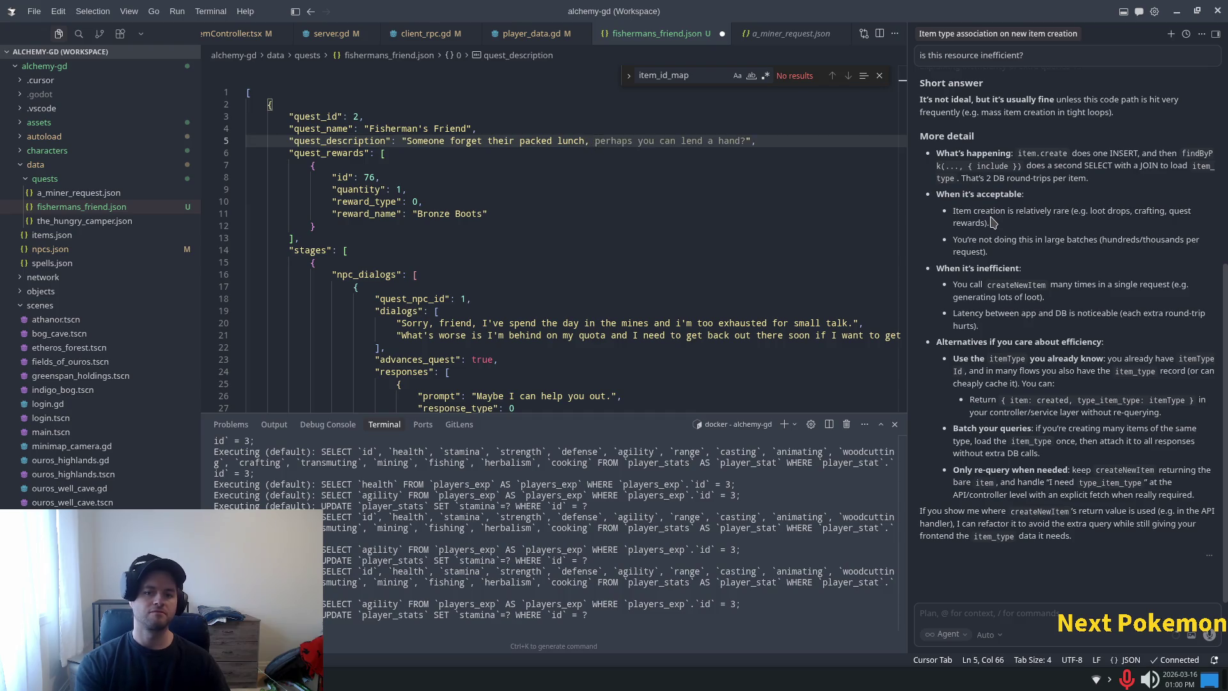
{"action": "type", "text": "t's wh"}
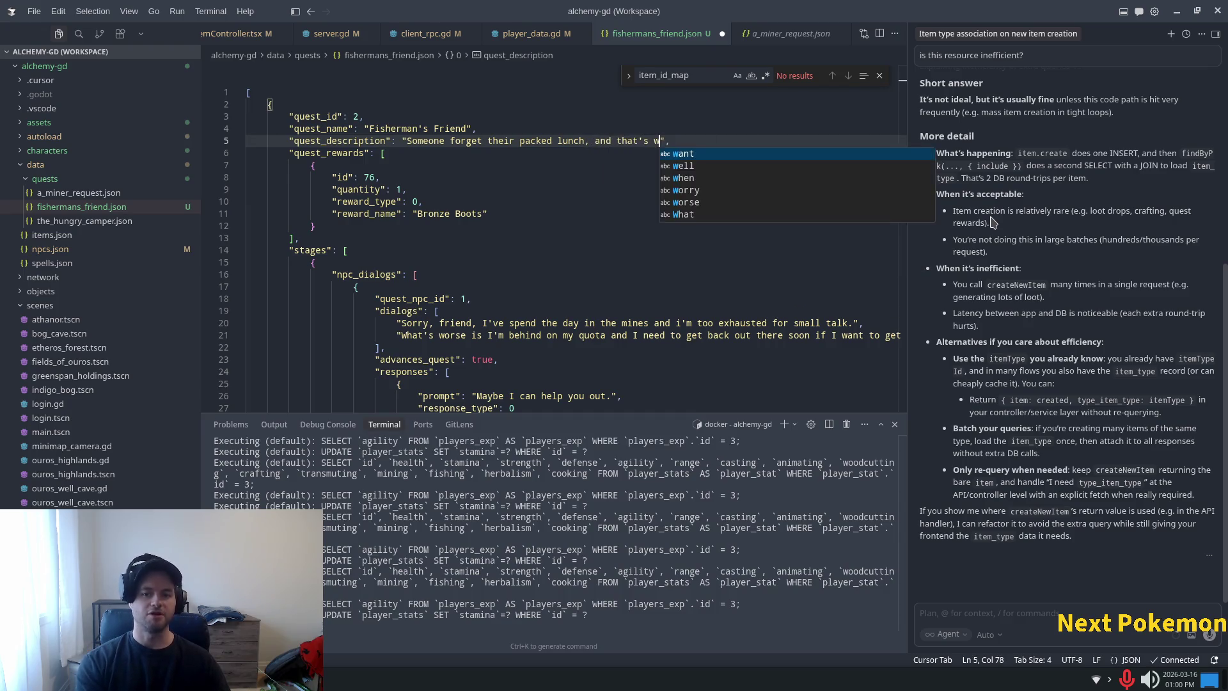
{"action": "type", "text": "ere oy"}
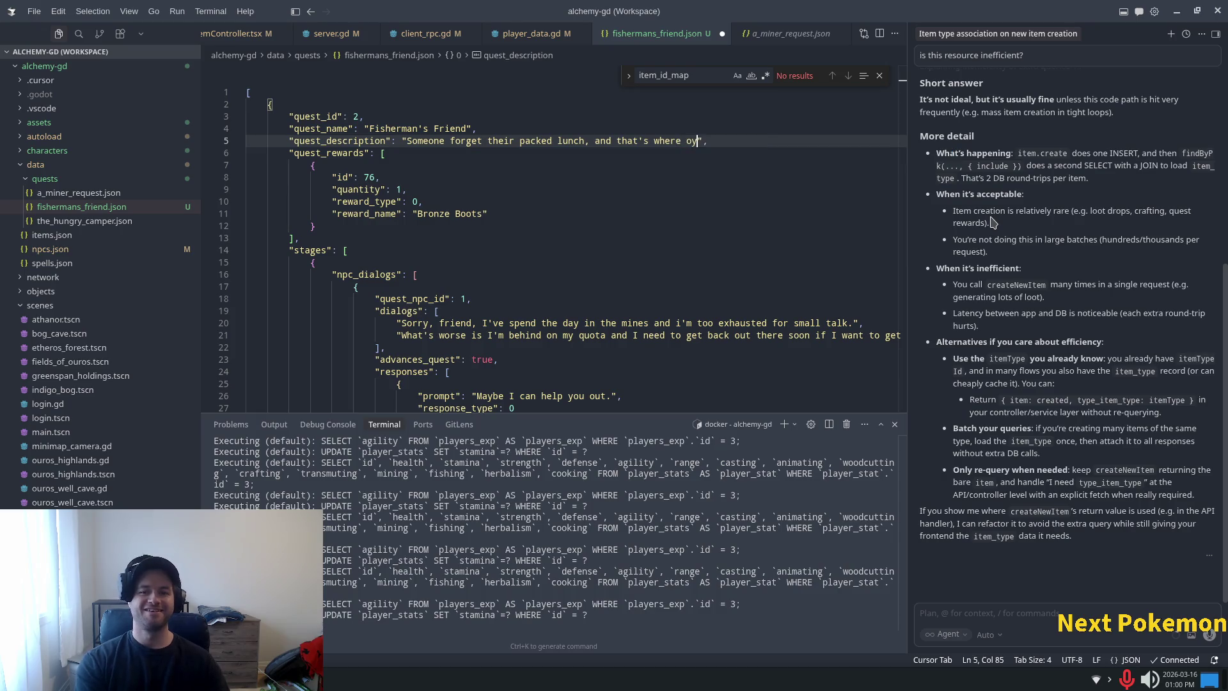
{"action": "key", "text": "BackSpace"}
{"action": "key", "text": "BackSpace"}
{"action": "type", "text": "you come in"}
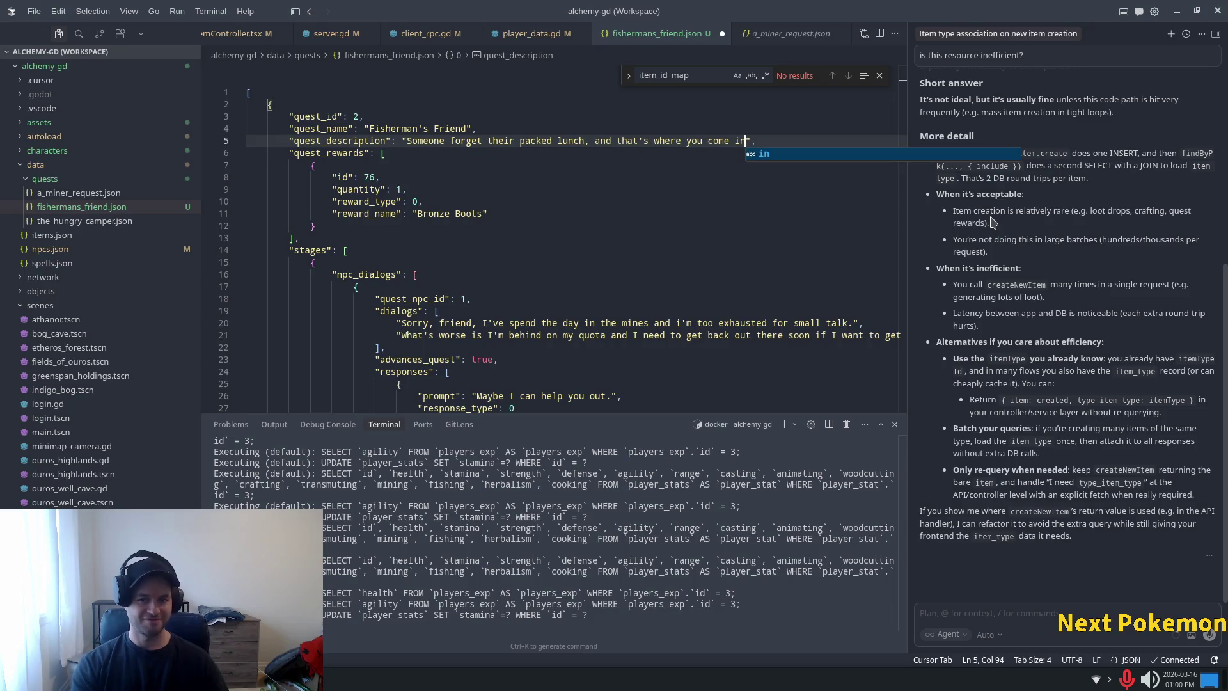
{"action": "type", "text": "..."}
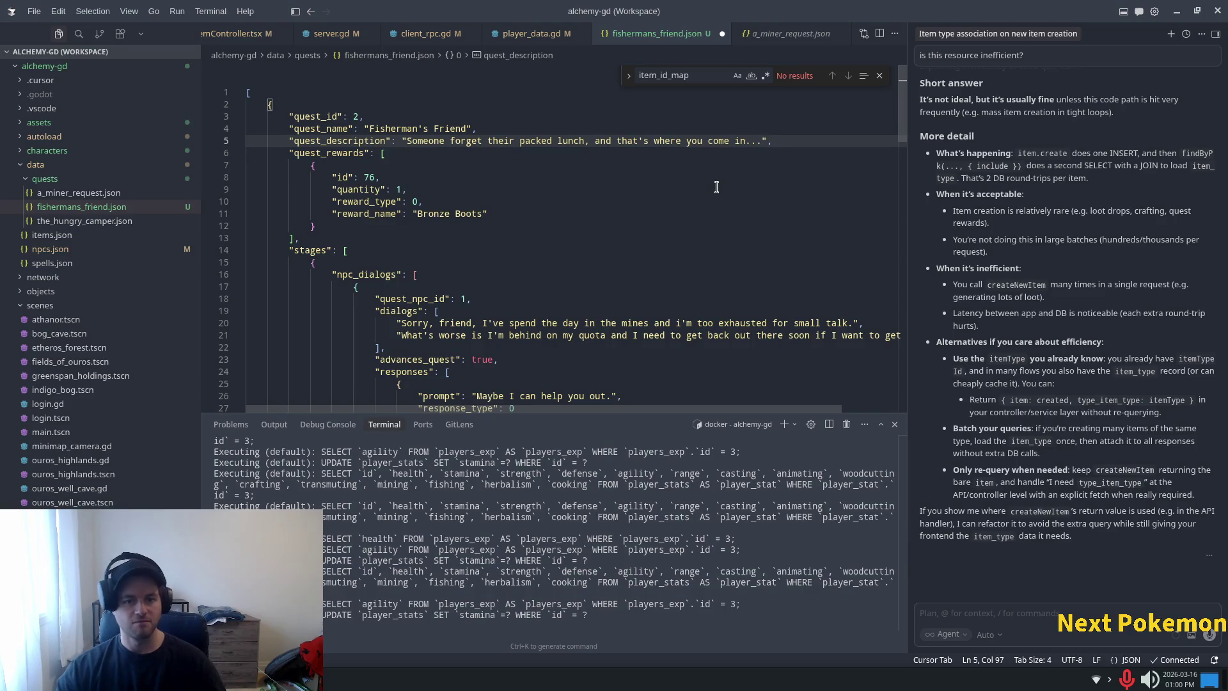
Step: Change the reward to item id 97, Fishing Rod, after checking items.json
{"action": "left_click", "coordinate": [465, 202]}
{"action": "left_click", "coordinate": [356, 173]}
{"action": "double_click", "coordinate": [371, 177]}
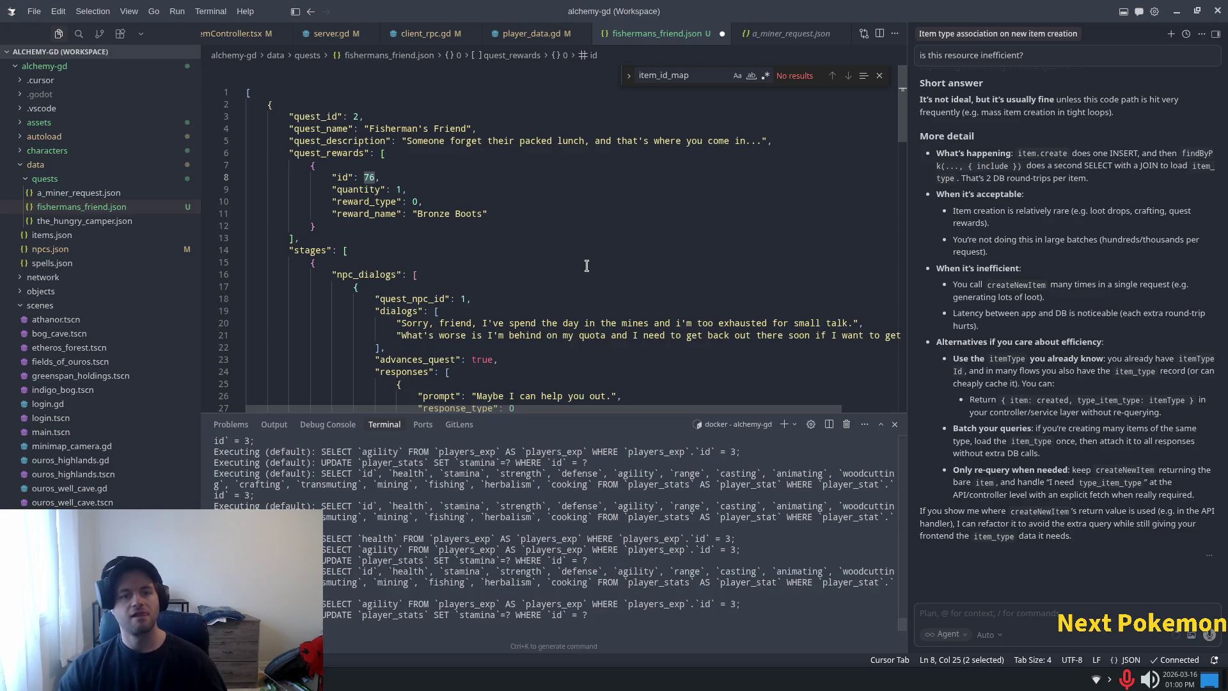
{"action": "key", "text": "ctrl+p"}
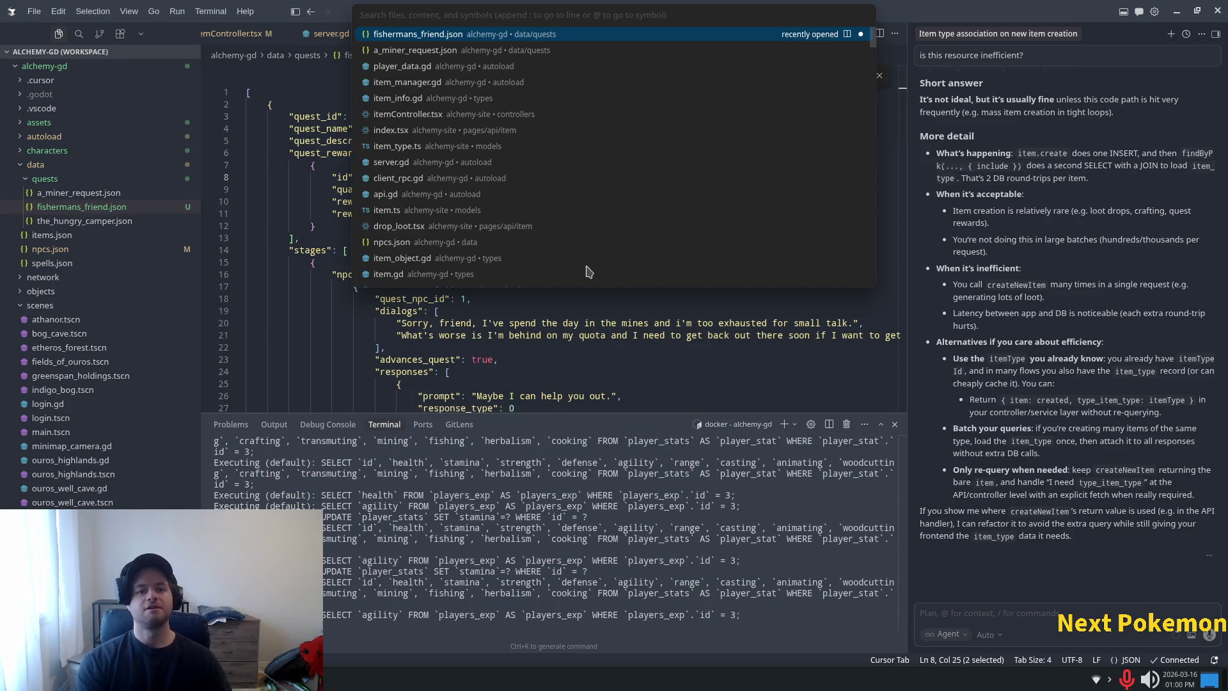
{"action": "type", "text": "items"}
{"action": "key", "text": "Return"}
{"action": "key", "text": "ctrl+Tab"}
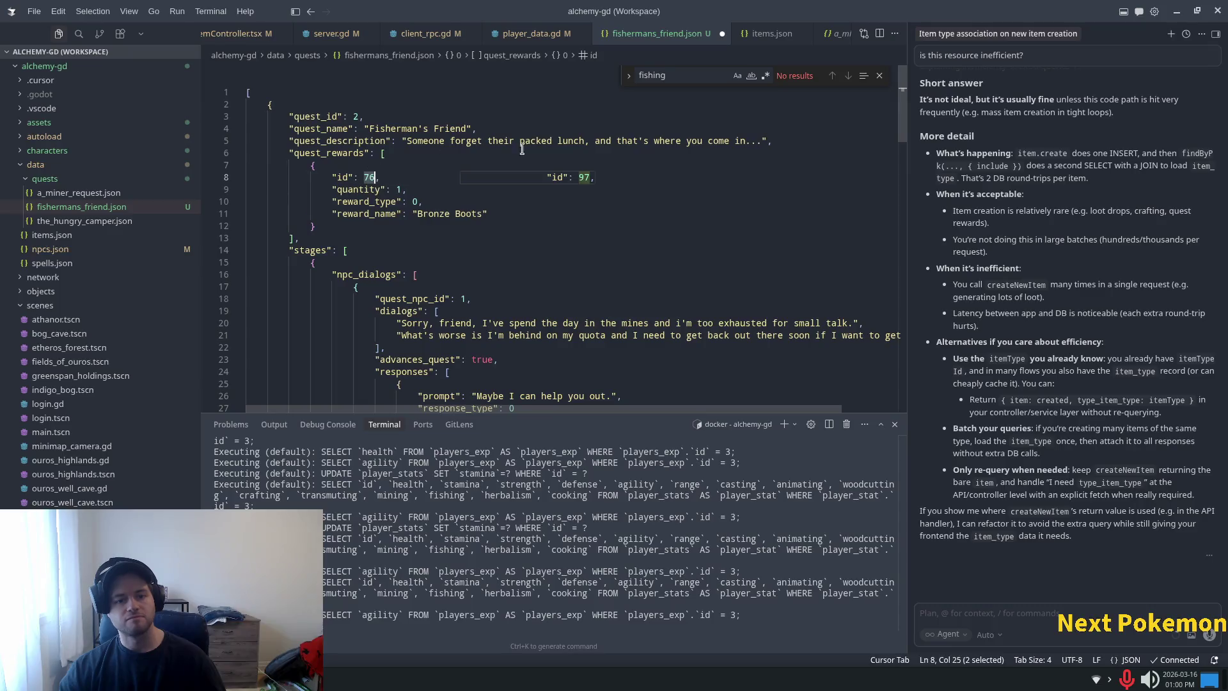
{"action": "type", "text": "97"}
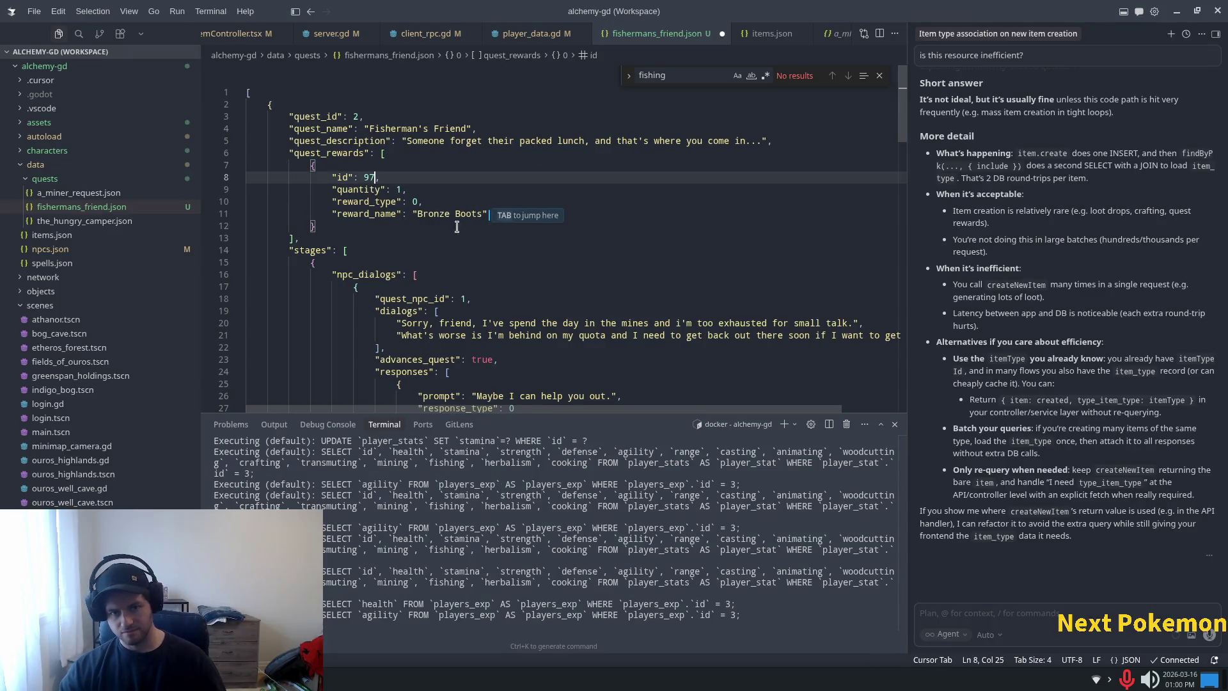
{"action": "left_click", "coordinate": [441, 215]}
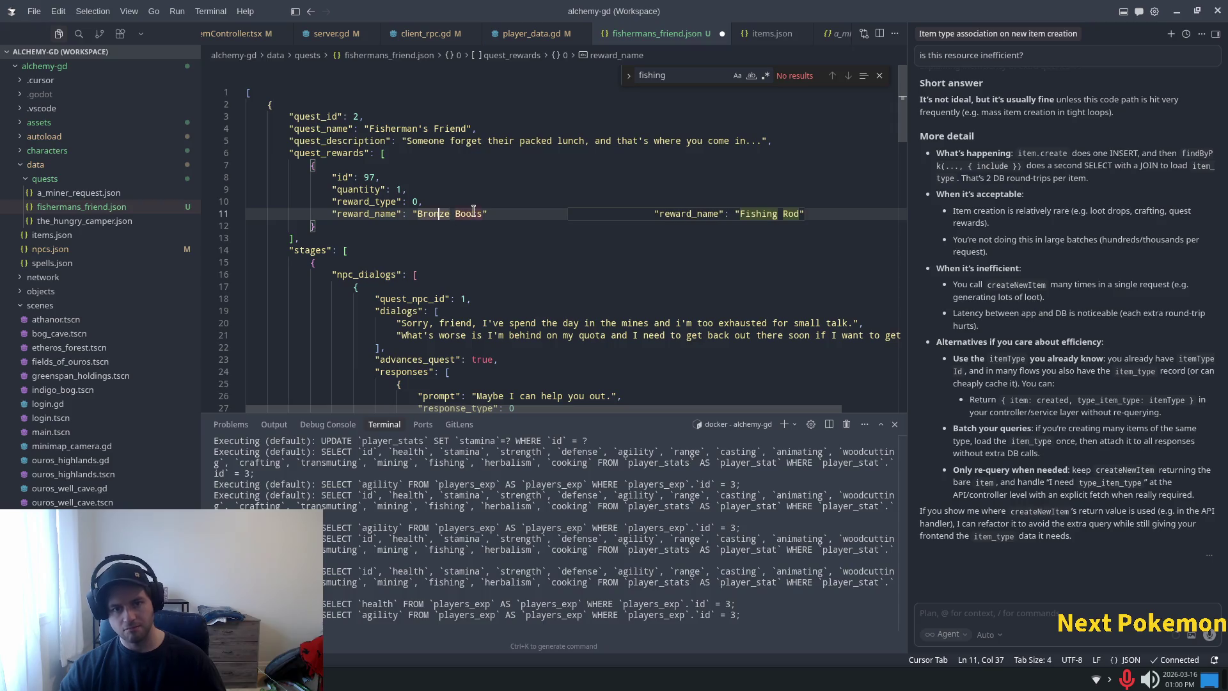
{"action": "key", "text": "Tab"}
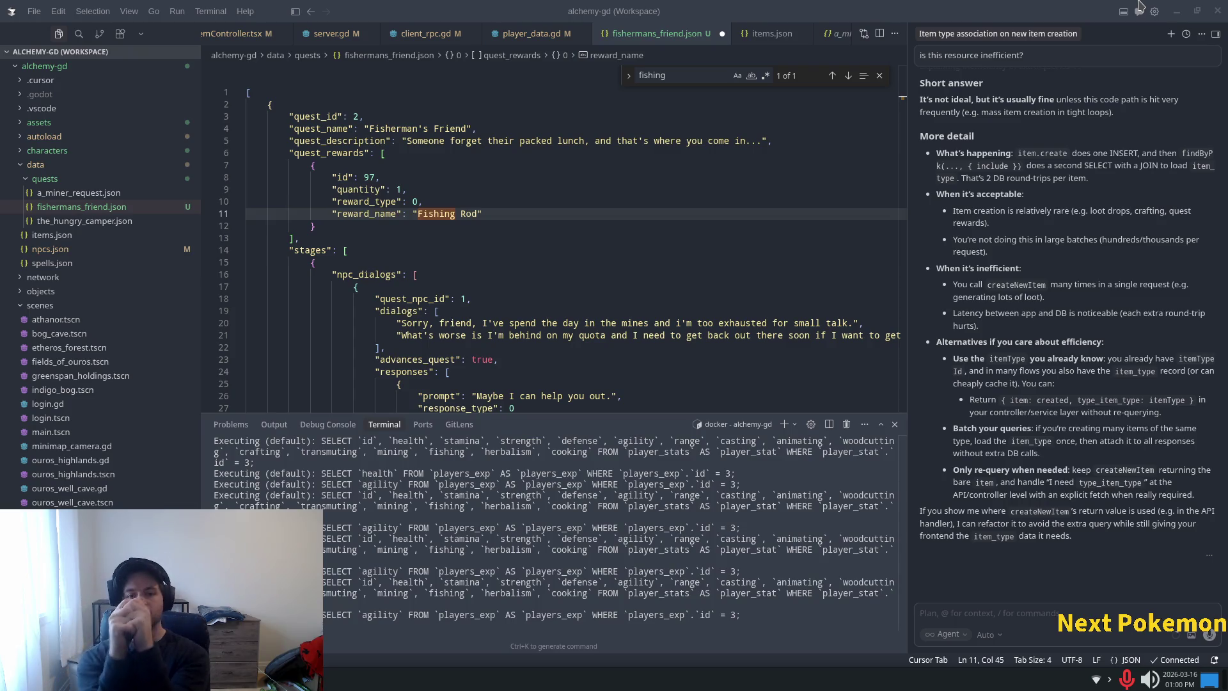
{"action": "scroll", "coordinate": [465, 246], "scroll_direction": "down", "scroll_amount": 3}
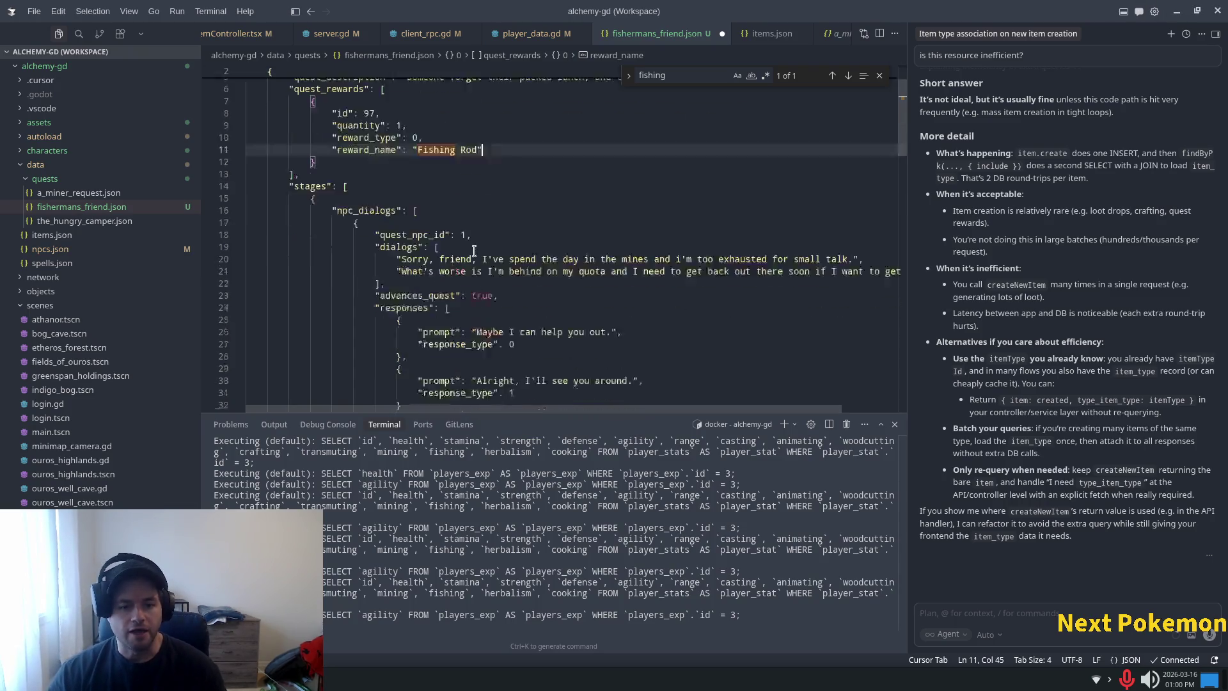
Step: Replace the first dialog line with 'Oh dear! He's so forgetful! He'll be so hungry! He'll starve!'
{"action": "left_click", "coordinate": [465, 203]}
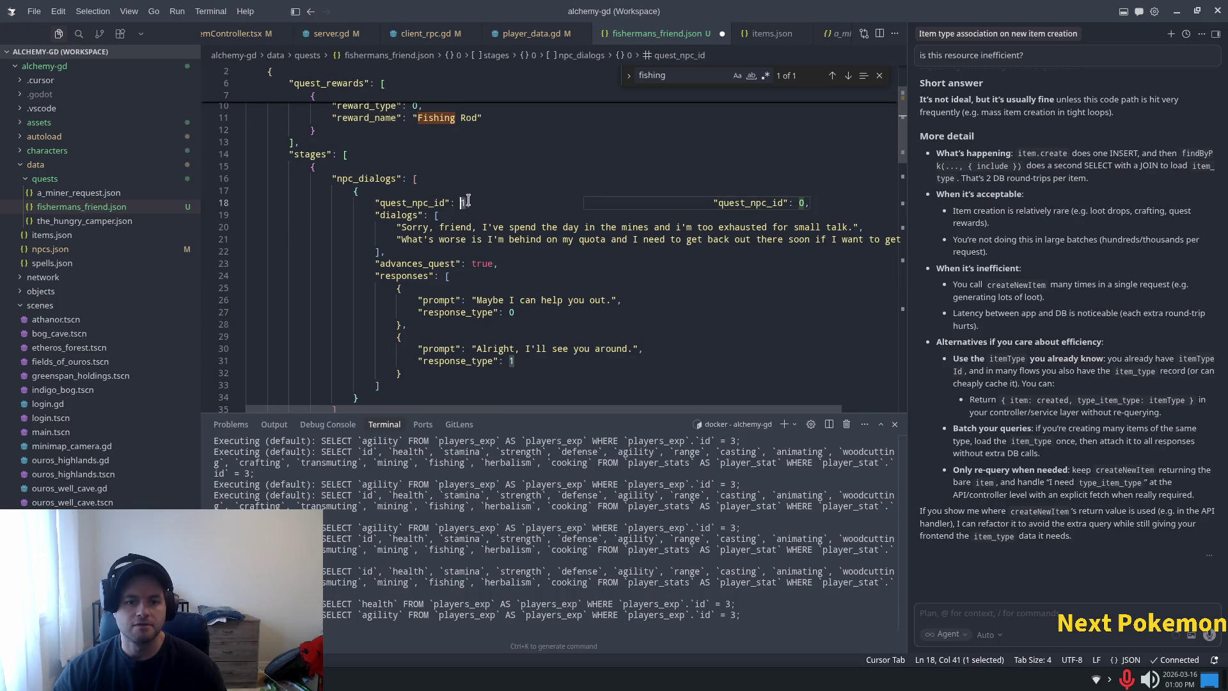
{"action": "left_click", "coordinate": [461, 227]}
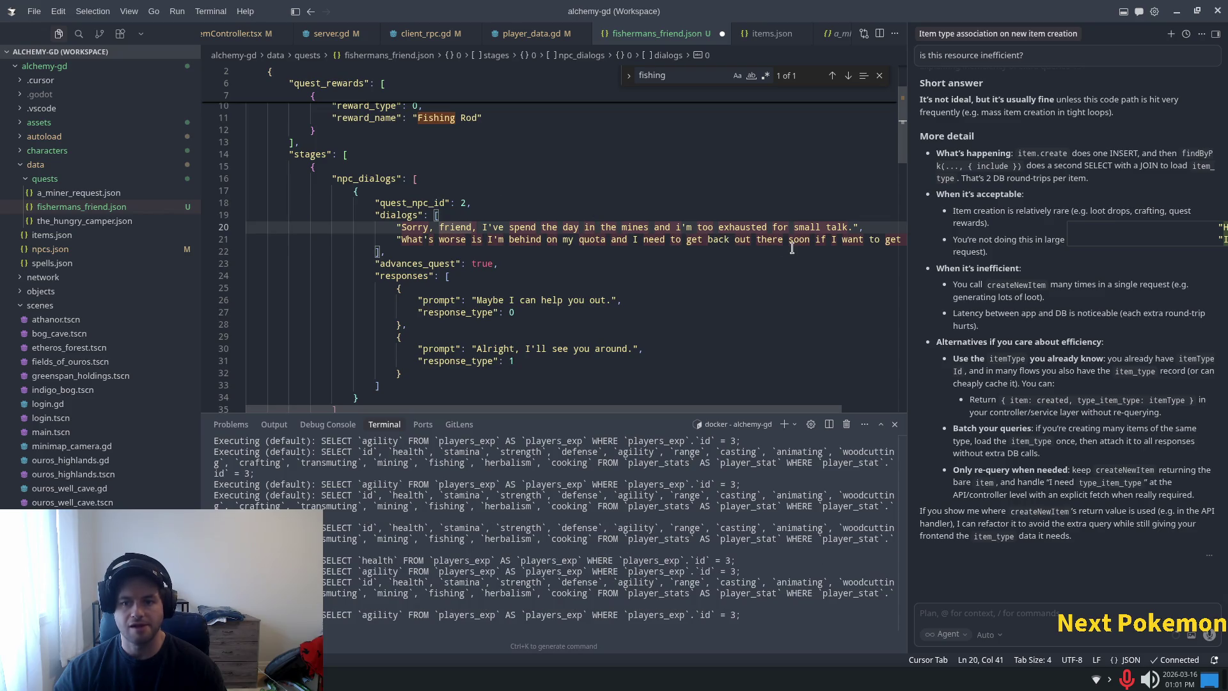
{"action": "left_click_drag", "start_coordinate": [853, 227], "coordinate": [402, 228]}
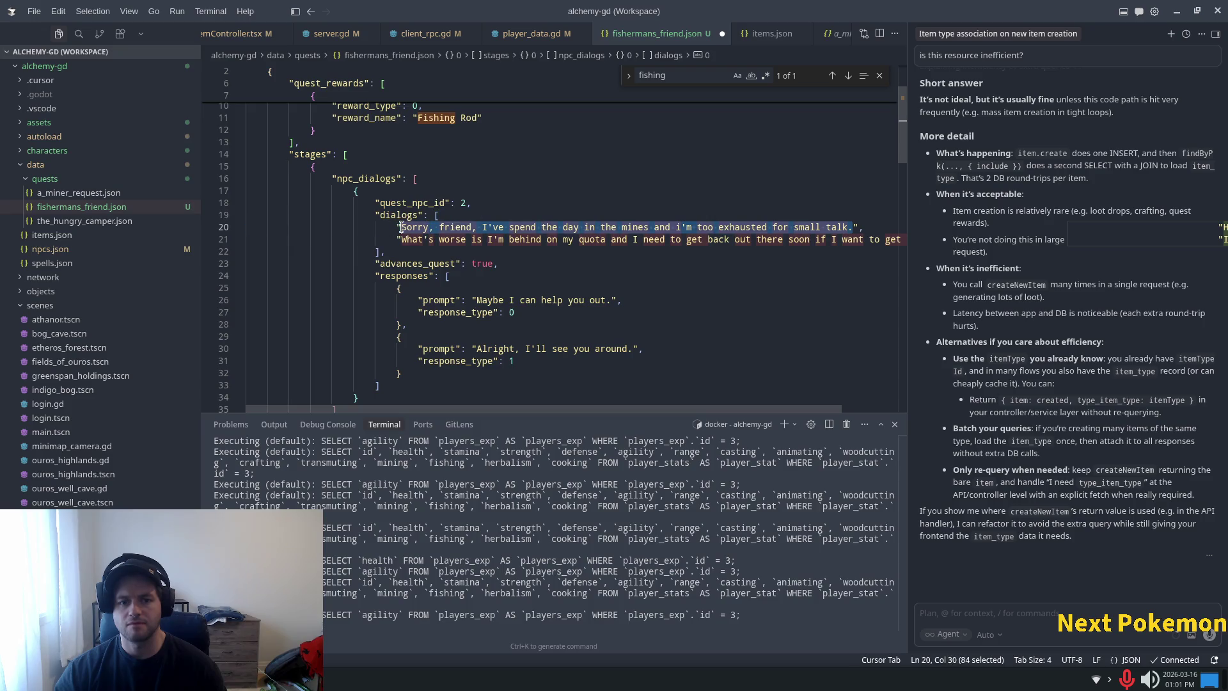
{"action": "type", "text": "Oh"}
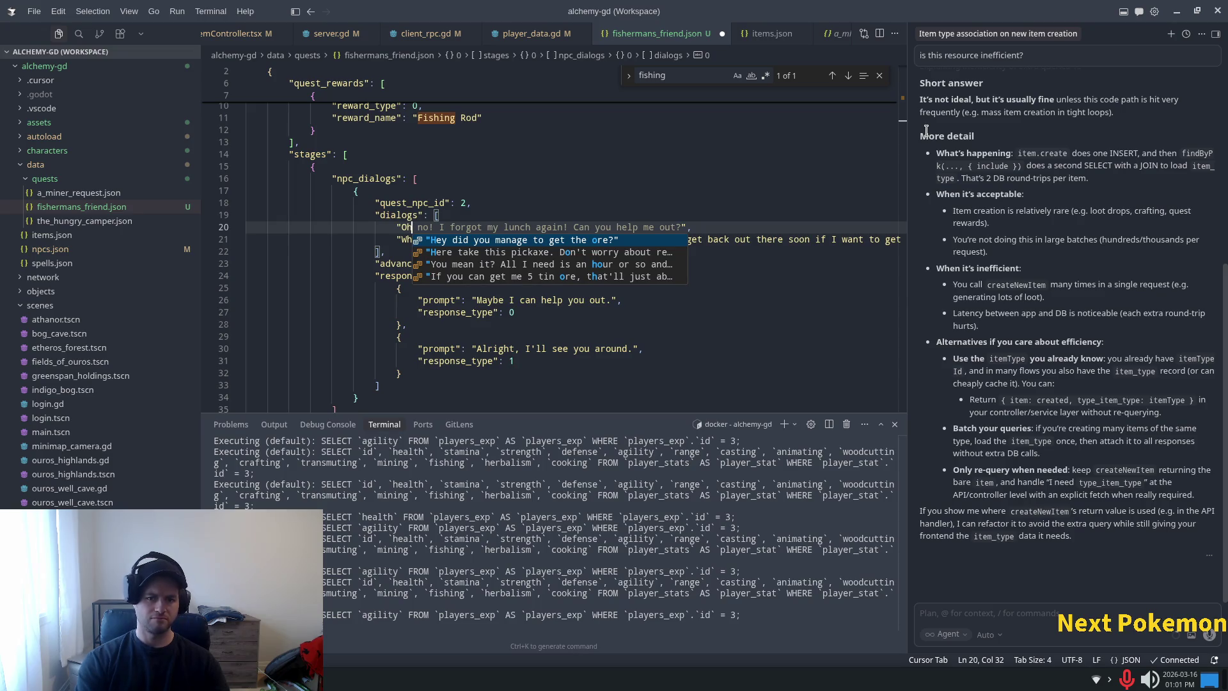
{"action": "type", "text": " dear"}
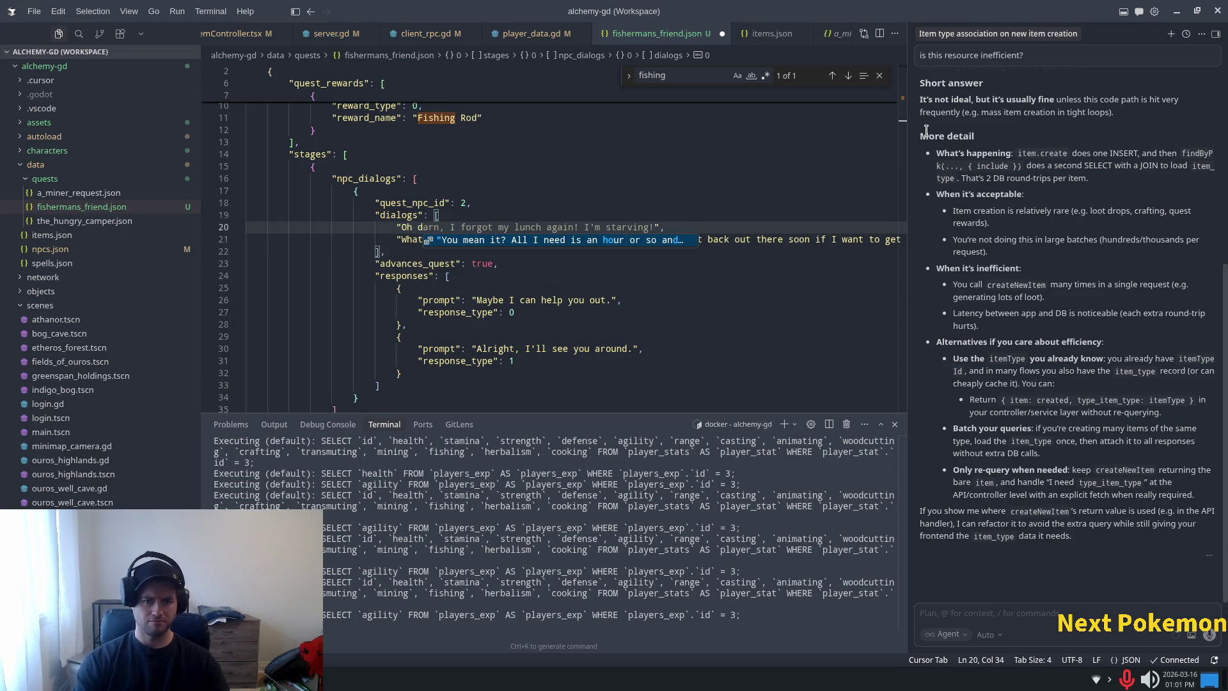
{"action": "type", "text": "!"}
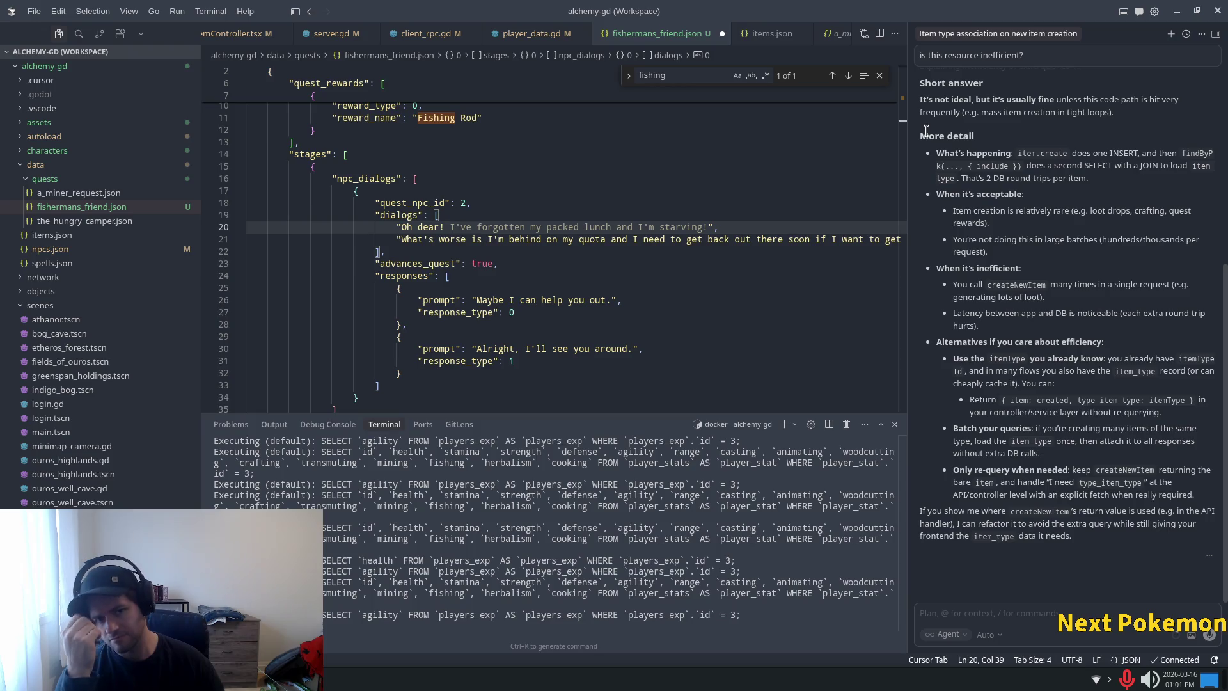
{"action": "type", "text": "He's "}
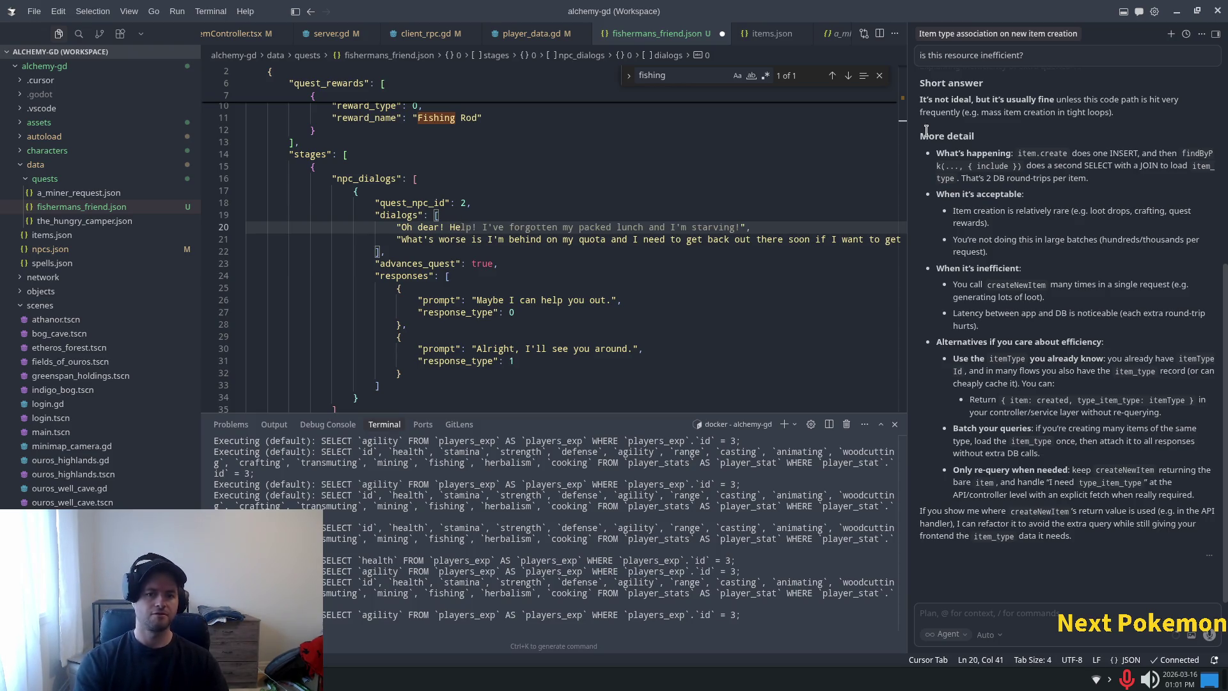
{"action": "type", "text": "so"}
{"action": "type", "text": "forgetfu"}
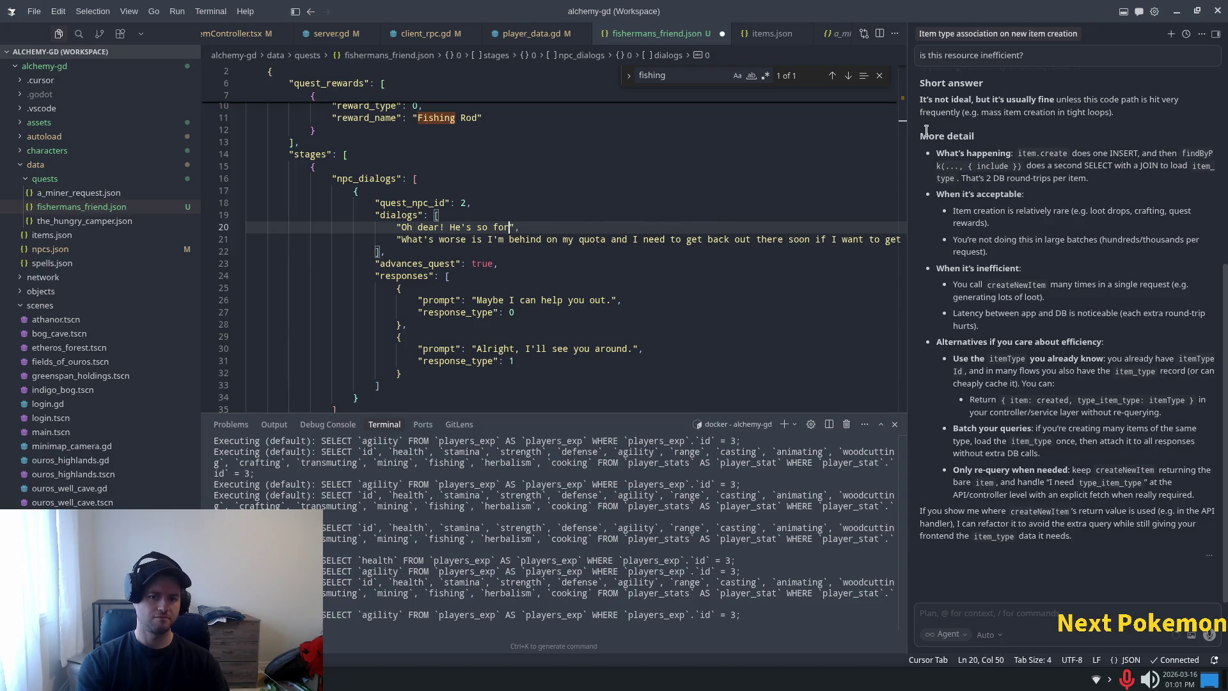
{"action": "type", "text": "l! "}
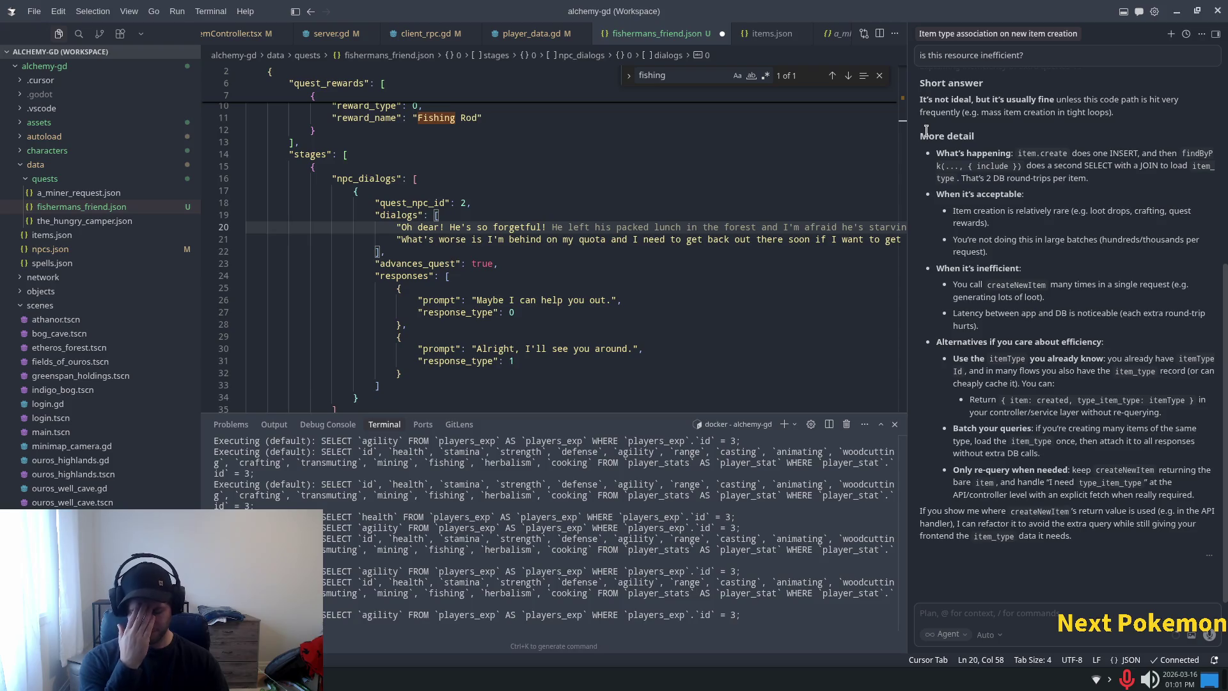
{"action": "type", "text": "He'll "}
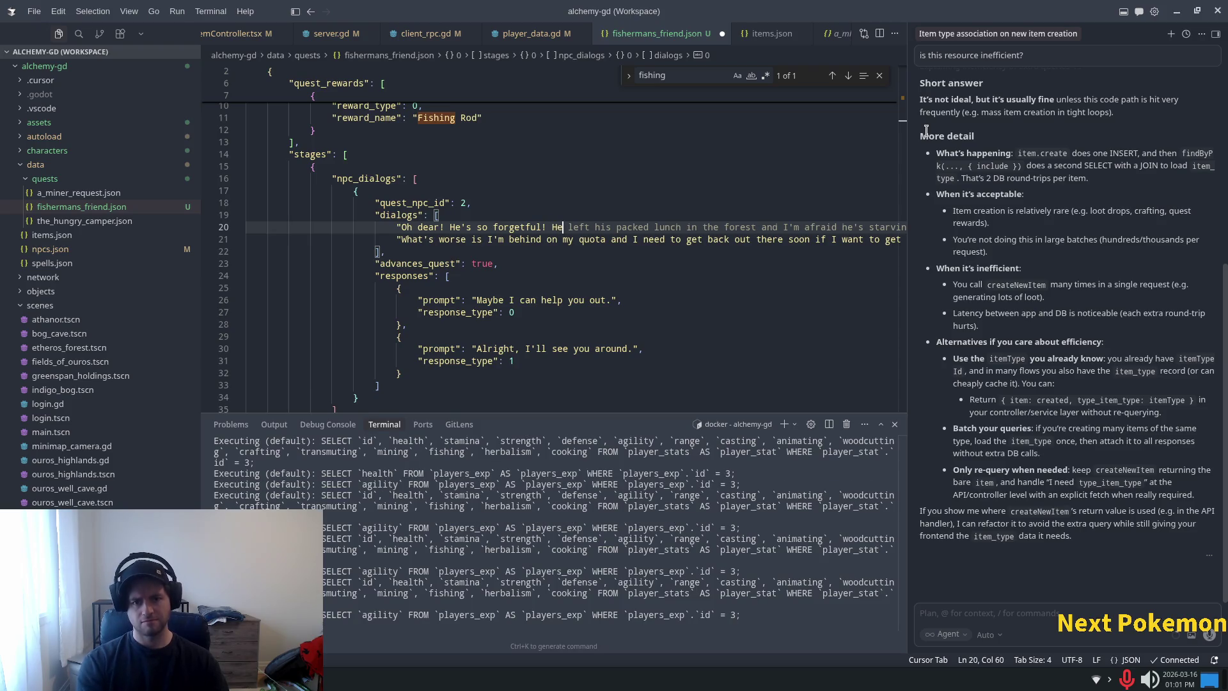
{"action": "type", "text": "be s"}
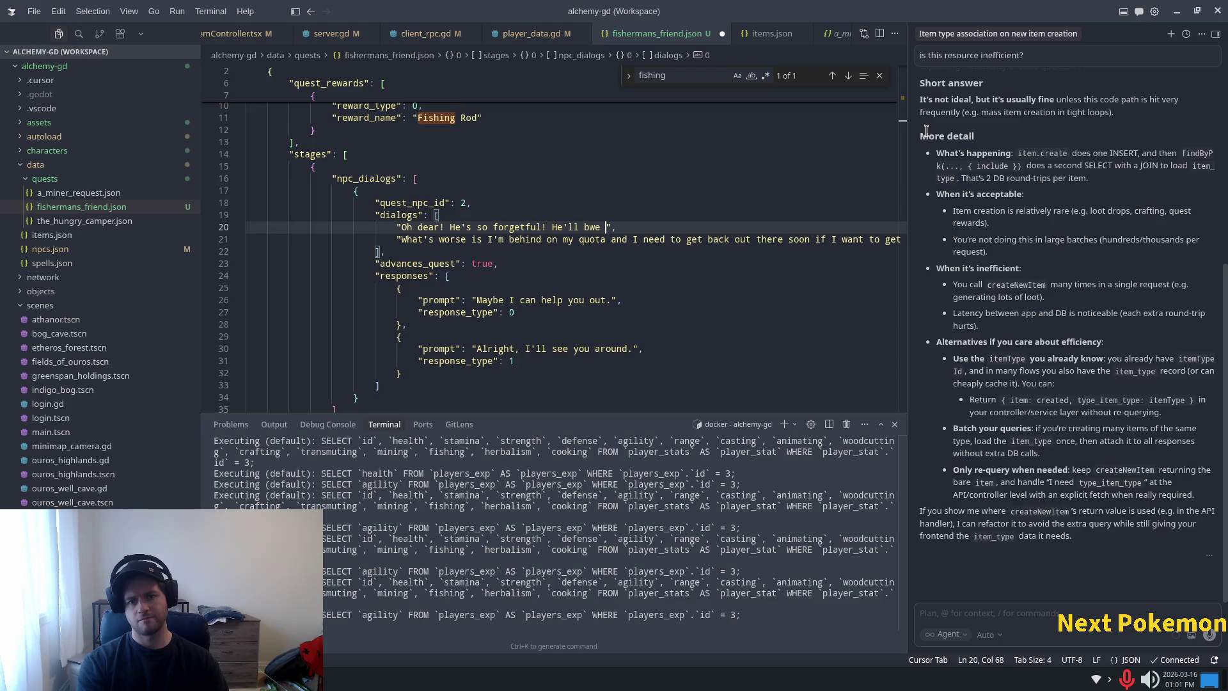
{"action": "type", "text": "om"}
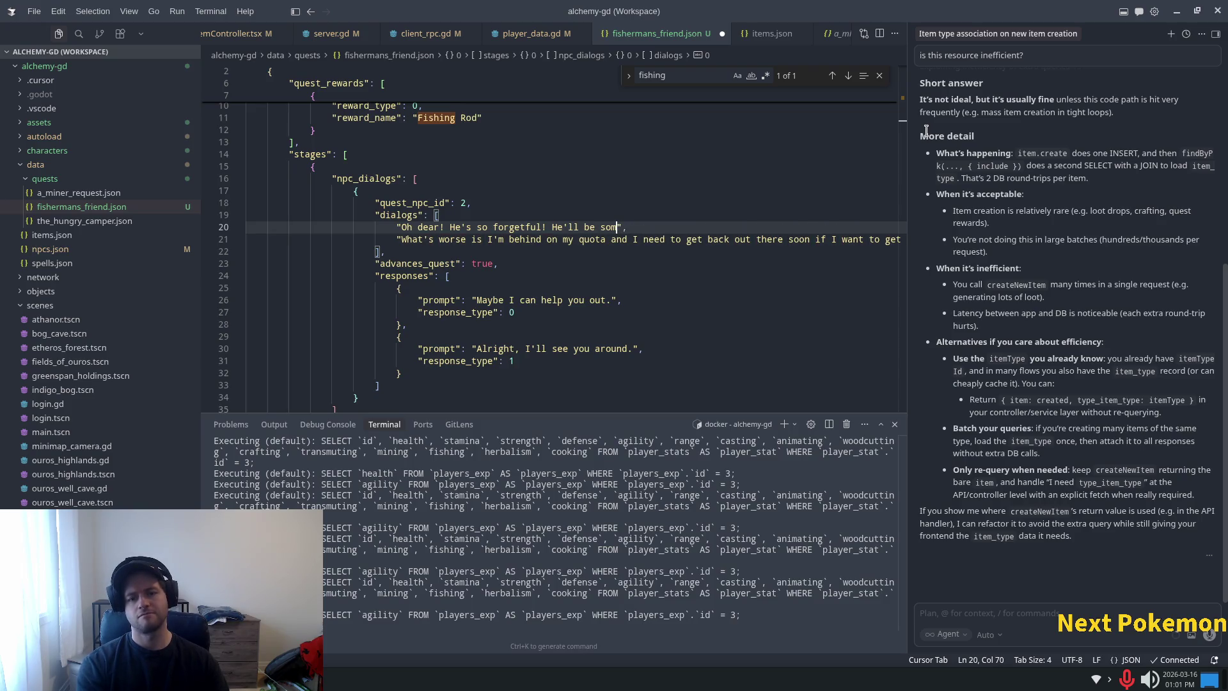
{"action": "type", "text": " hunghr"}
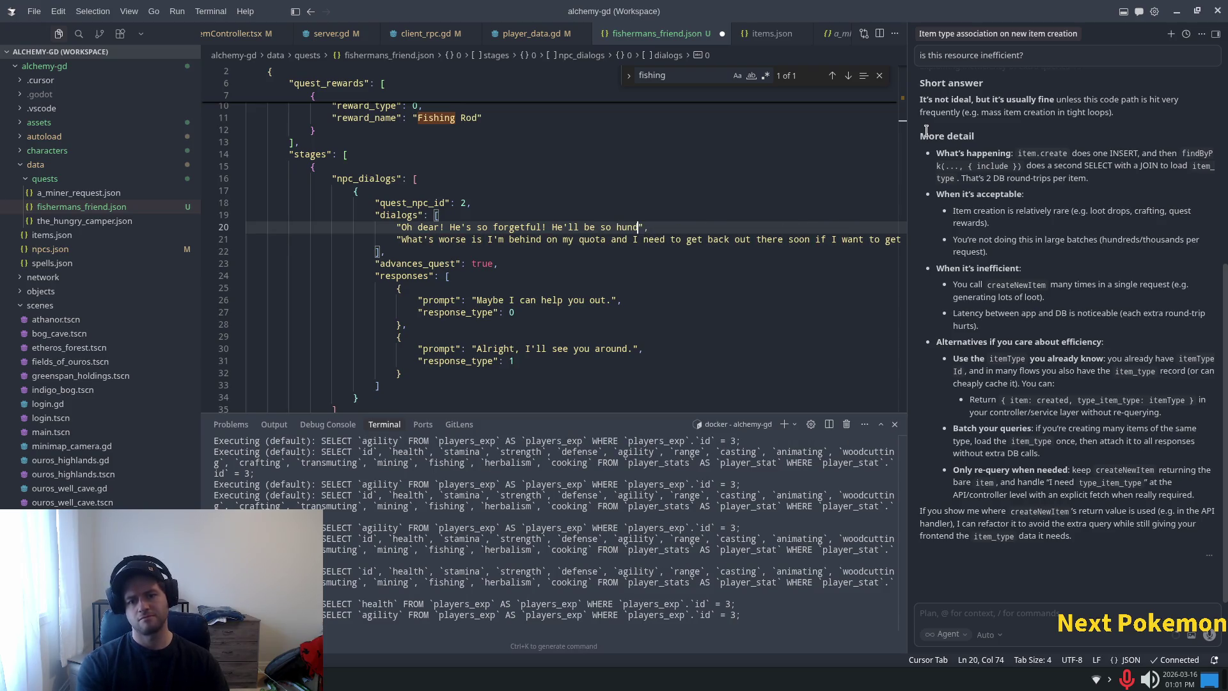
{"action": "key", "text": "BackSpace"}
{"action": "key", "text": "BackSpace"}
{"action": "type", "text": "ry! "}
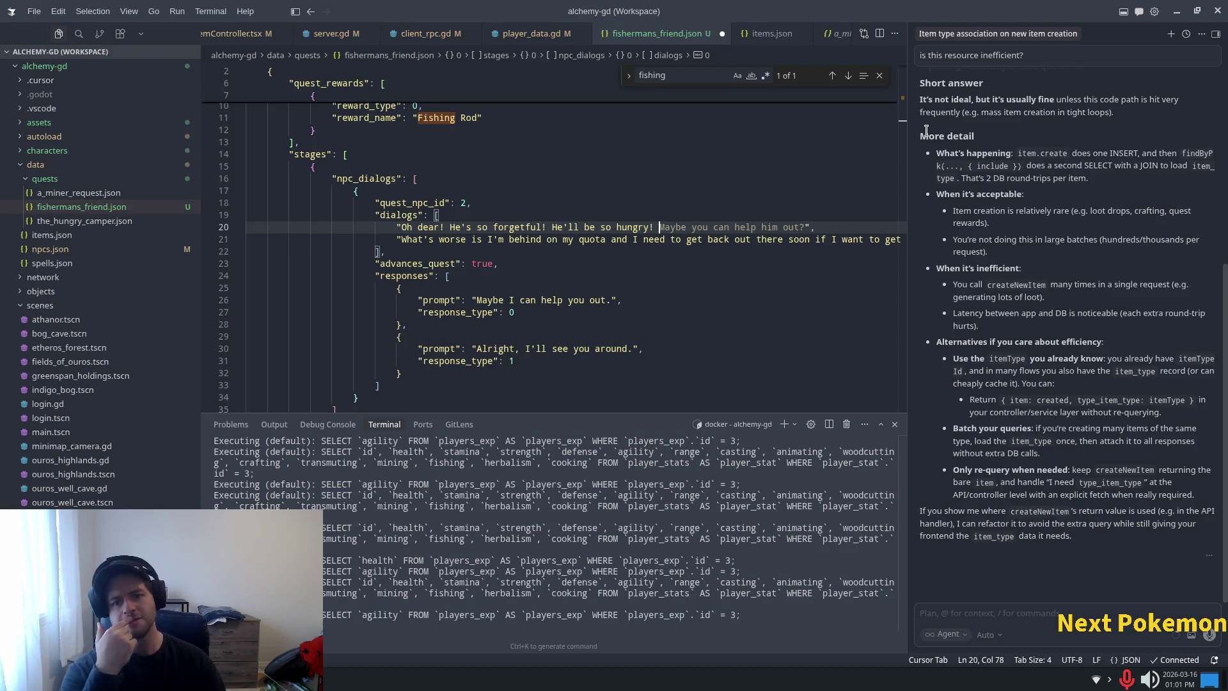
{"action": "type", "text": "He'll "}
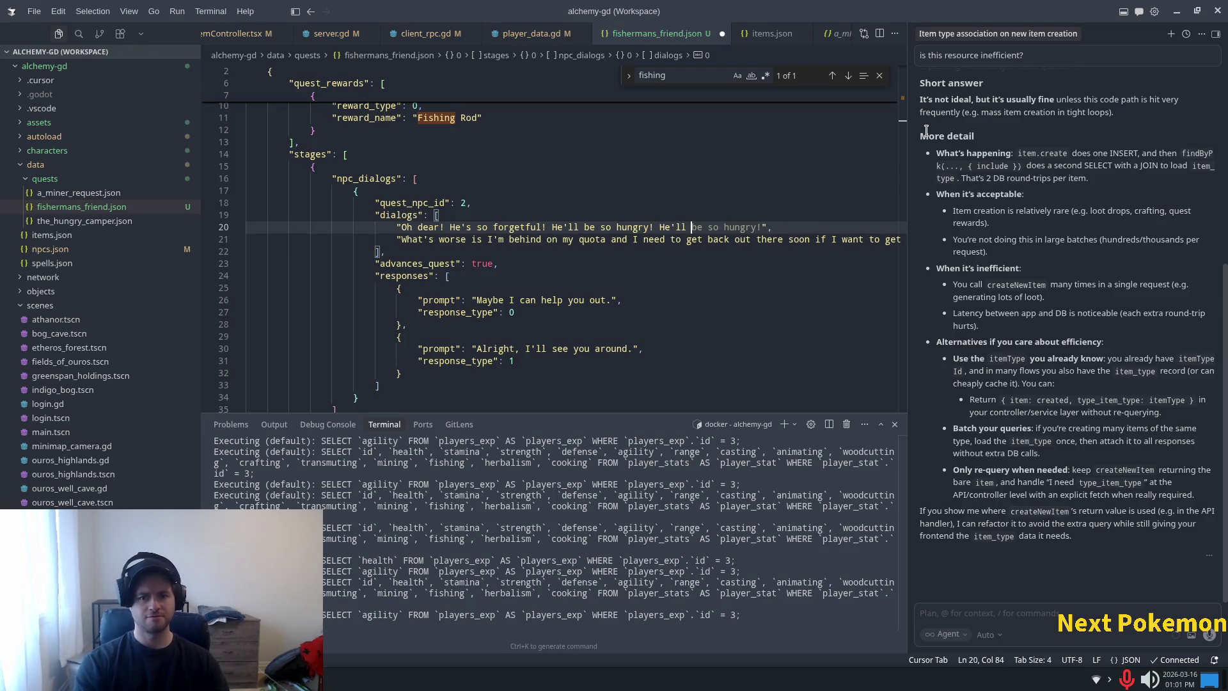
{"action": "type", "text": "starve!"}
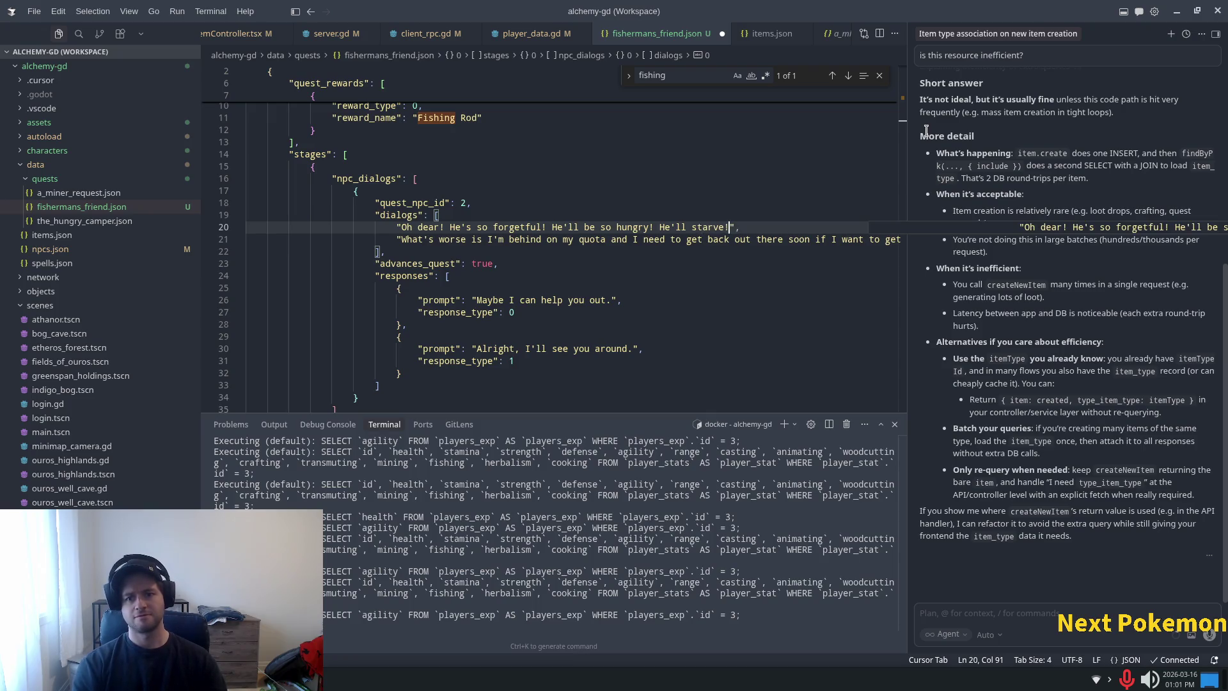
{"action": "left_click", "coordinate": [545, 240]}
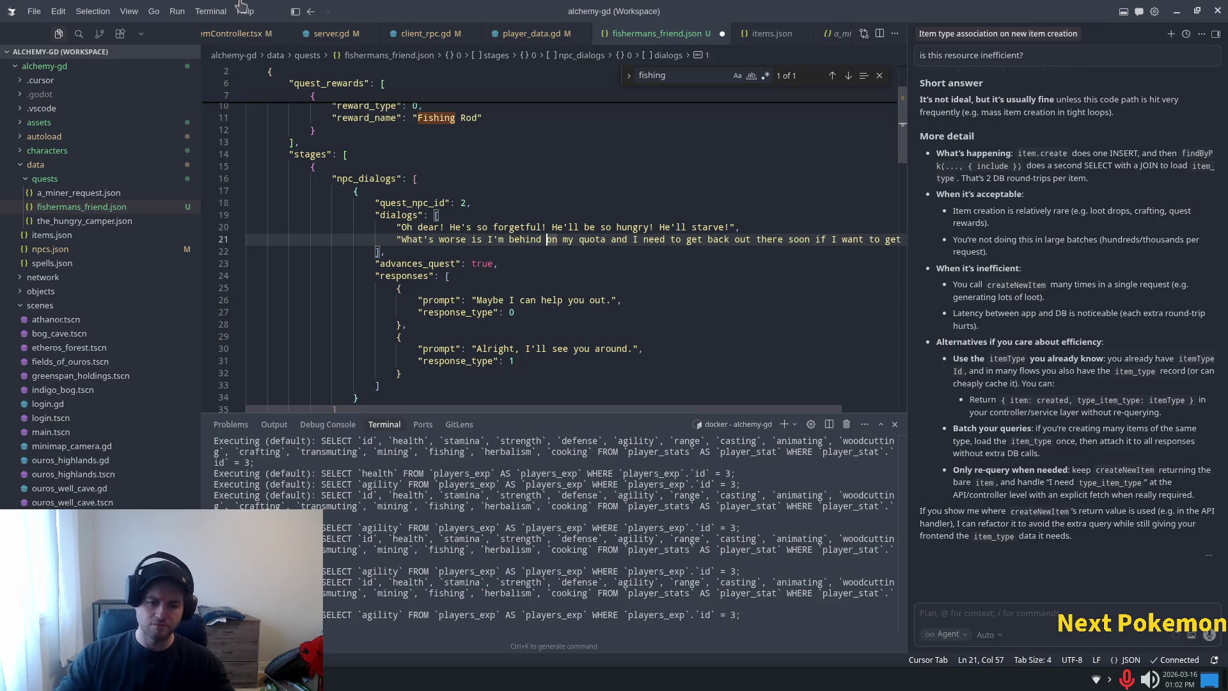
{"action": "key", "text": "super"}
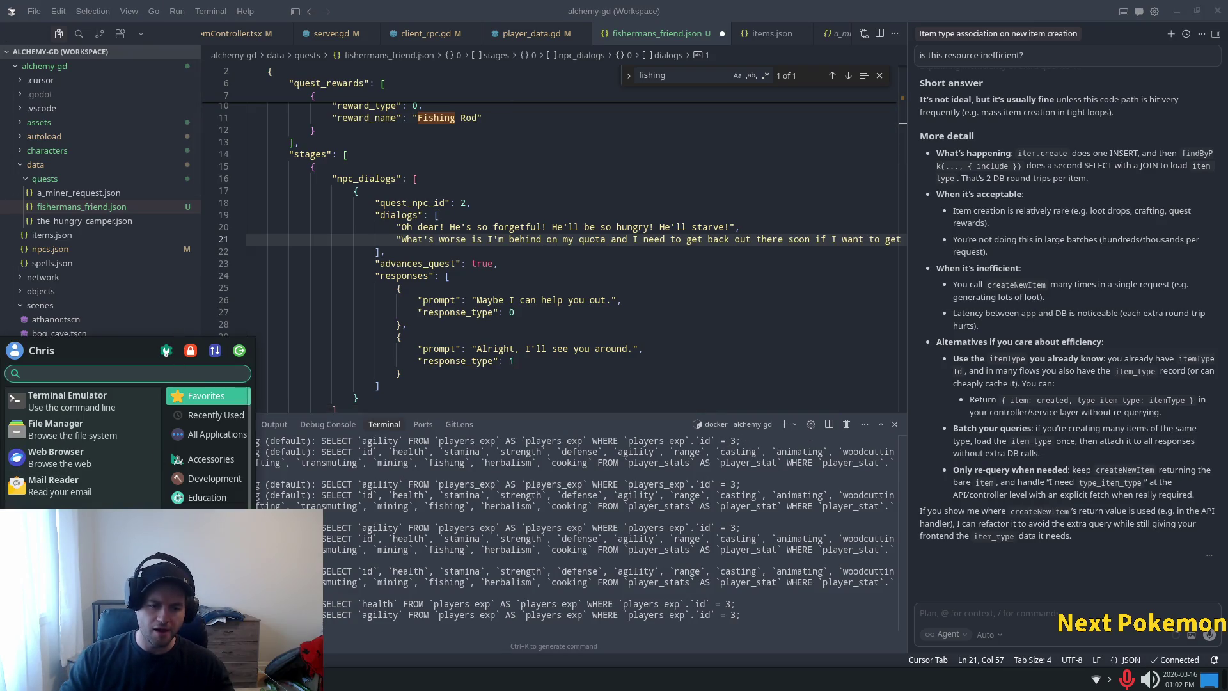
{"action": "key", "text": "Escape"}
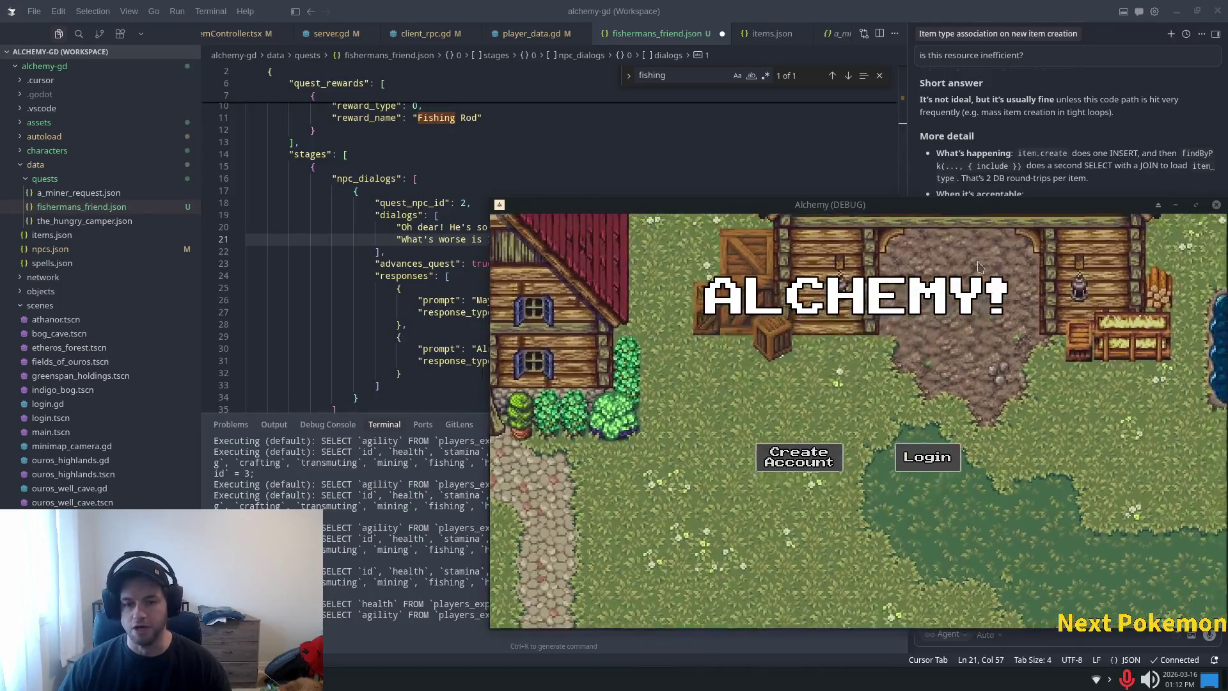
Step: Delete the second dialog line of the first stage and the trailing comma after 'starve!'
{"action": "left_click", "coordinate": [875, 3]}
{"action": "mouse_move", "coordinate": [876, 3]}
{"action": "left_mouse_down"}
{"action": "mouse_move", "coordinate": [831, 96]}
{"action": "mouse_move", "coordinate": [800, 128]}
{"action": "mouse_move", "coordinate": [858, 151]}
{"action": "left_mouse_up"}
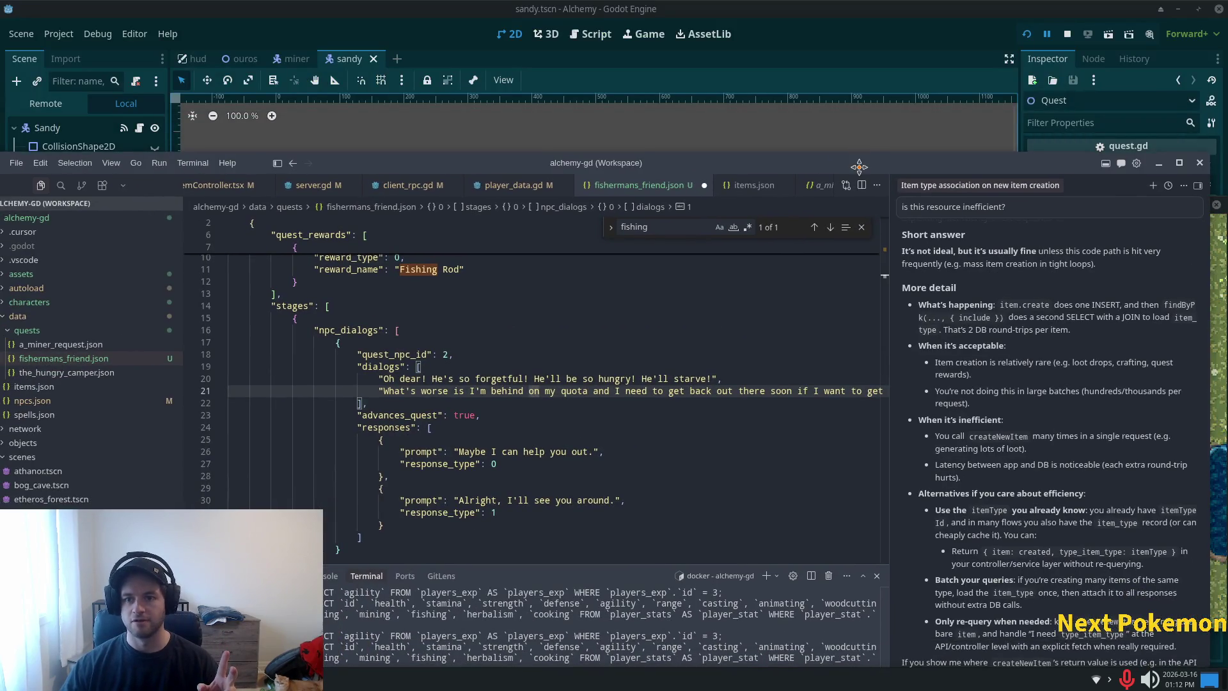
{"action": "double_click", "coordinate": [860, 164]}
{"action": "key", "text": "ctrl+Left"}
{"action": "key", "text": "ctrl+Left"}
{"action": "key", "text": "ctrl+Left"}
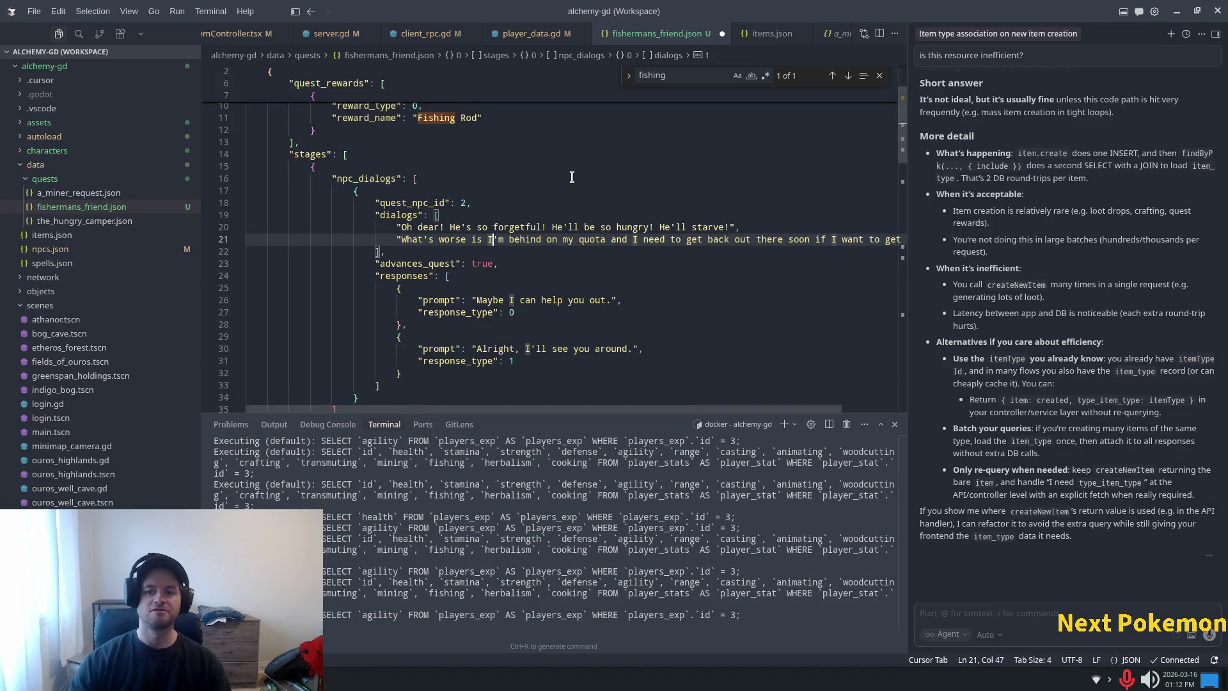
{"action": "key", "text": "End"}
{"action": "key", "text": "shift+Home"}
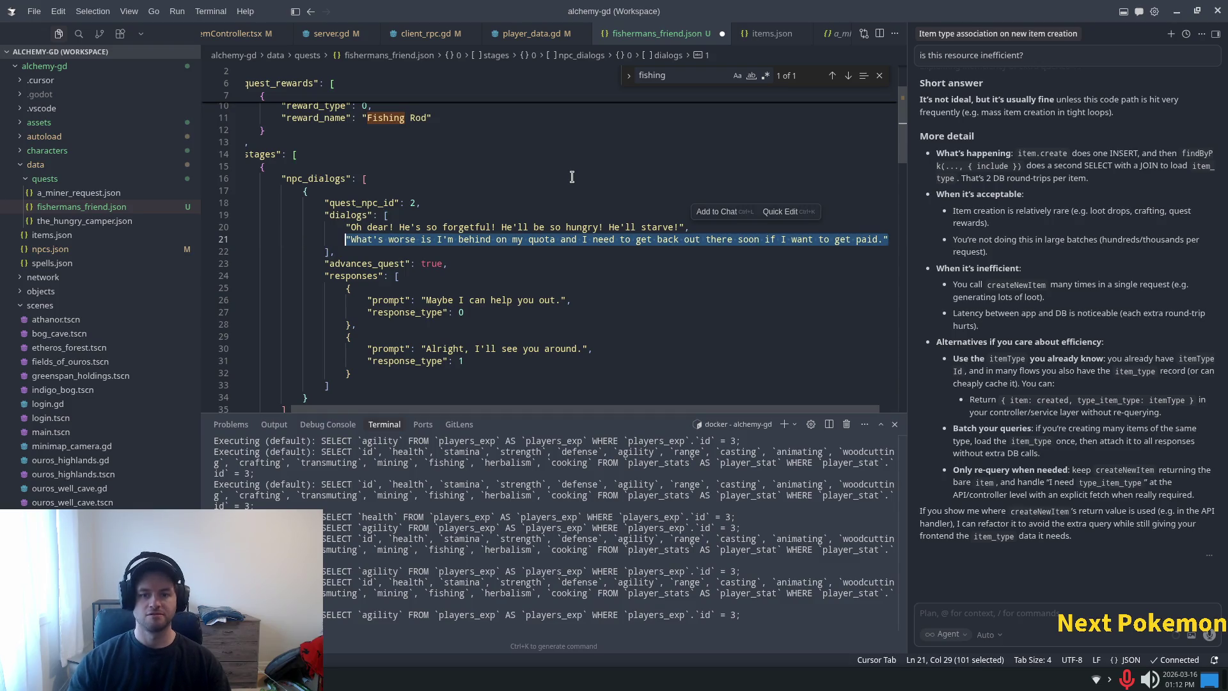
{"action": "key", "text": "BackSpace"}
{"action": "key", "text": "BackSpace"}
{"action": "key", "text": "BackSpace"}
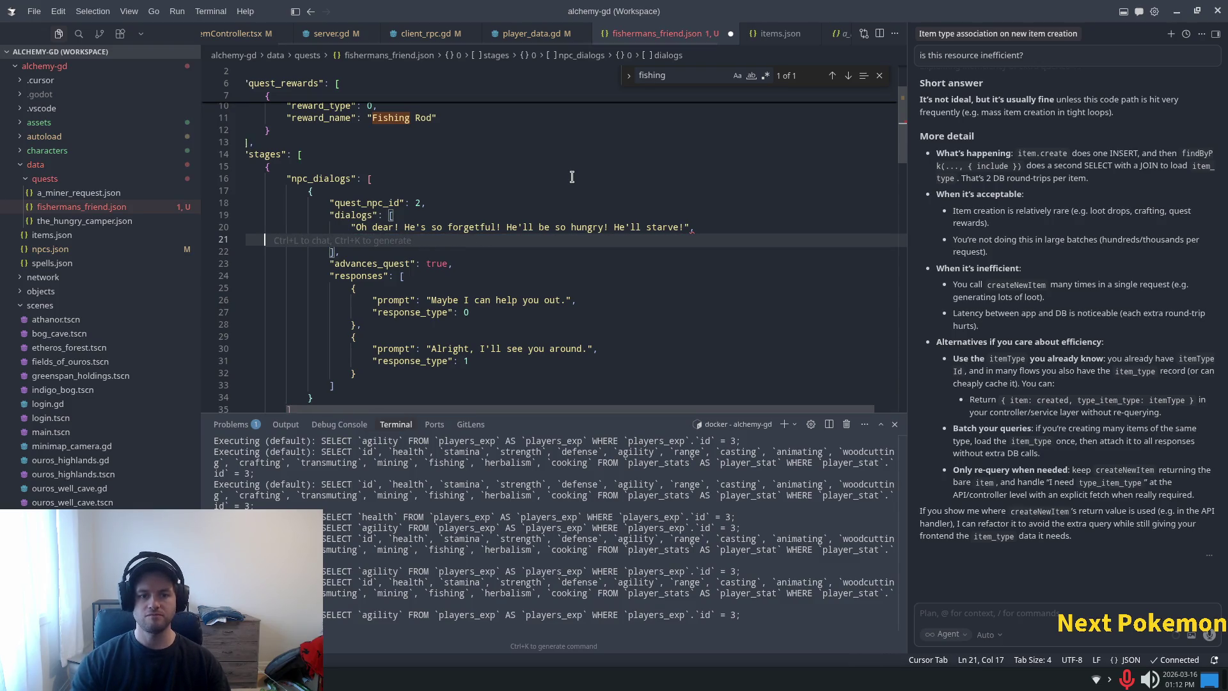
{"action": "key", "text": "BackSpace"}
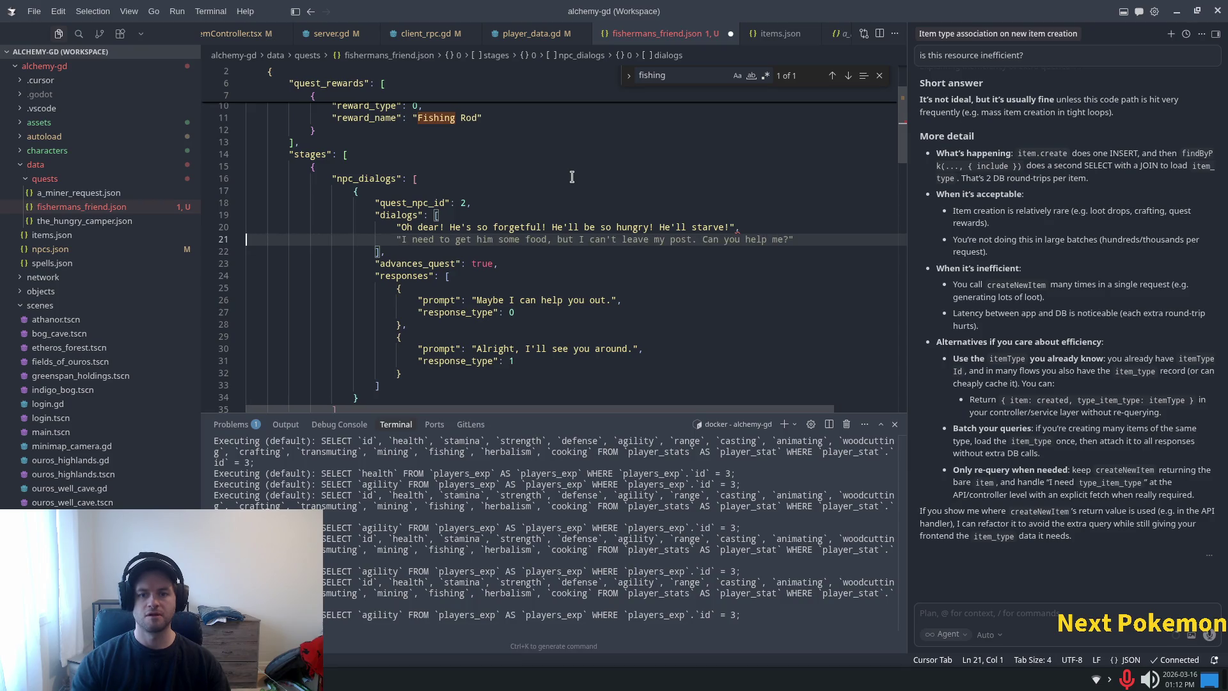
{"action": "key", "text": "BackSpace"}
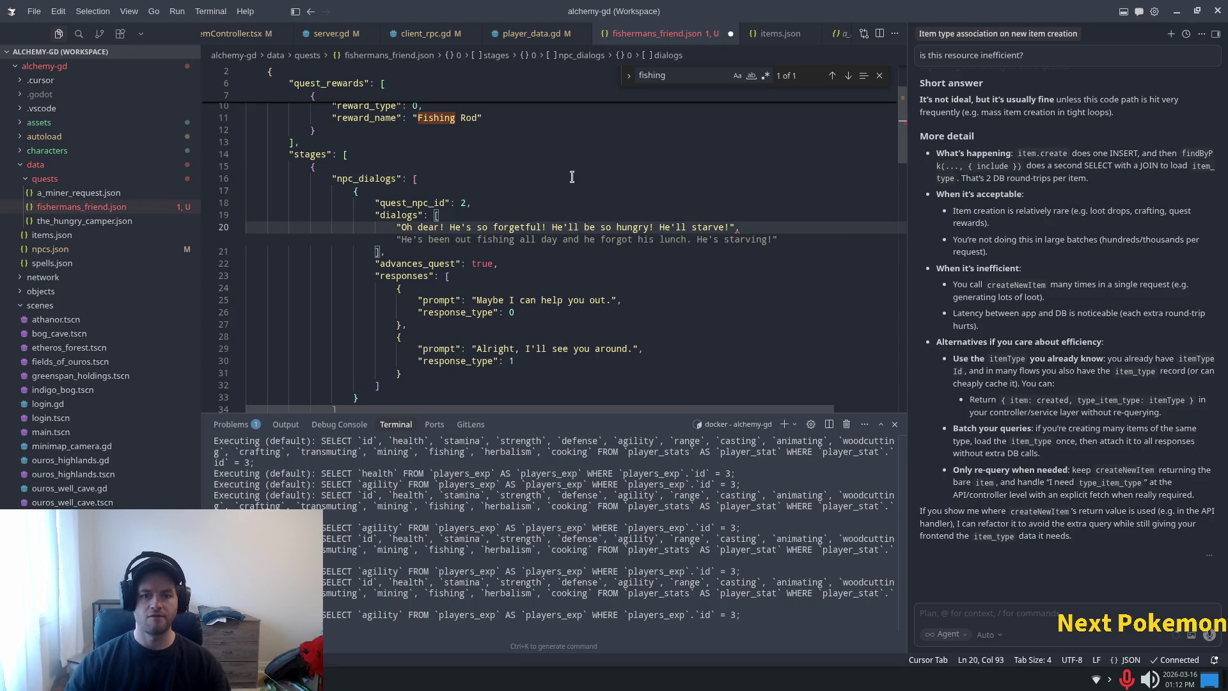
{"action": "key", "text": "BackSpace"}
{"action": "left_click", "coordinate": [470, 202]}
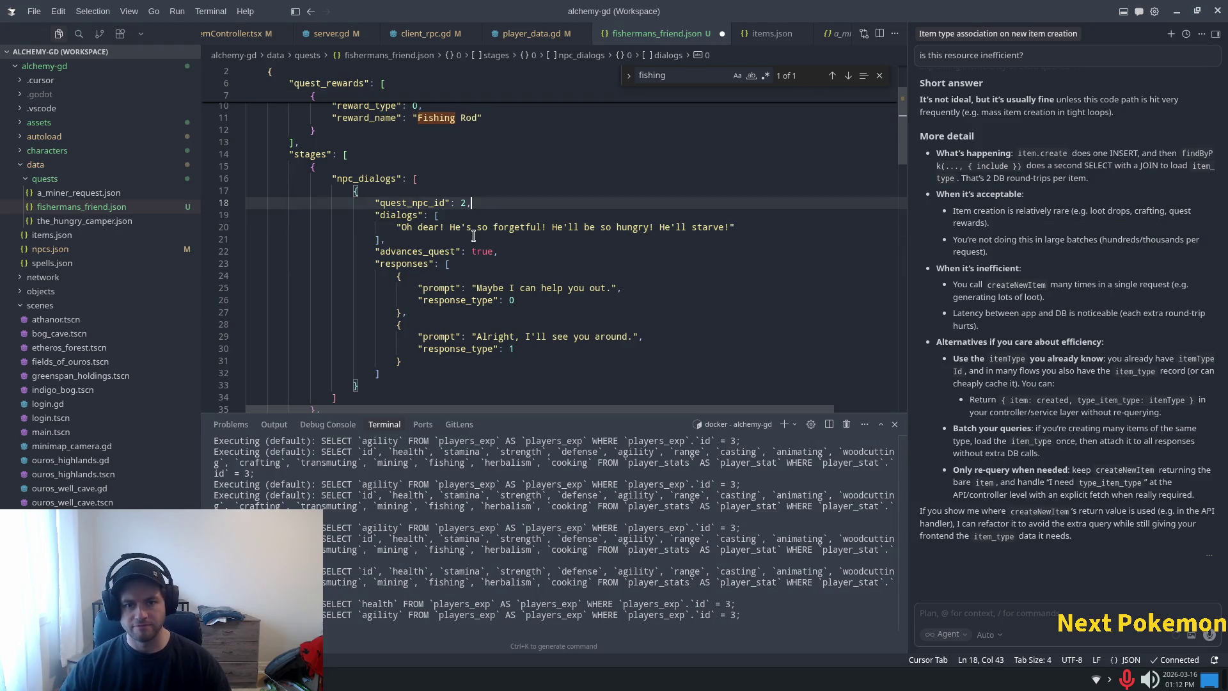
Step: Change the first response prompt to "Is everything alright?"
{"action": "key", "text": "Down"}
{"action": "key", "text": "Down"}
{"action": "key", "text": "Down"}
{"action": "left_click_drag", "start_coordinate": [611, 288], "coordinate": [476, 288]}
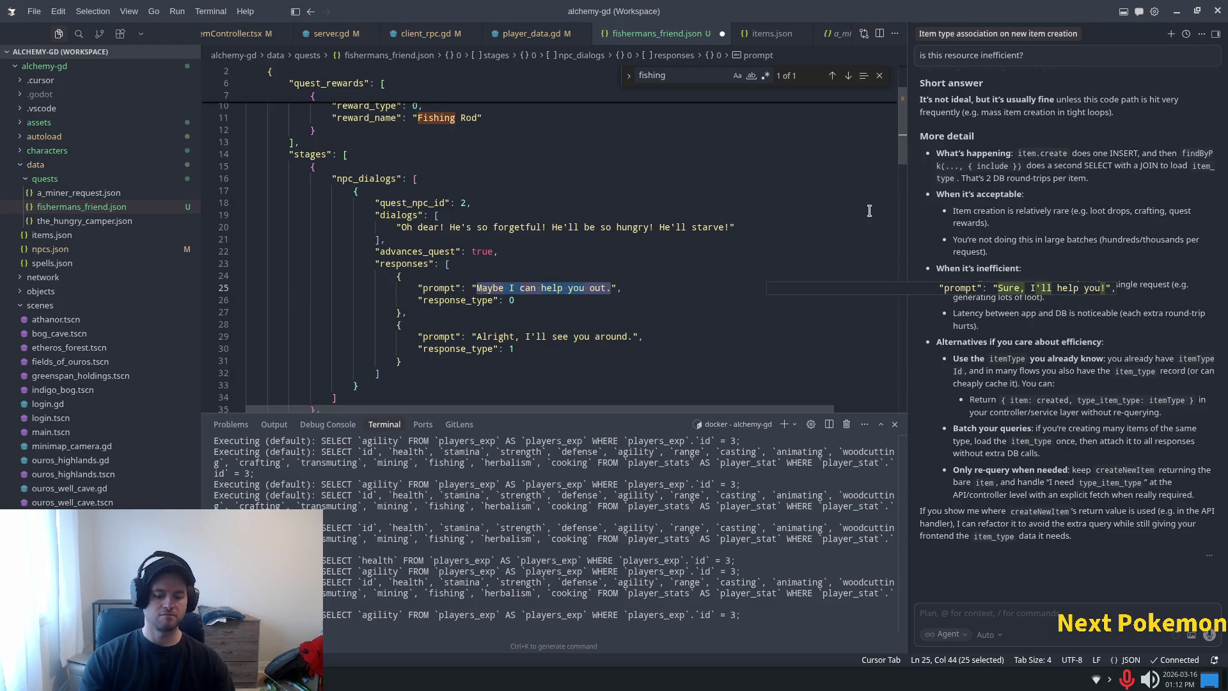
{"action": "type", "text": "Is e"}
{"action": "type", "text": "verything a"}
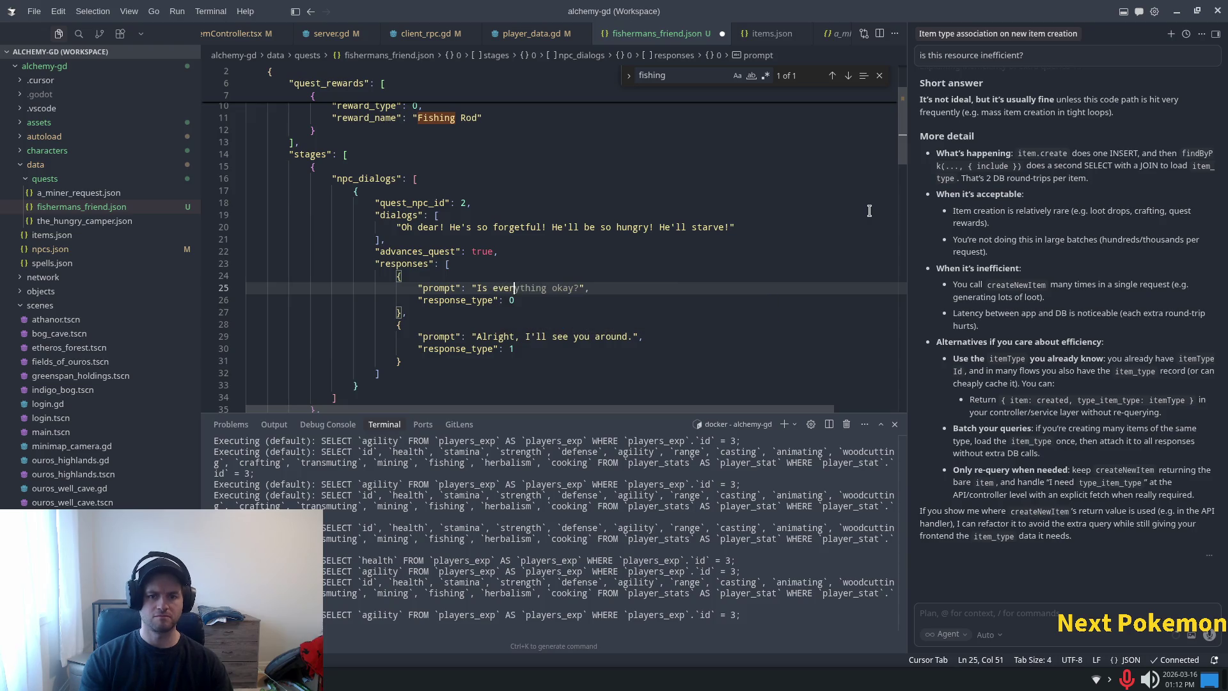
{"action": "type", "text": "lr"}
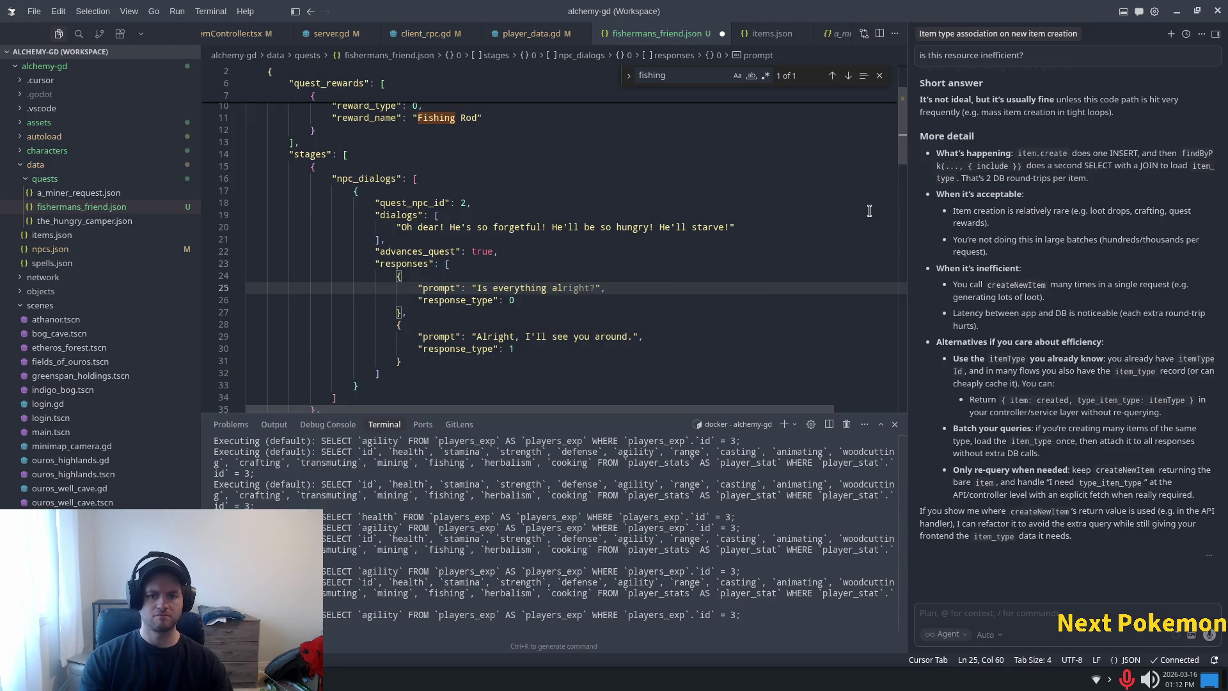
{"action": "key", "text": "Tab"}
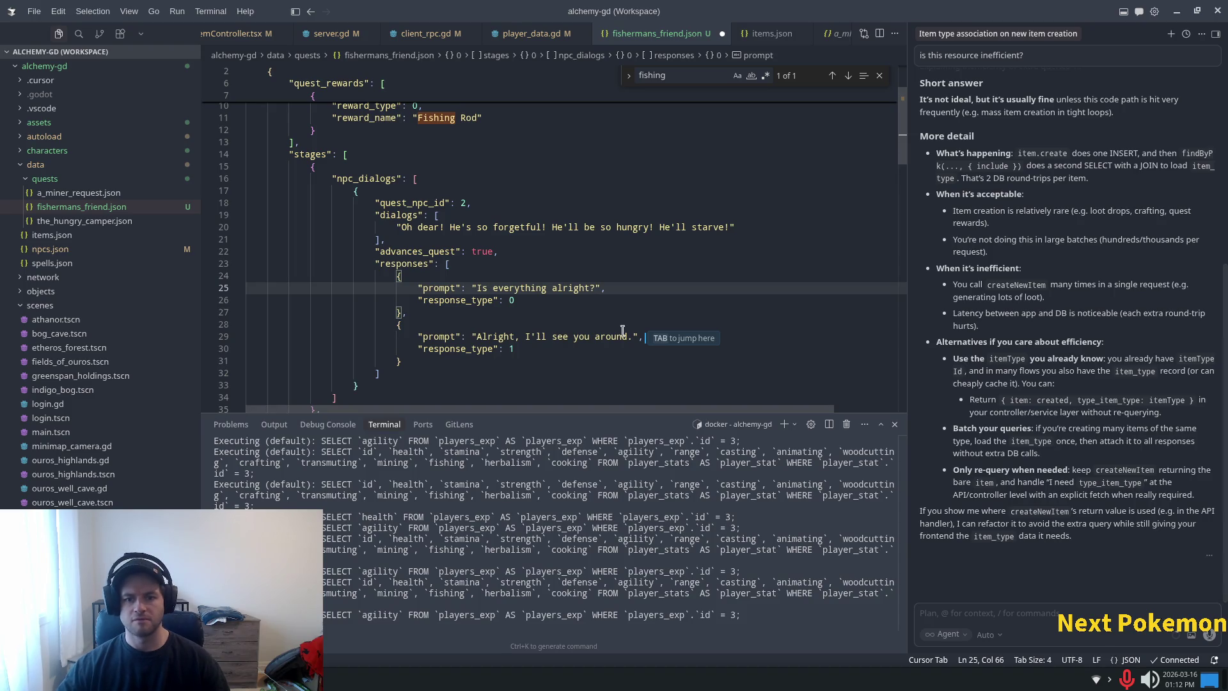
Step: Change the second response prompt to "Yikes! Cya."
{"action": "left_click_drag", "start_coordinate": [633, 336], "coordinate": [474, 337]}
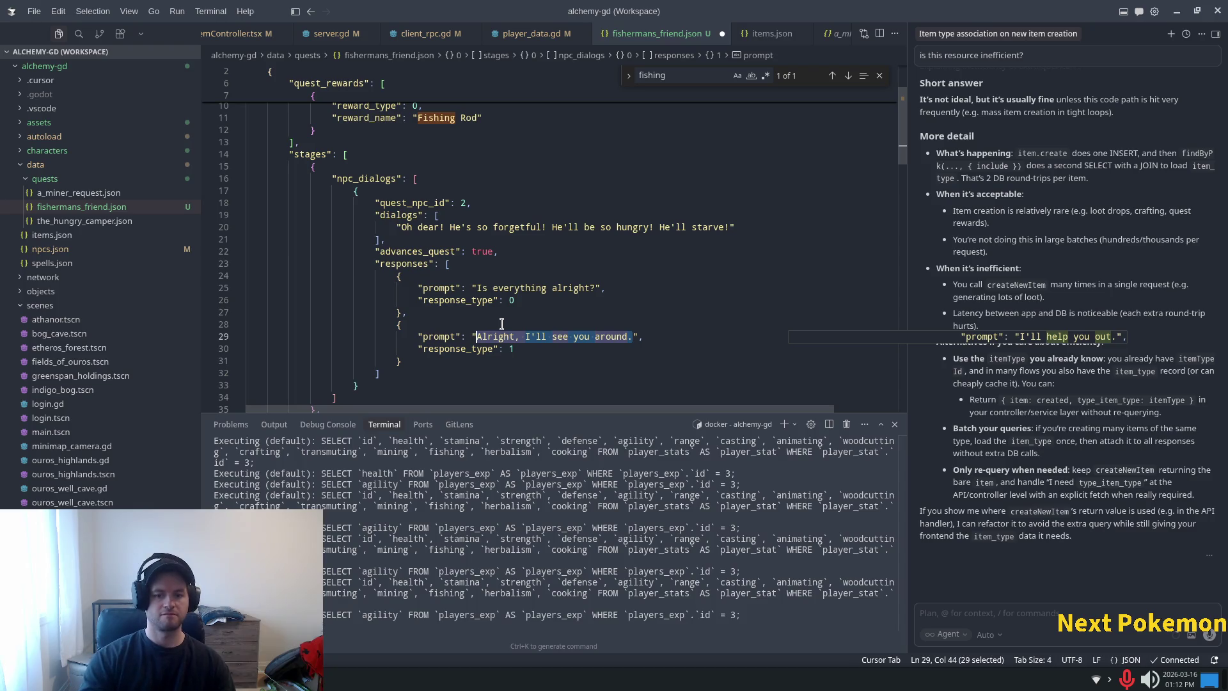
{"action": "type", "text": "Yikes! "}
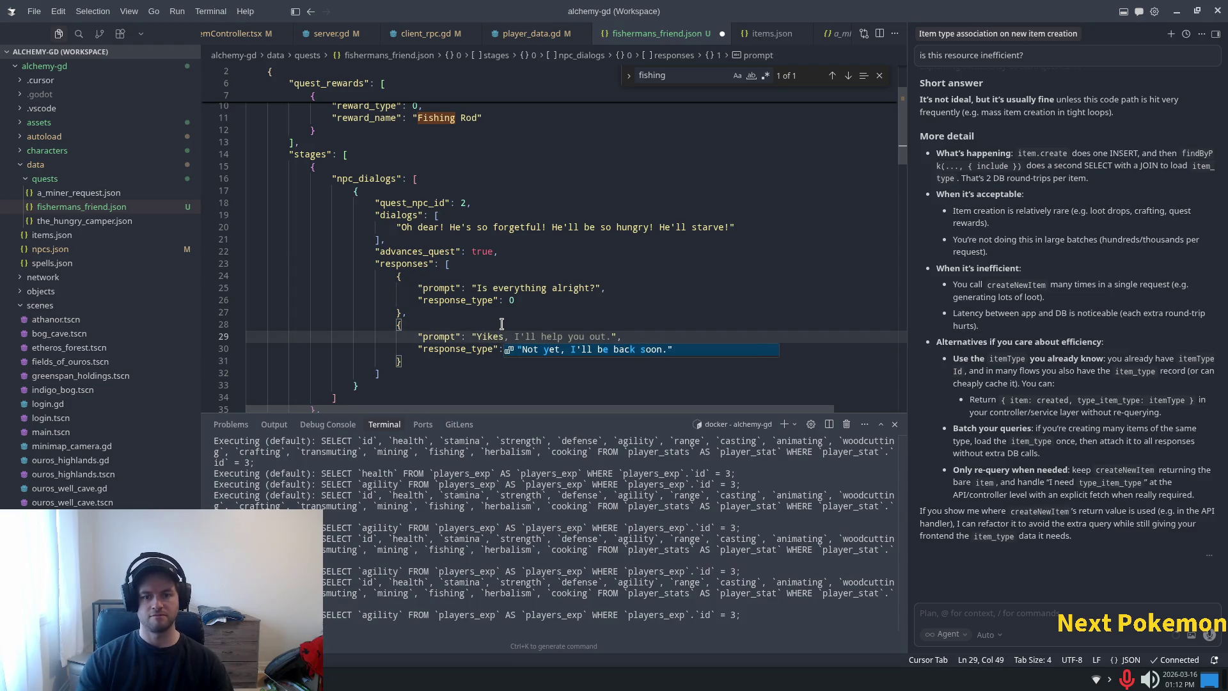
{"action": "type", "text": "Cya"}
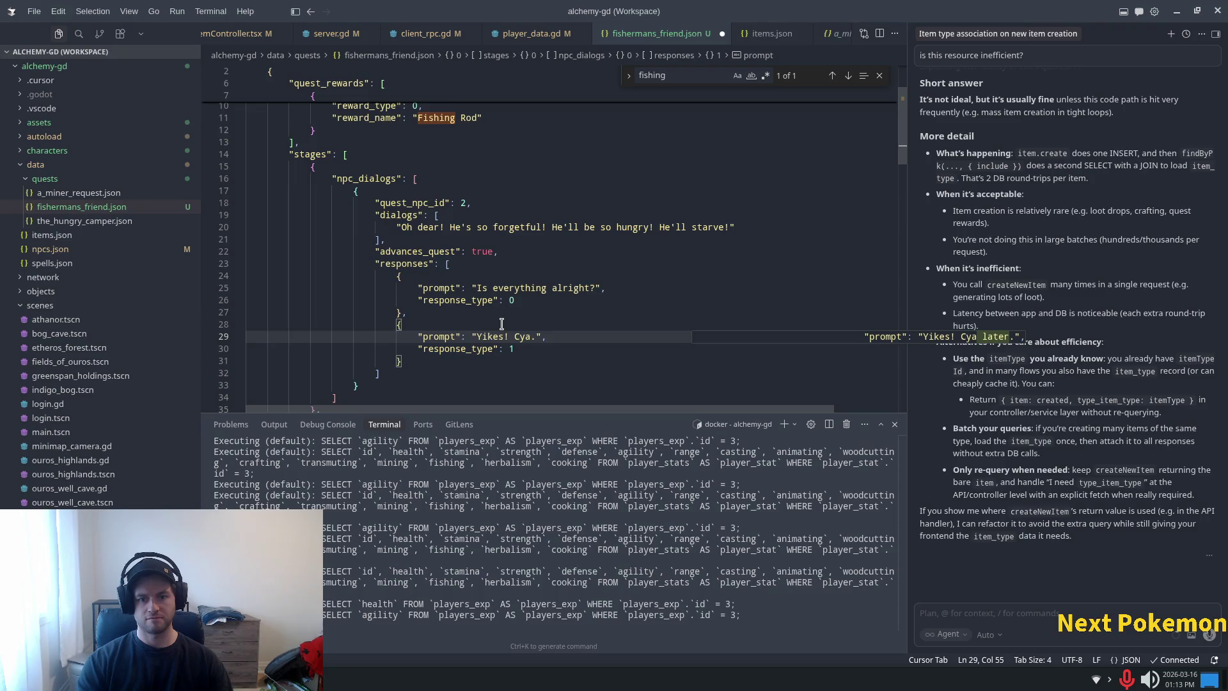
{"action": "key", "text": "Left"}
{"action": "key", "text": "Left"}
{"action": "key", "text": "Left"}
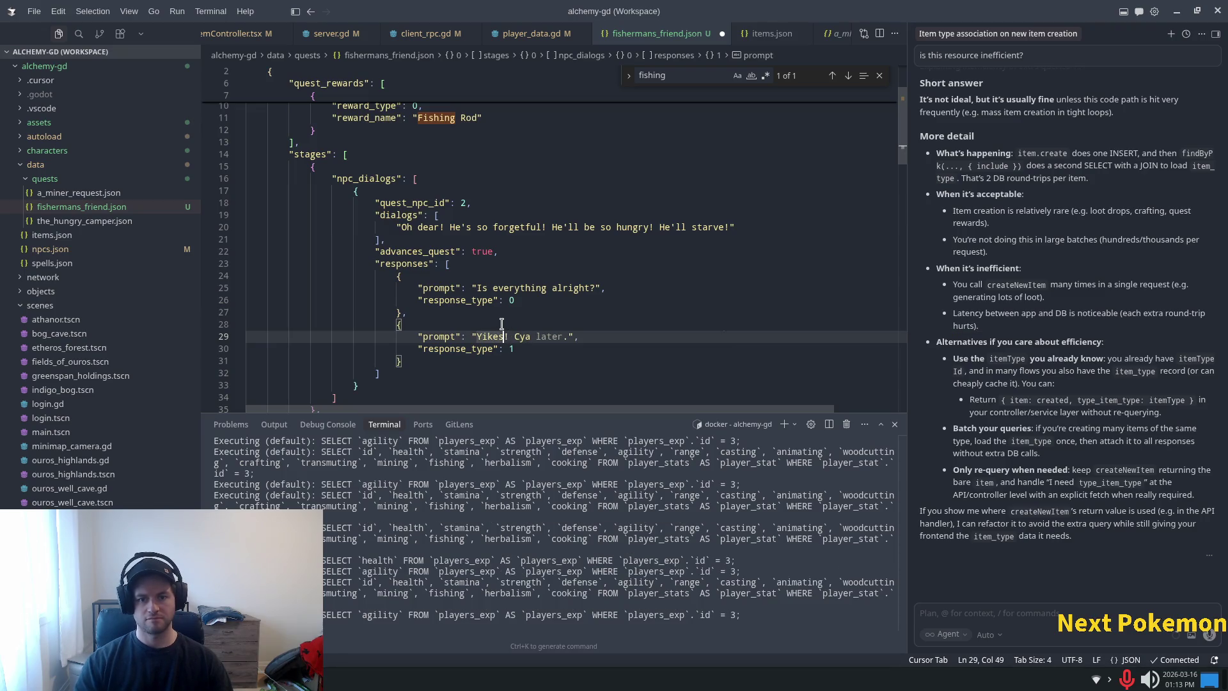
{"action": "key", "text": "End"}
{"action": "type", "text": "."}
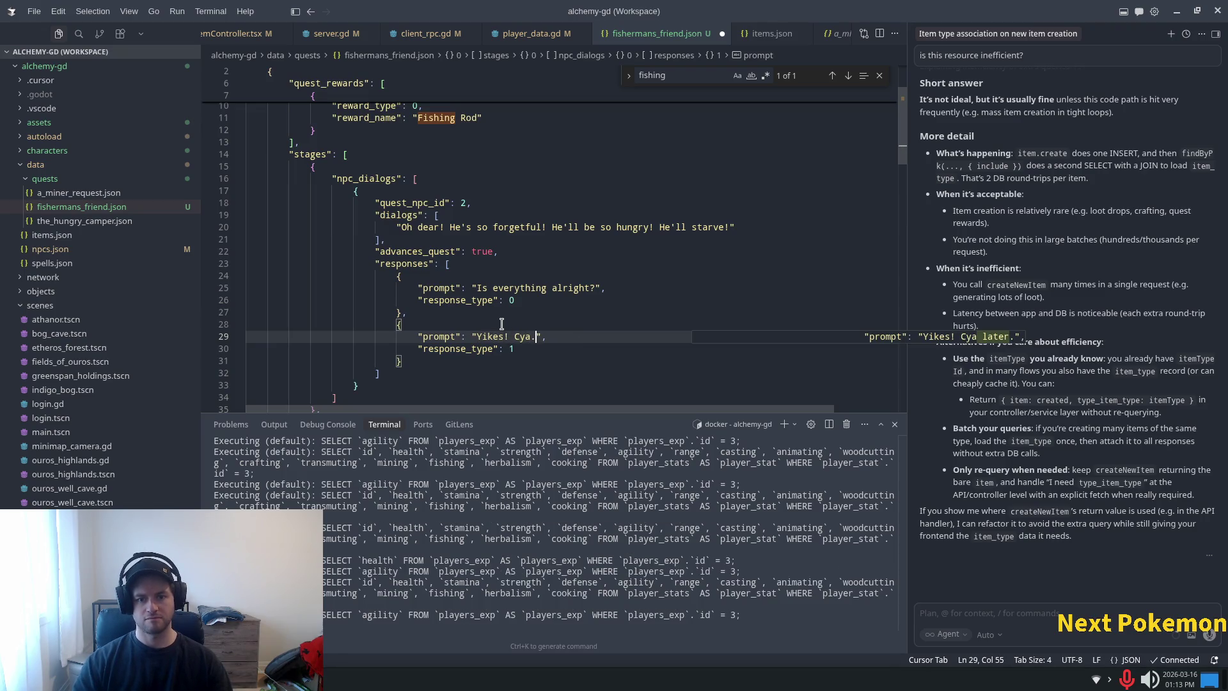
{"action": "key", "text": "BackSpace"}
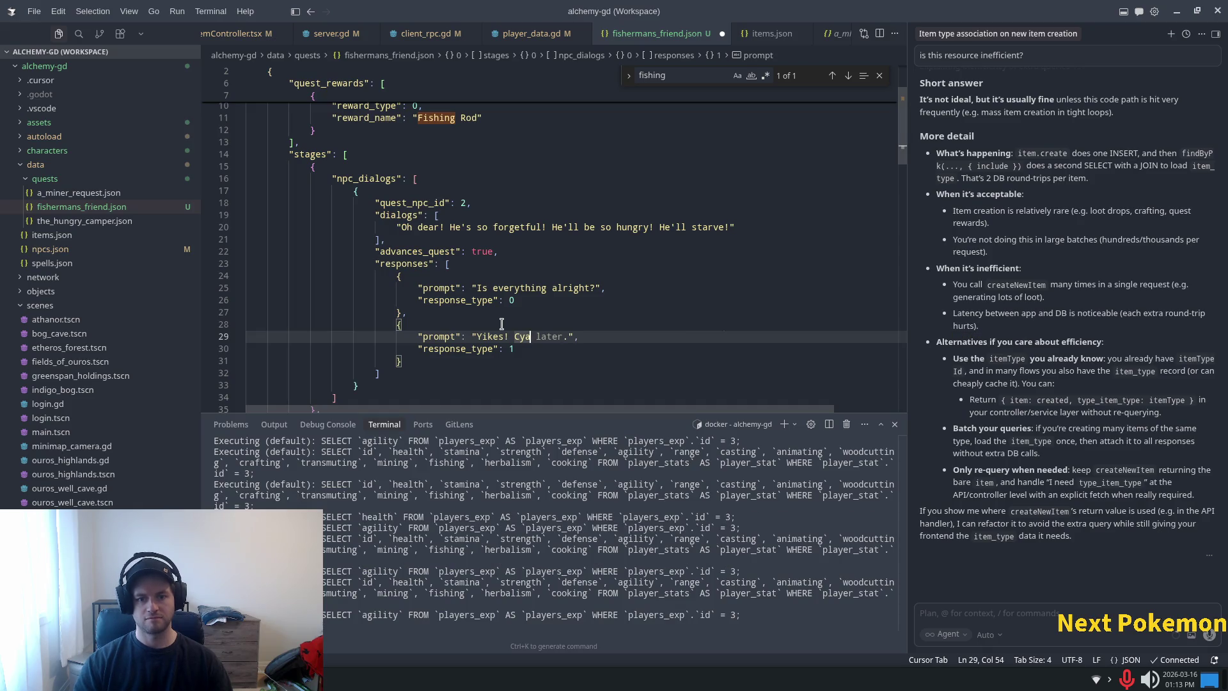
{"action": "type", "text": "."}
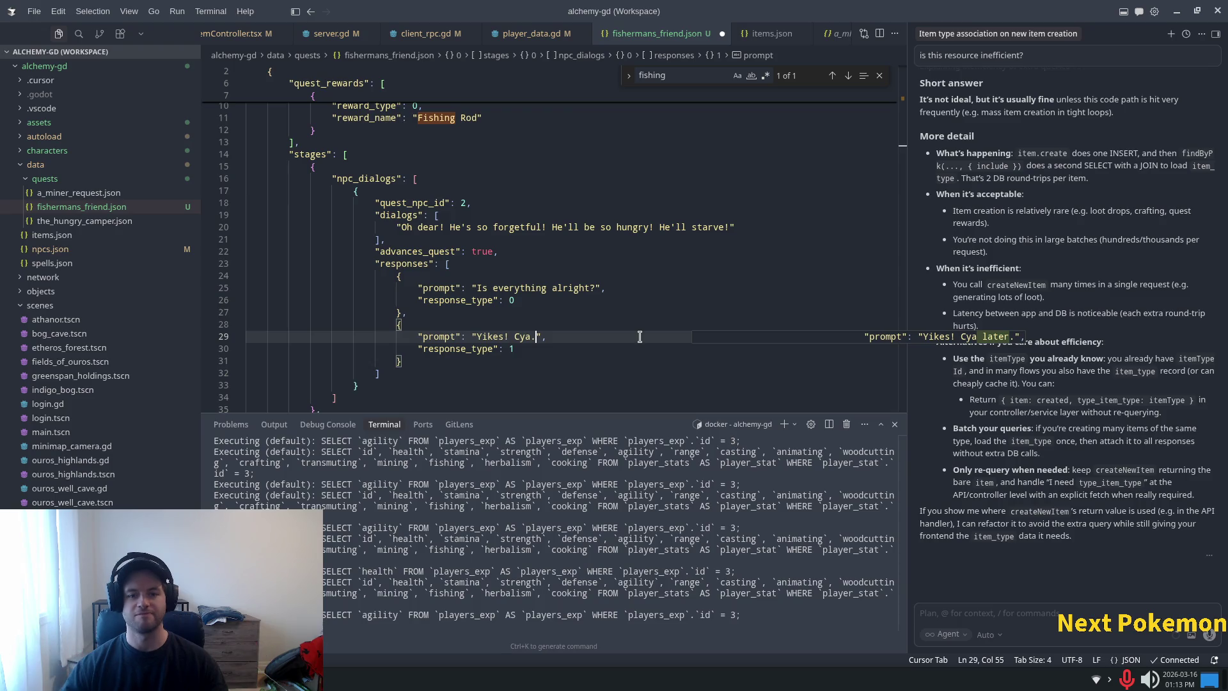
{"action": "left_click", "coordinate": [710, 240]}
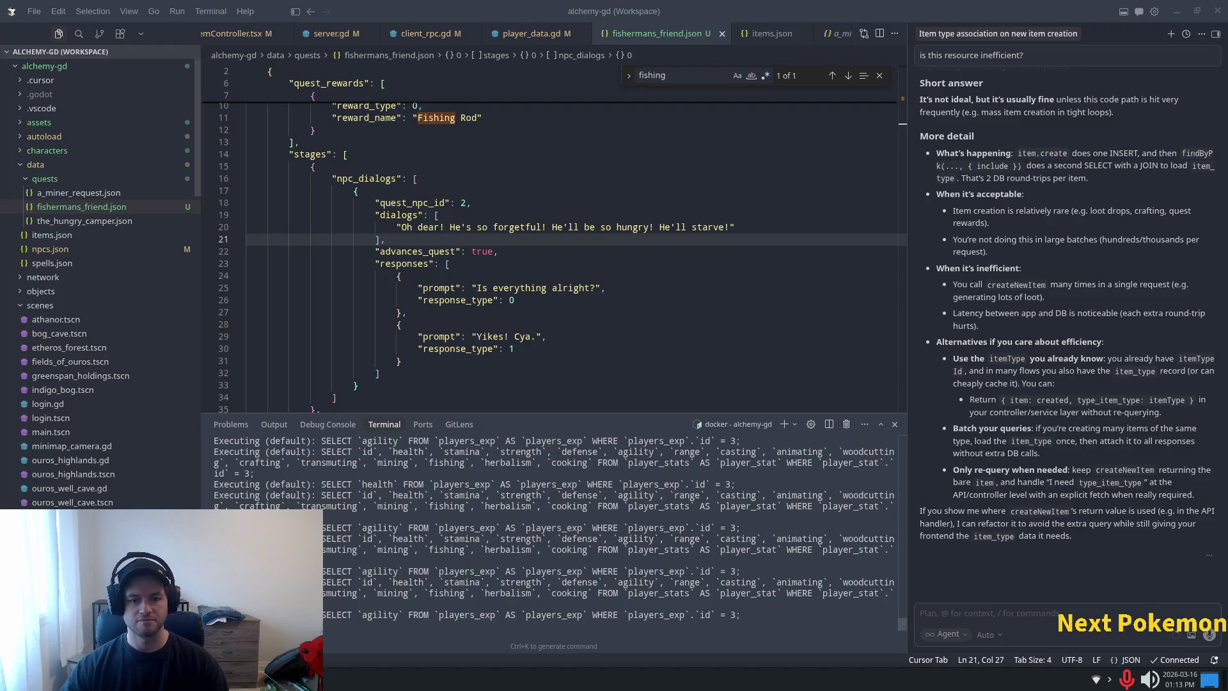
{"action": "scroll", "coordinate": [380, 320], "scroll_direction": "down", "scroll_amount": 1}
{"action": "left_click", "coordinate": [384, 318]}
Step: Rewrite the second stage's first dialog as "Oh Gosh! My husband is a fisherman at the docks to the south."
{"action": "scroll", "coordinate": [384, 318], "scroll_direction": "down", "scroll_amount": 2}
{"action": "scroll", "coordinate": [384, 318], "scroll_direction": "down", "scroll_amount": 1}
{"action": "left_click", "coordinate": [396, 244]}
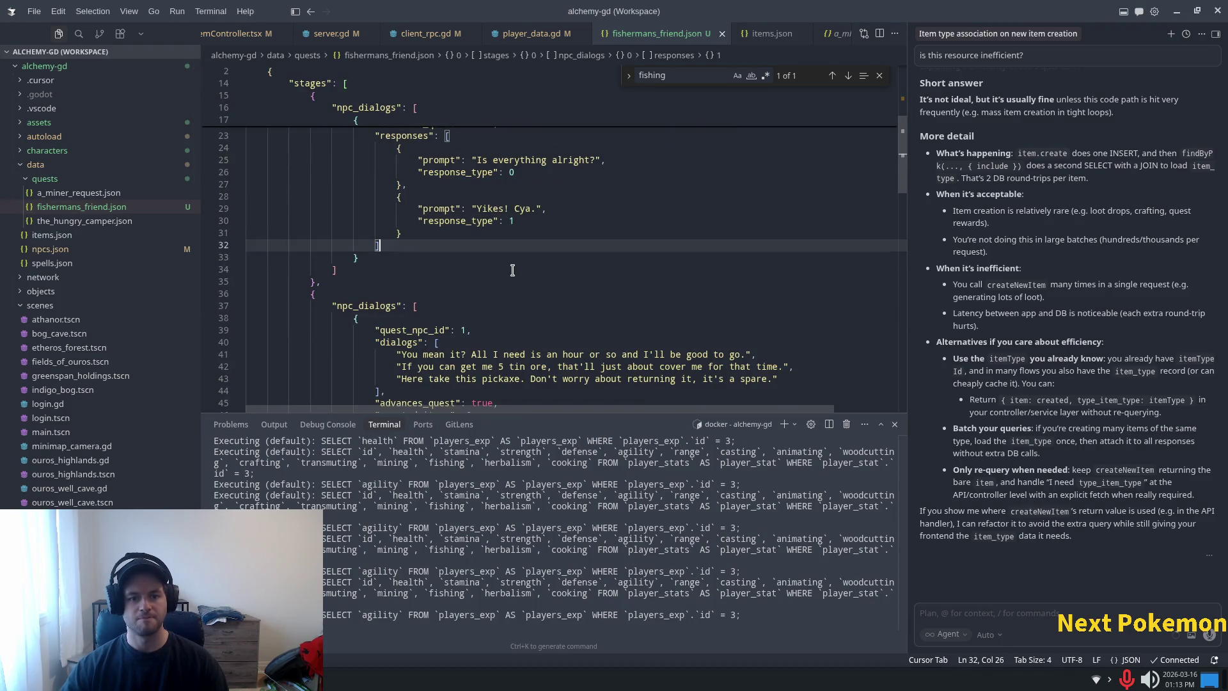
{"action": "scroll", "coordinate": [389, 291], "scroll_direction": "down", "scroll_amount": 2}
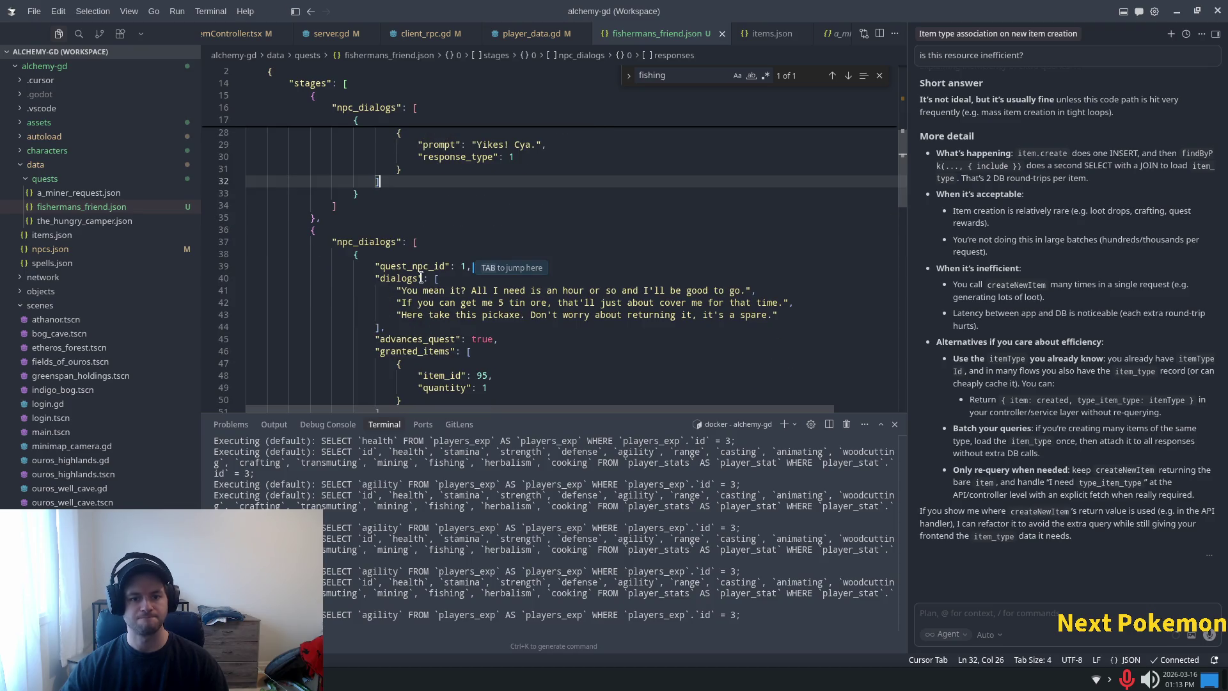
{"action": "left_click", "coordinate": [427, 255]}
{"action": "scroll", "coordinate": [448, 274], "scroll_direction": "down", "scroll_amount": 2}
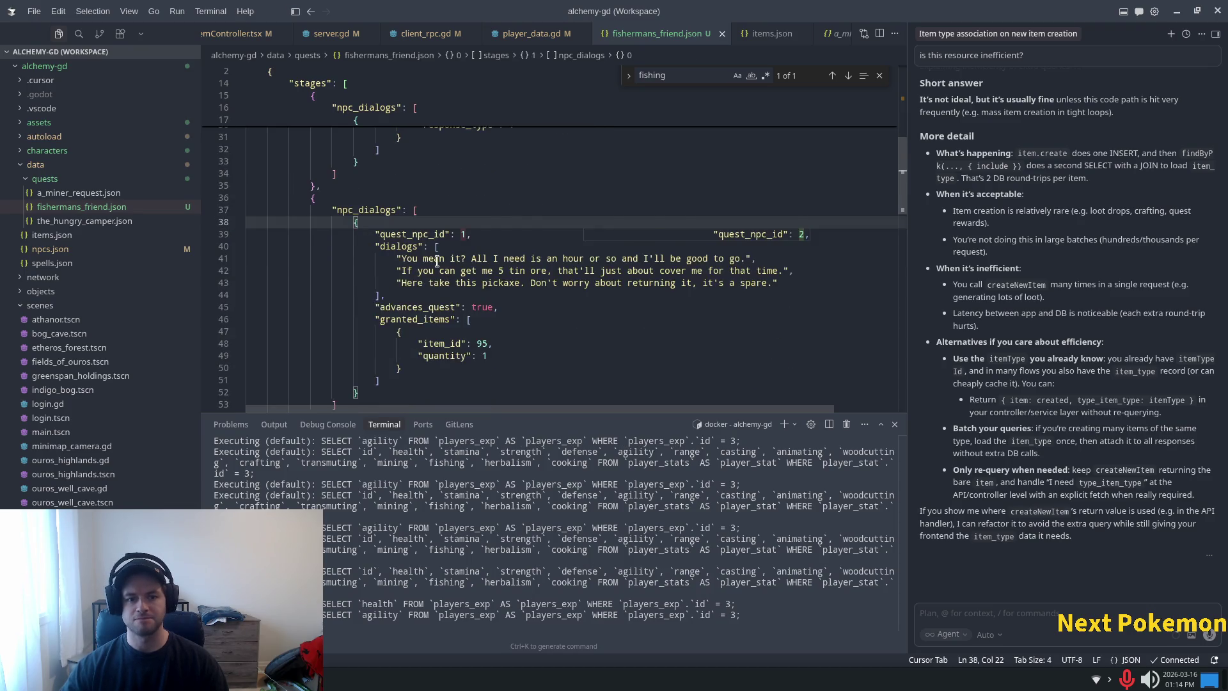
{"action": "left_click", "coordinate": [407, 203]}
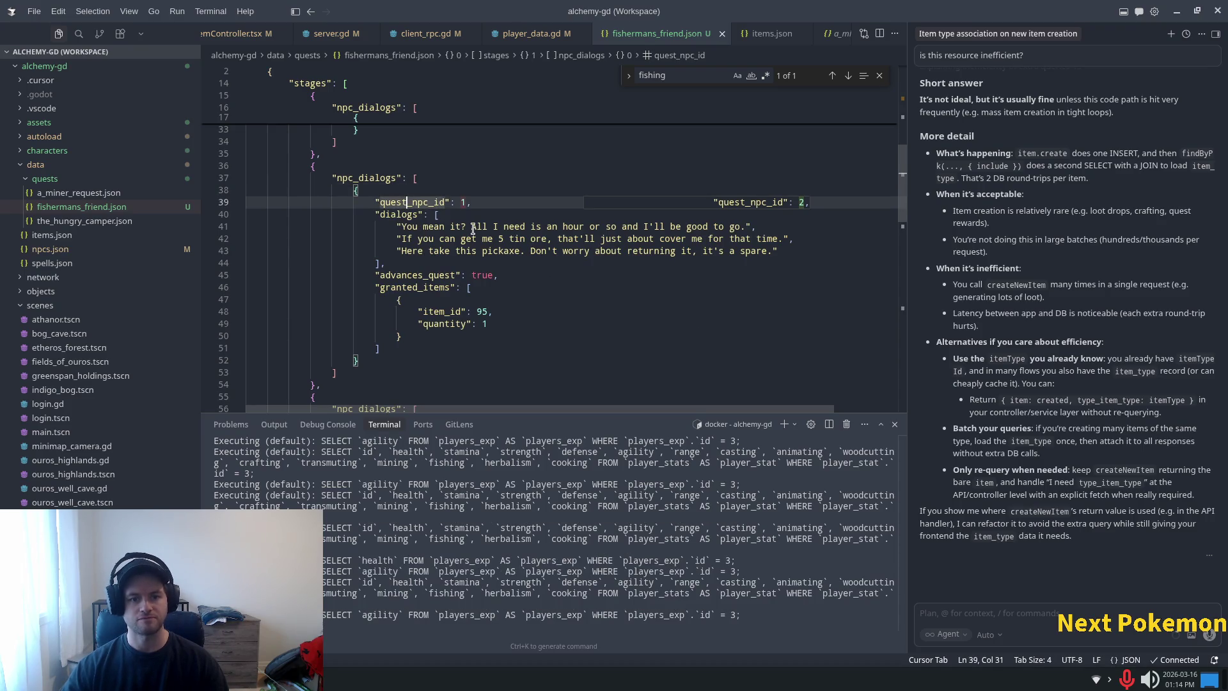
{"action": "scroll", "coordinate": [462, 266], "scroll_direction": "up", "scroll_amount": 2}
{"action": "mouse_move", "coordinate": [745, 291]}
{"action": "left_mouse_down"}
{"action": "mouse_move", "coordinate": [657, 280]}
{"action": "mouse_move", "coordinate": [401, 291]}
{"action": "left_mouse_up"}
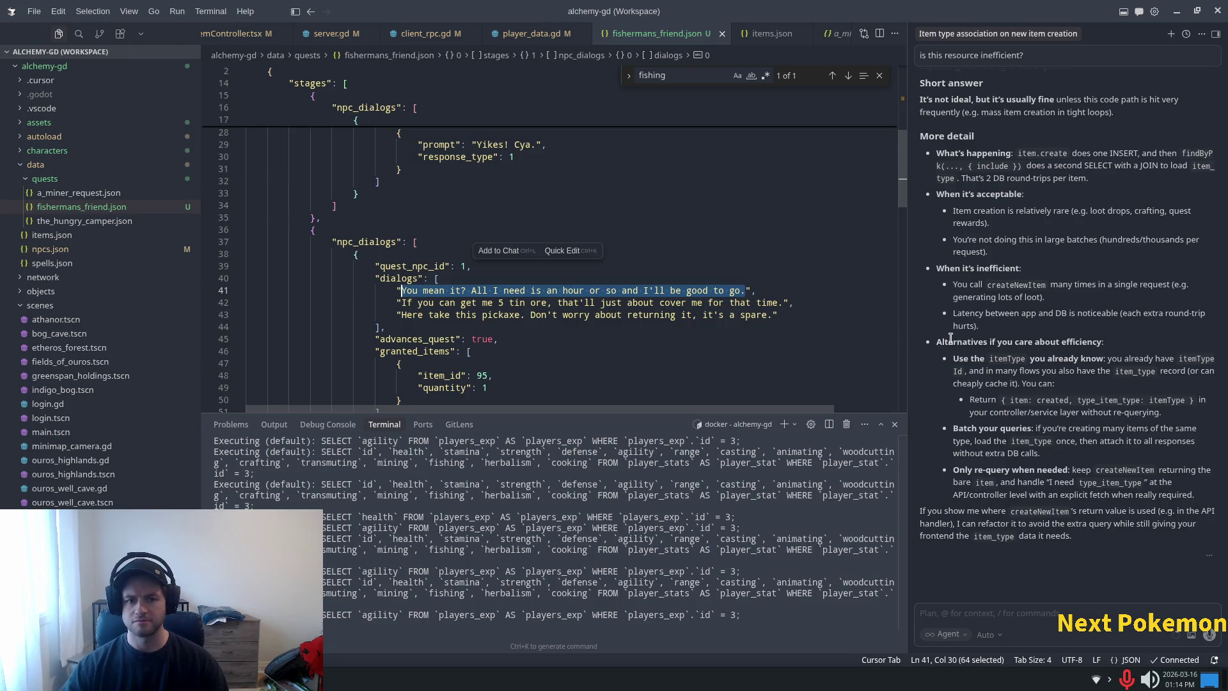
{"action": "scroll", "coordinate": [681, 310], "scroll_direction": "up", "scroll_amount": 3}
{"action": "scroll", "coordinate": [681, 309], "scroll_direction": "down", "scroll_amount": 3}
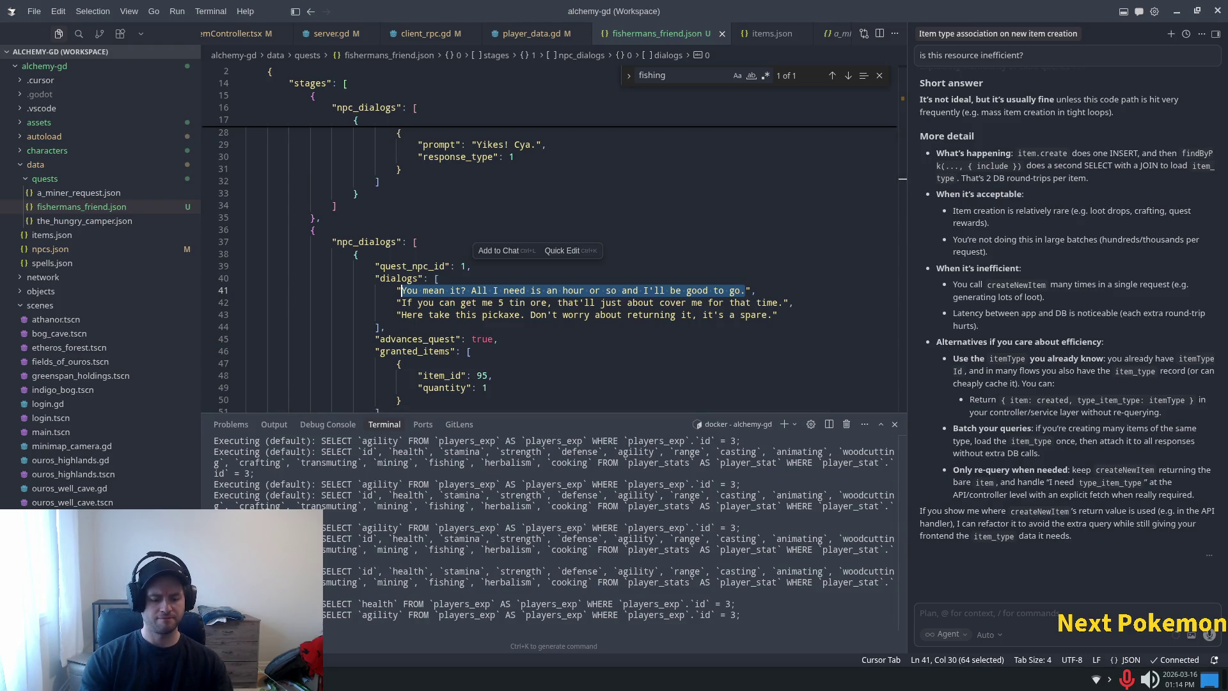
{"action": "type", "text": "Oh "}
{"action": "type", "text": "m"}
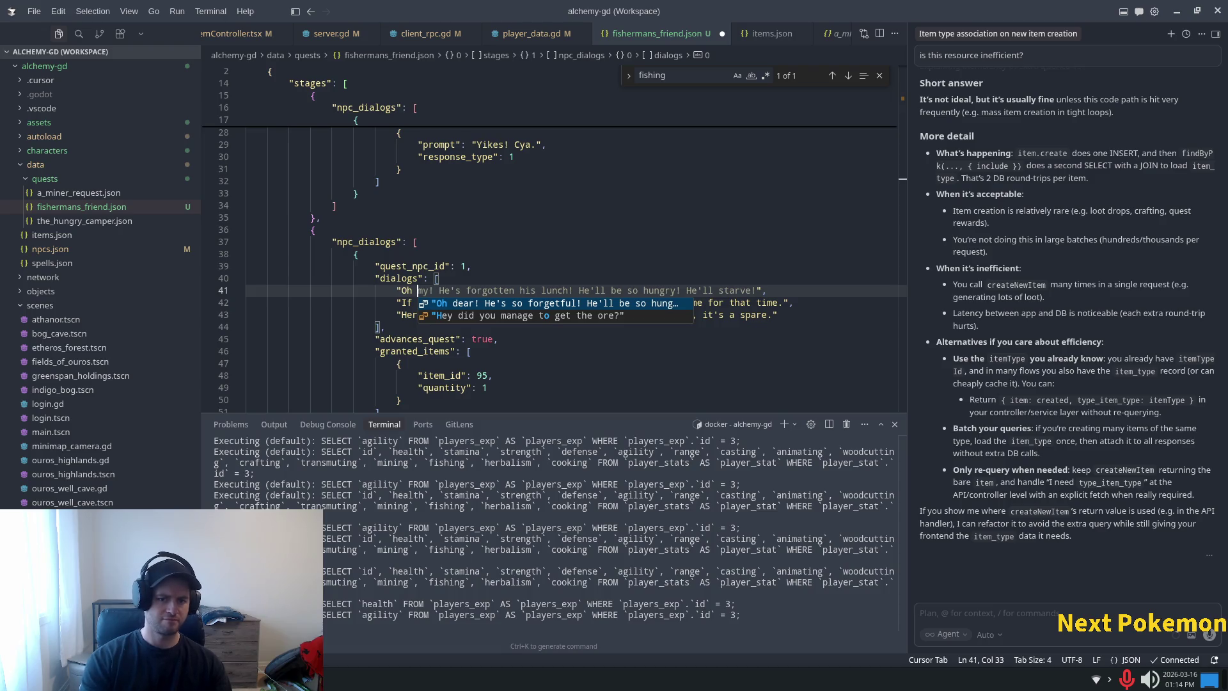
{"action": "type", "text": "Gosh"}
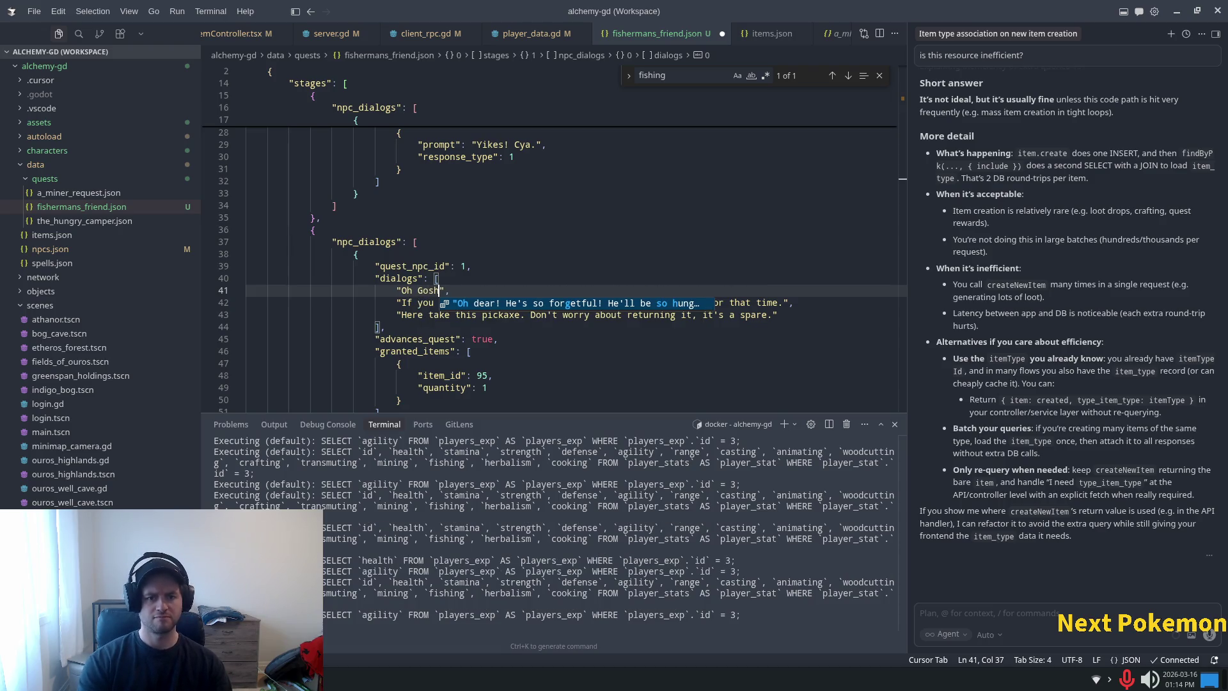
{"action": "type", "text": "! "}
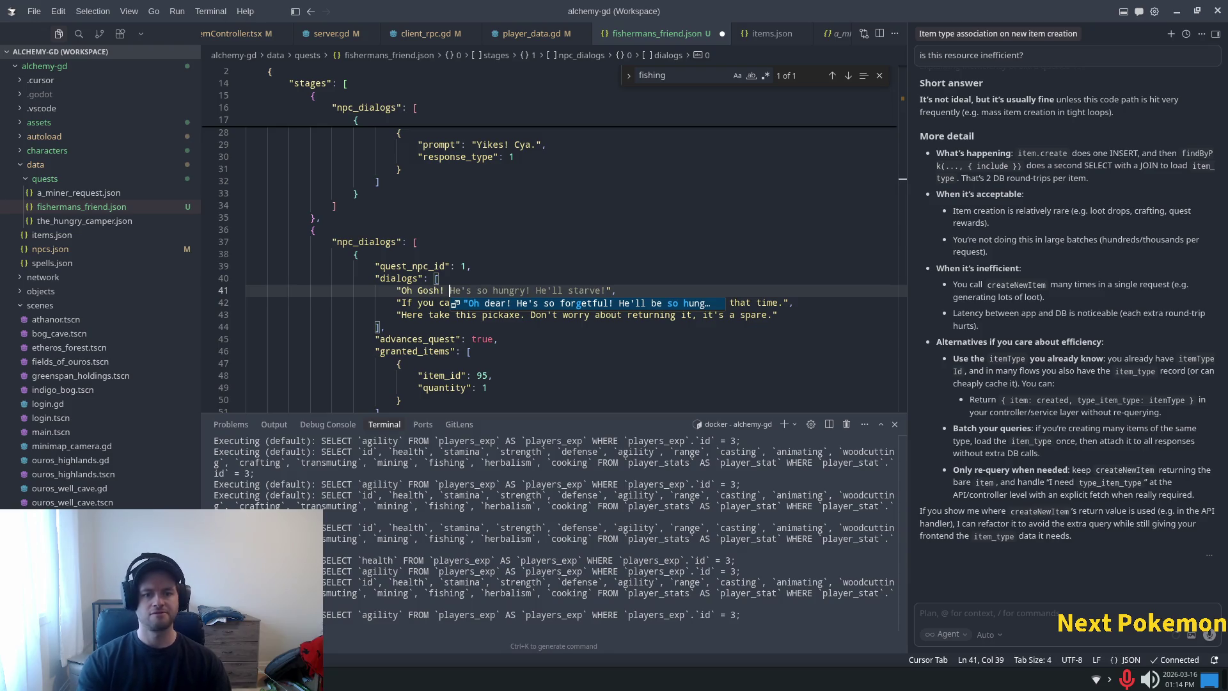
{"action": "type", "text": "My"}
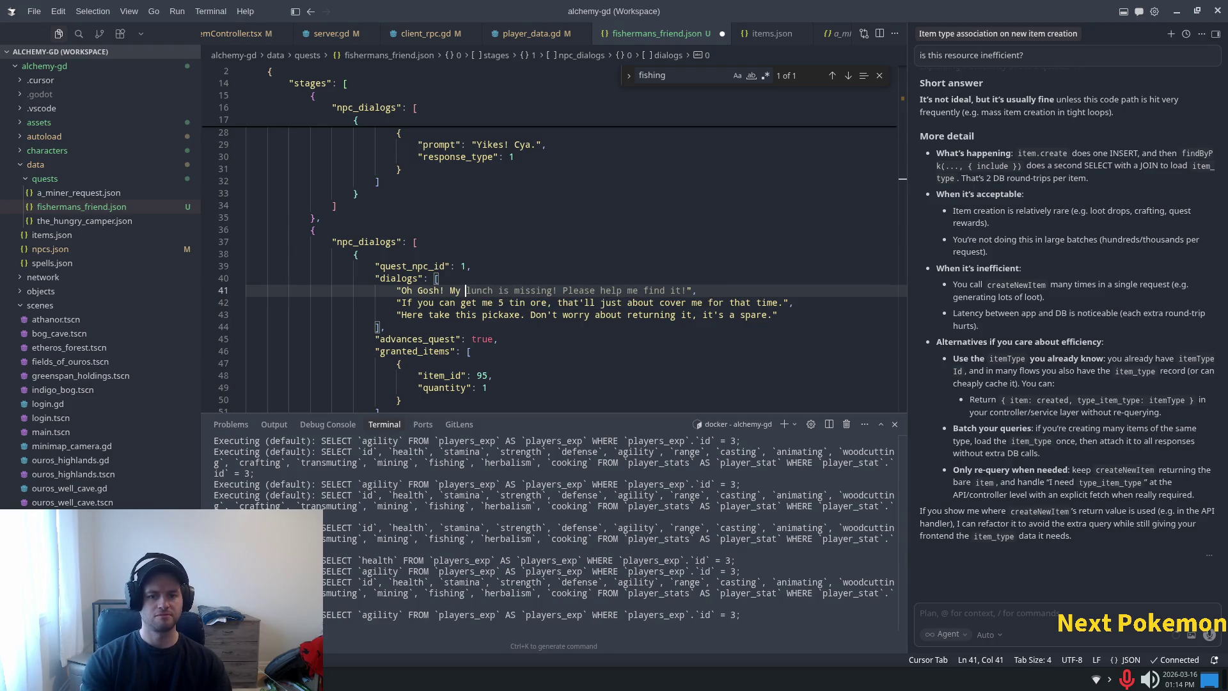
{"action": "type", "text": "husband"}
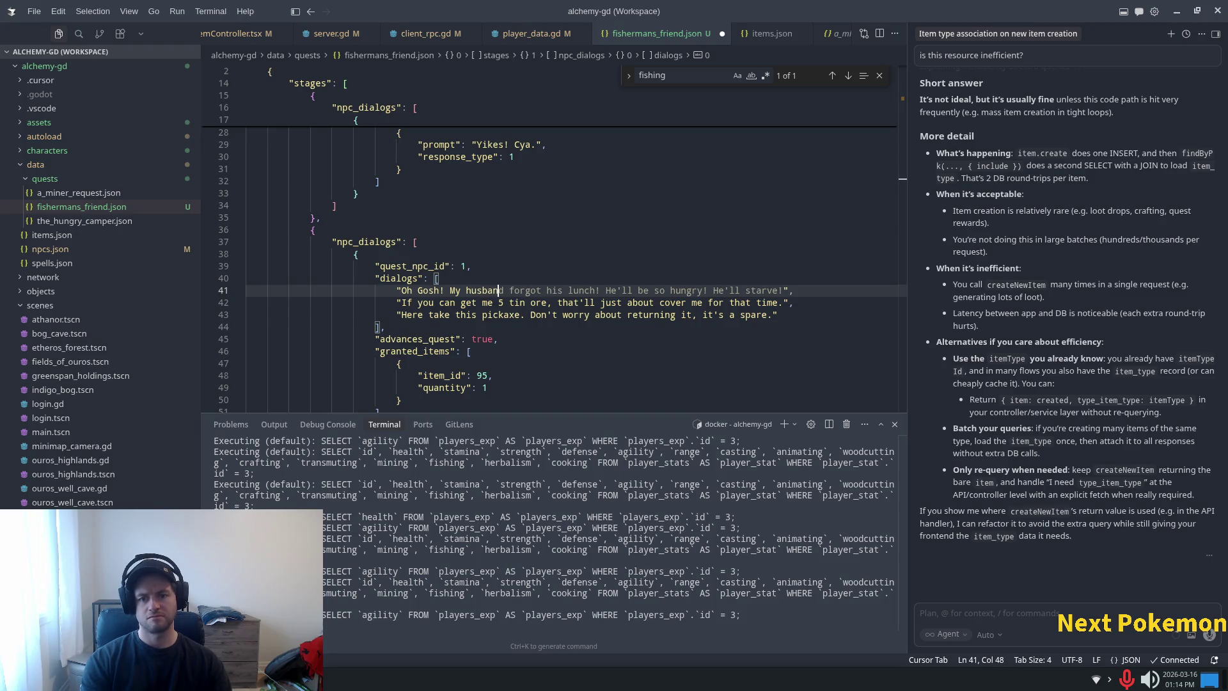
{"action": "type", "text": " is a fishe"}
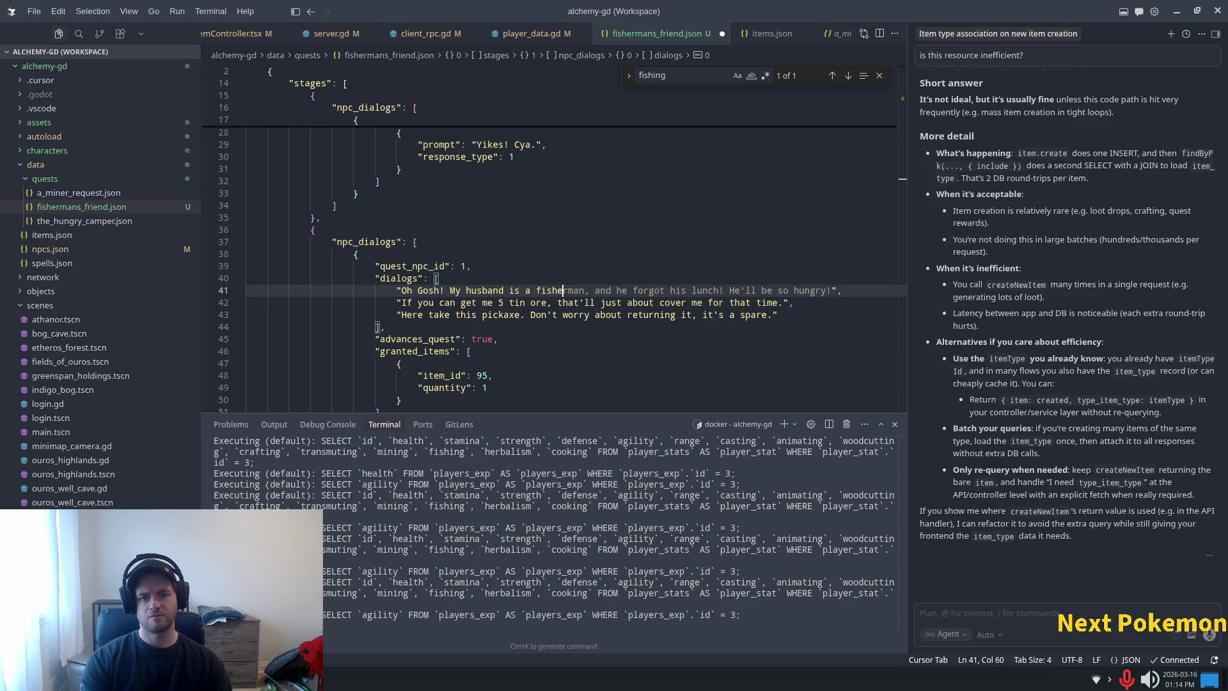
{"action": "type", "text": " man "}
{"action": "type", "text": "t the docke"}
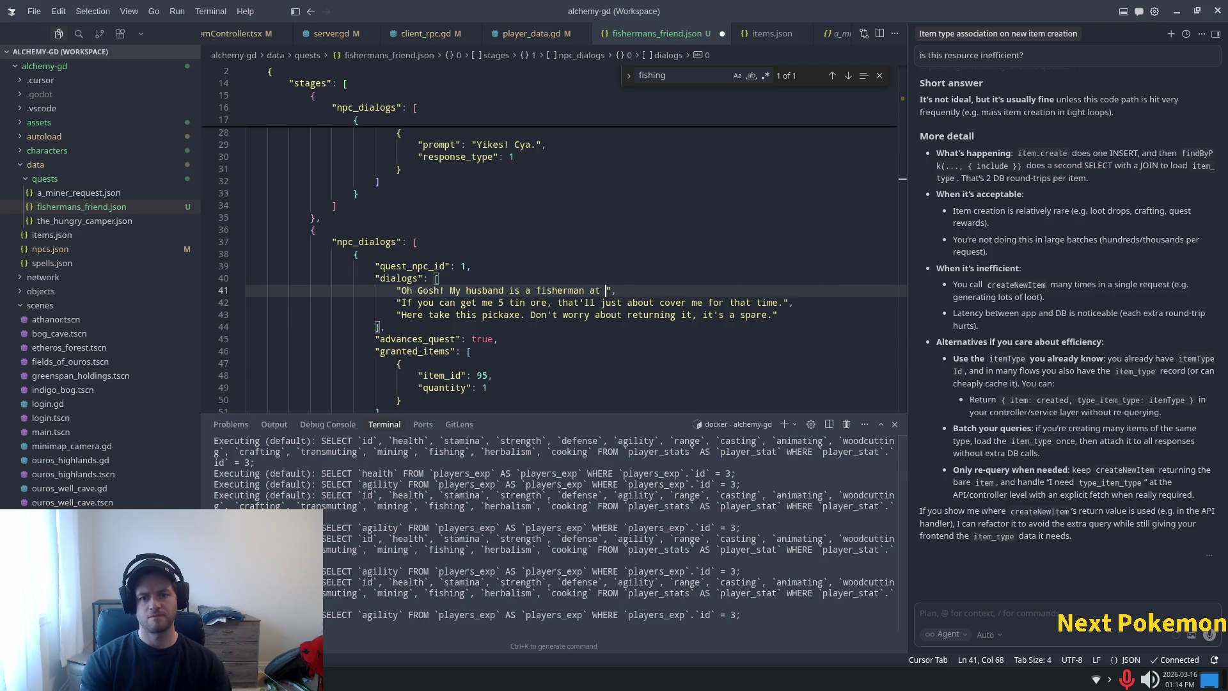
{"action": "key", "text": "BackSpace"}
{"action": "key", "text": "BackSpace"}
{"action": "type", "text": "s to the south."}
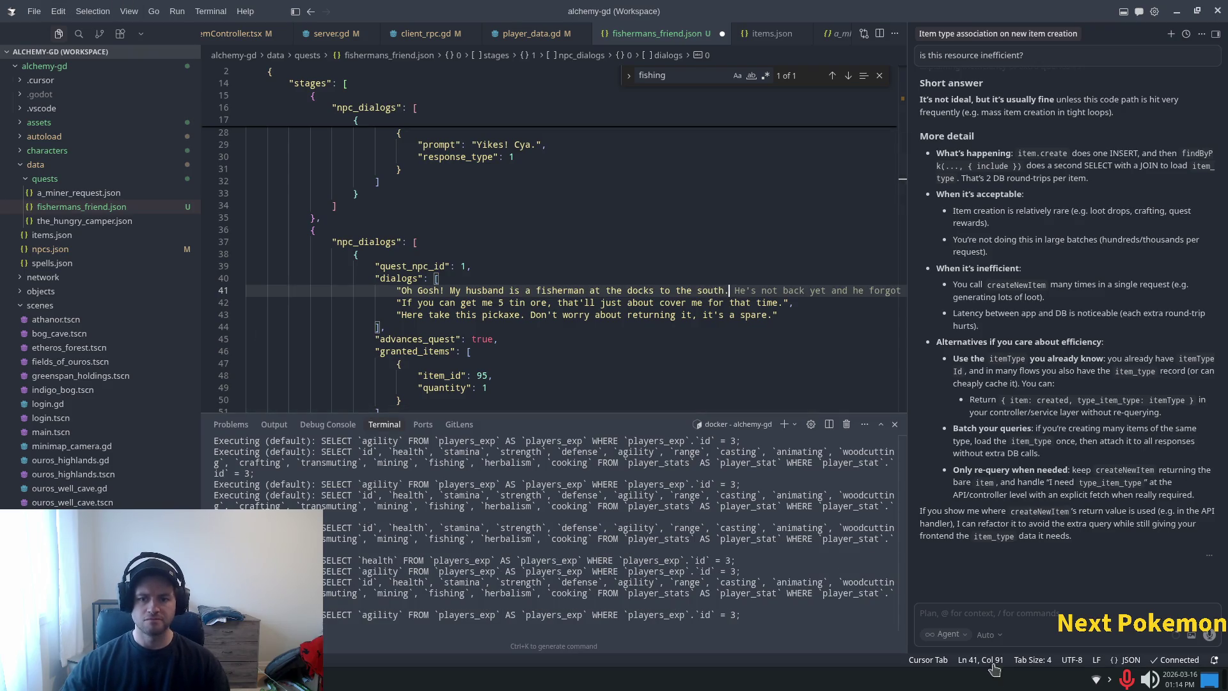
Step: Select the tin ore dialog line so it can be replaced
{"action": "left_click", "coordinate": [736, 327]}
{"action": "left_click", "coordinate": [735, 303]}
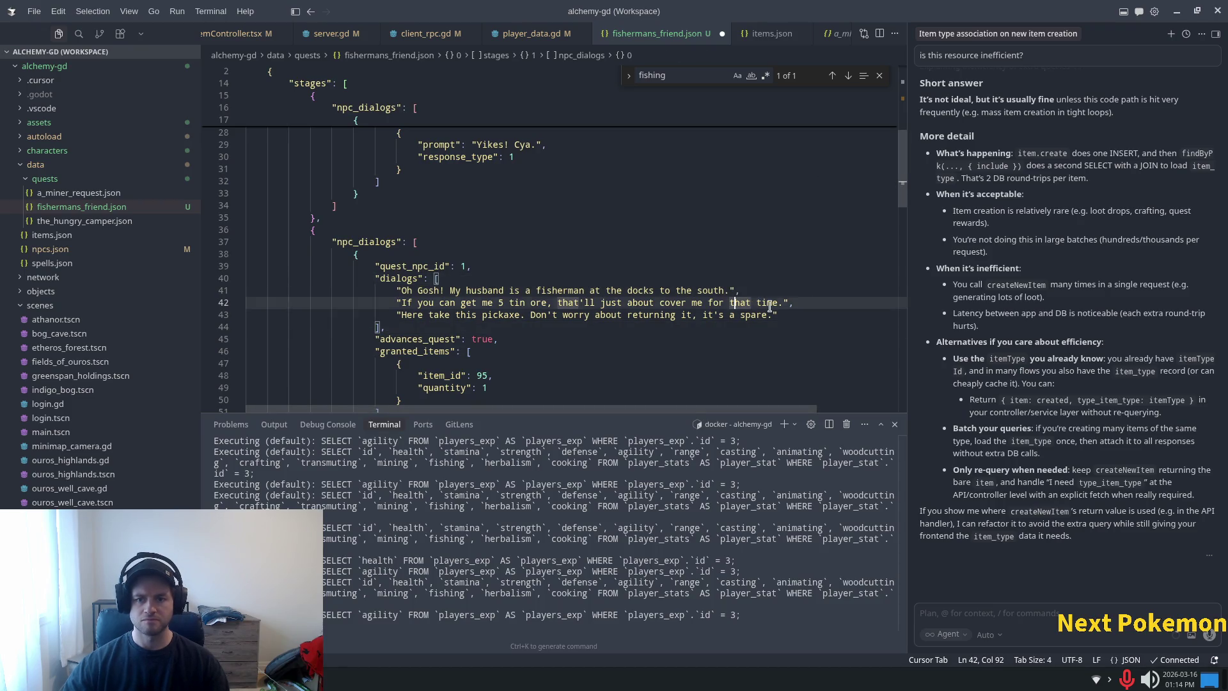
{"action": "left_click_drag", "start_coordinate": [786, 302], "coordinate": [403, 307]}
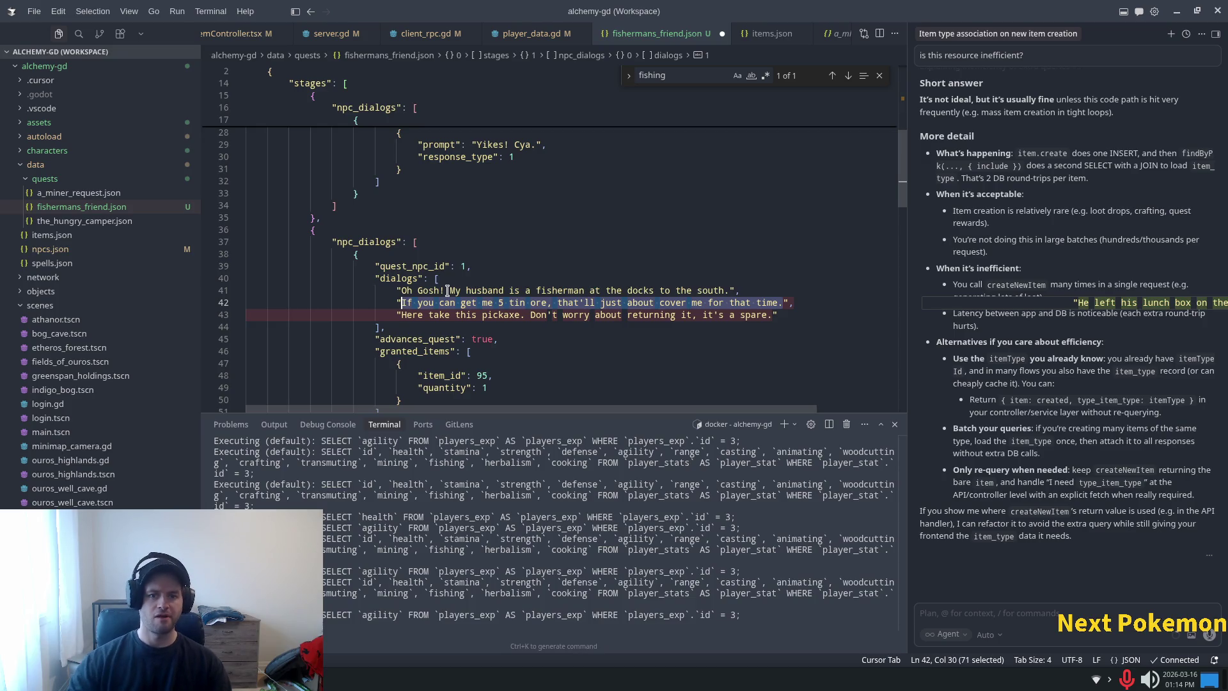
Step: Write "I make him a lunch every day, but he forgot it today!" and "Please bring him this Cooked Beef!" over the old lines
{"action": "type", "text": "I make him"}
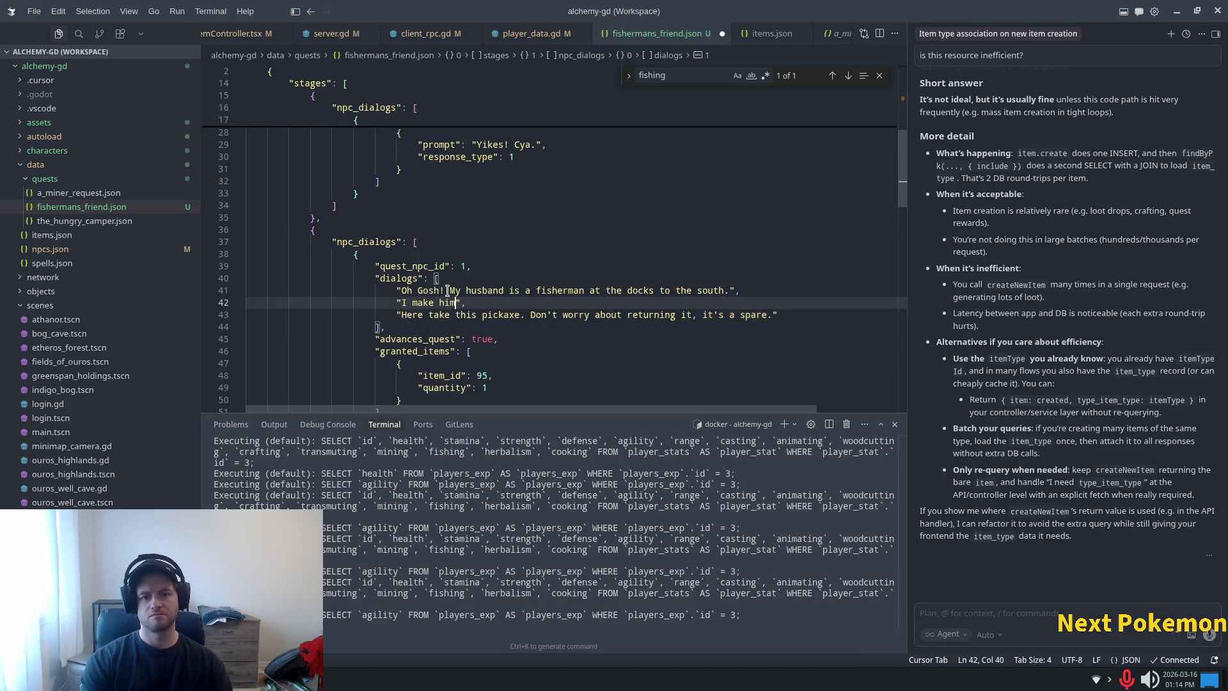
{"action": "type", "text": " a lunch"}
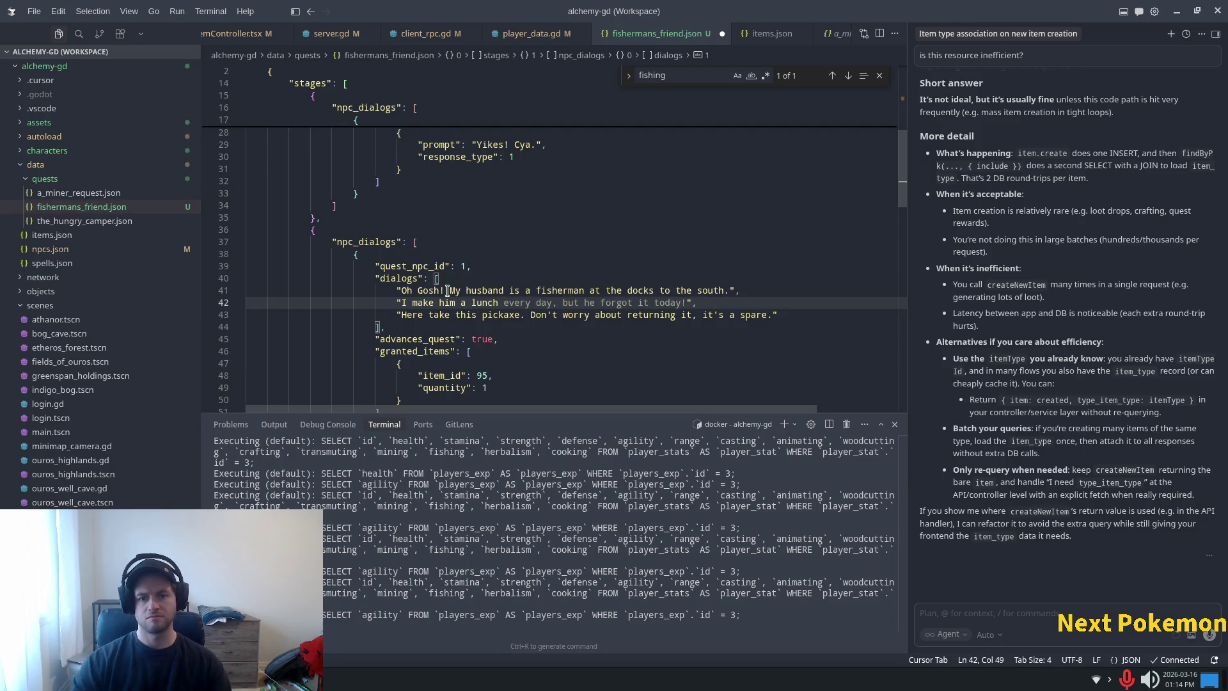
{"action": "key", "text": "Tab"}
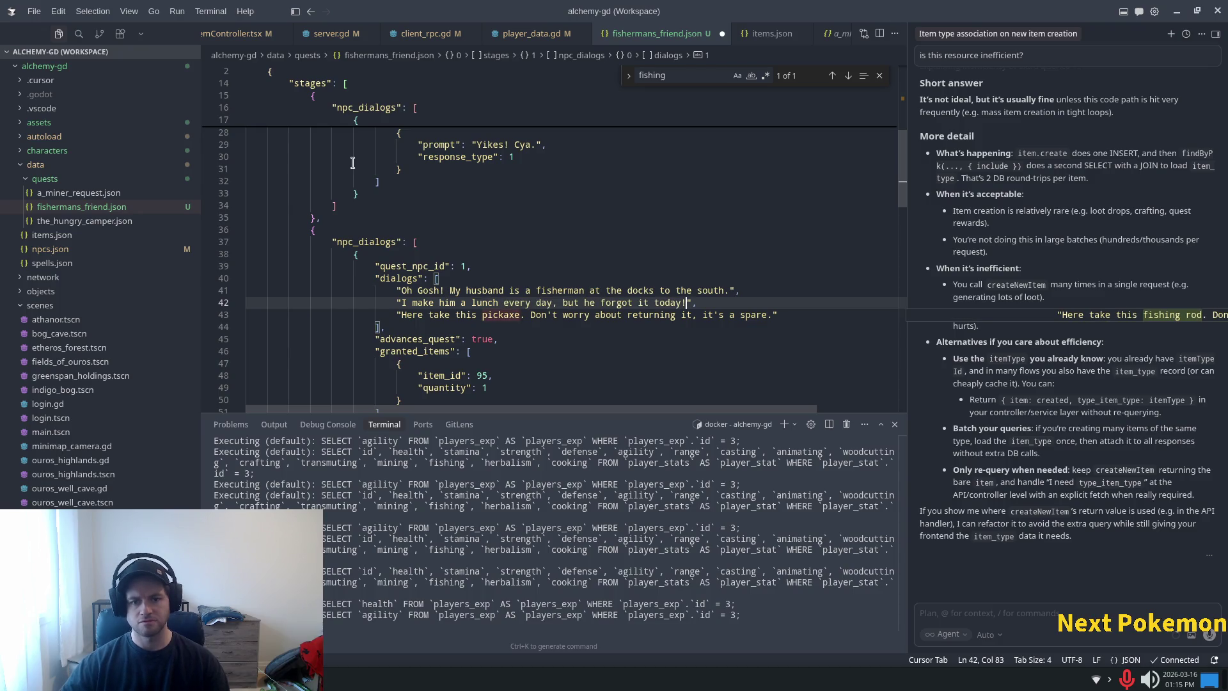
{"action": "mouse_move", "coordinate": [772, 315]}
{"action": "left_mouse_down"}
{"action": "mouse_move", "coordinate": [439, 315]}
{"action": "mouse_move", "coordinate": [422, 291]}
{"action": "mouse_move", "coordinate": [423, 315]}
{"action": "mouse_move", "coordinate": [407, 314]}
{"action": "left_mouse_up"}
{"action": "scroll", "coordinate": [555, 276], "scroll_direction": "down", "scroll_amount": 3}
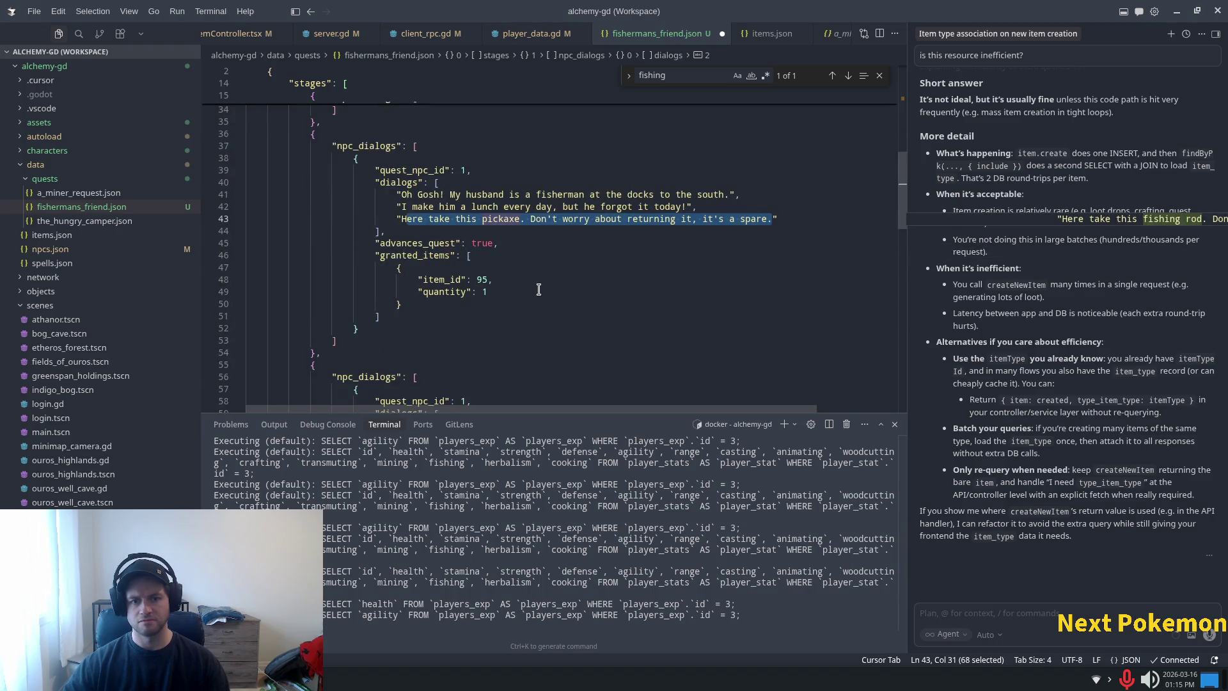
{"action": "scroll", "coordinate": [540, 284], "scroll_direction": "up", "scroll_amount": 2}
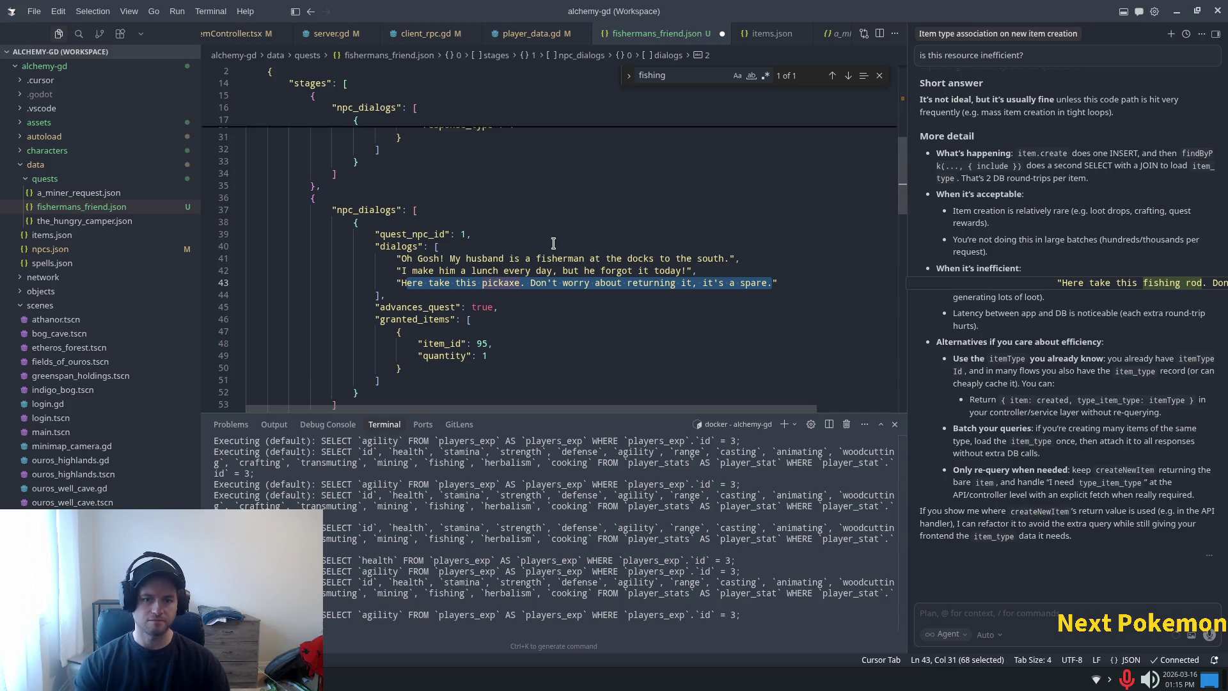
{"action": "key", "text": "BackSpace"}
{"action": "key", "text": "BackSpace"}
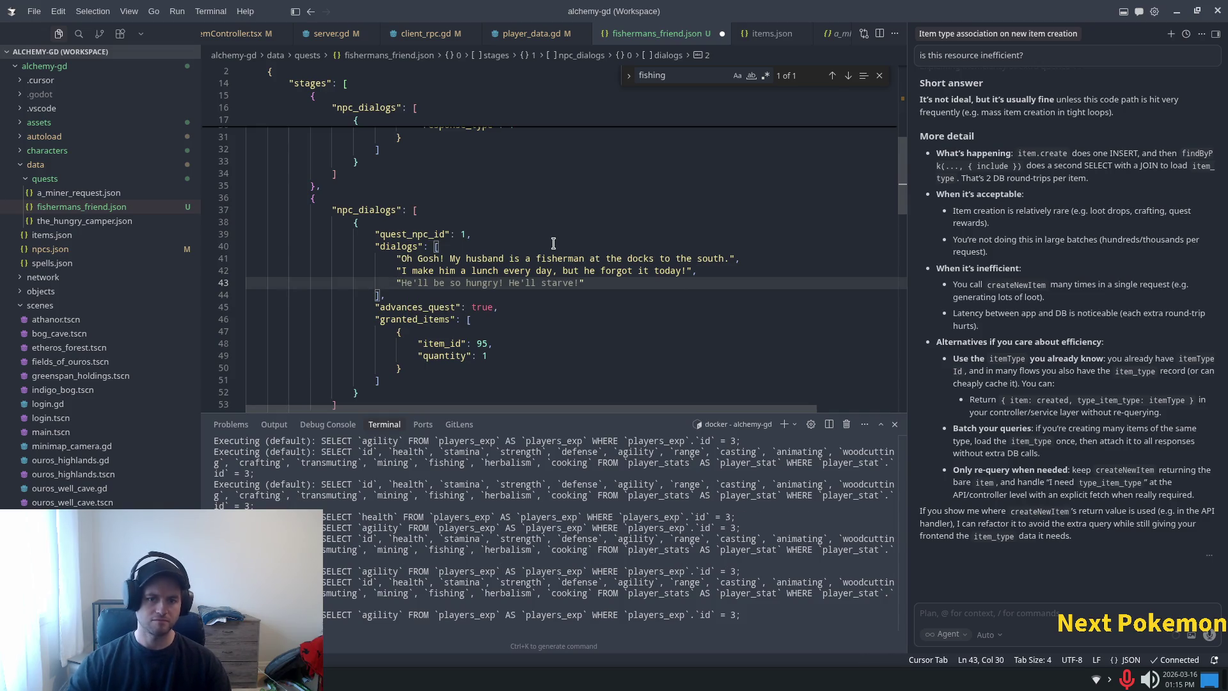
{"action": "scroll", "coordinate": [576, 227], "scroll_direction": "up", "scroll_amount": 4}
{"action": "scroll", "coordinate": [576, 223], "scroll_direction": "up", "scroll_amount": 3}
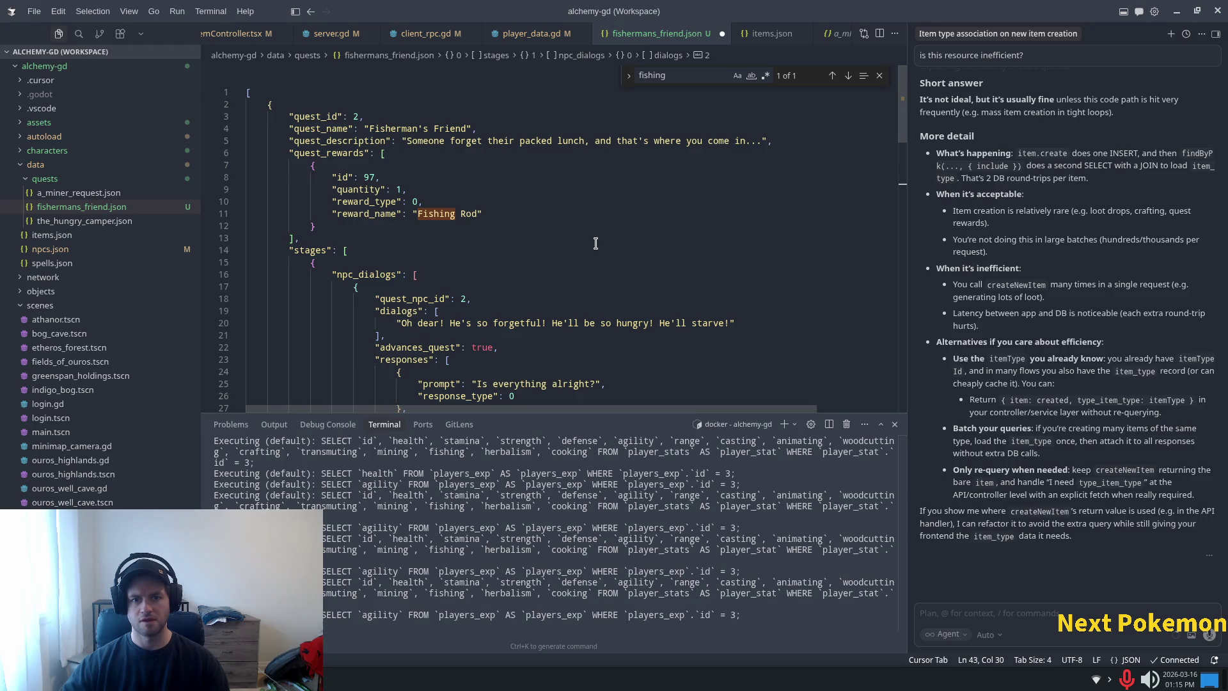
{"action": "scroll", "coordinate": [596, 243], "scroll_direction": "down", "scroll_amount": 4}
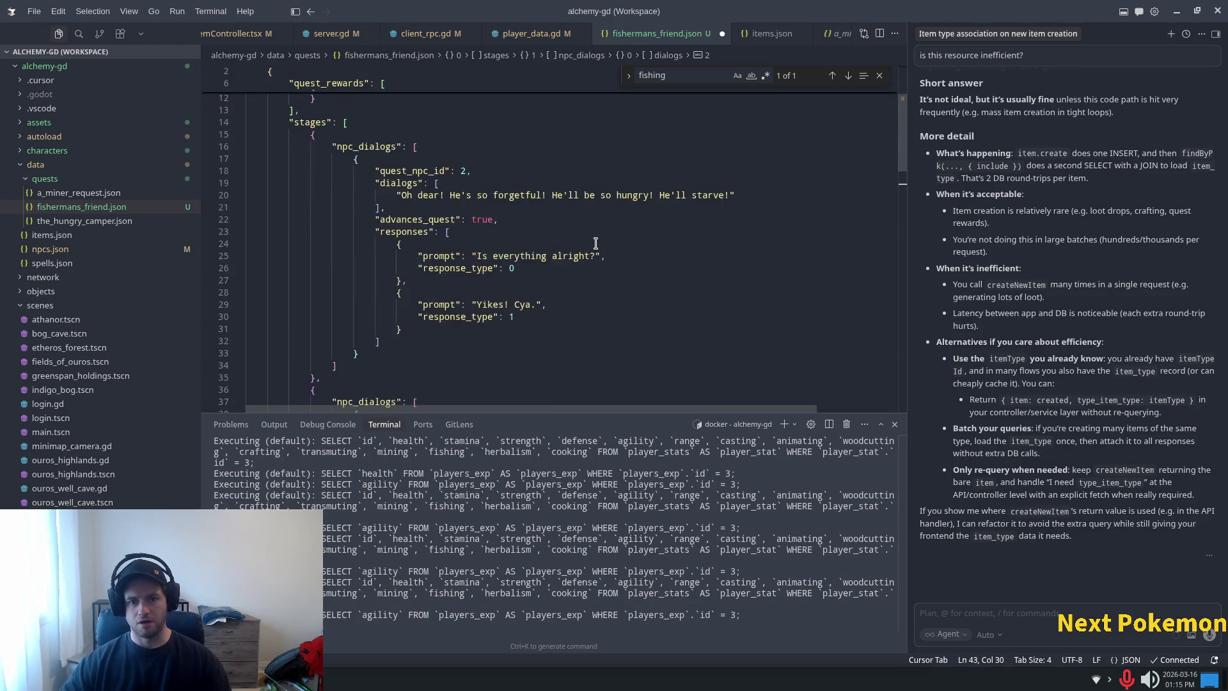
{"action": "scroll", "coordinate": [596, 243], "scroll_direction": "down", "scroll_amount": 6}
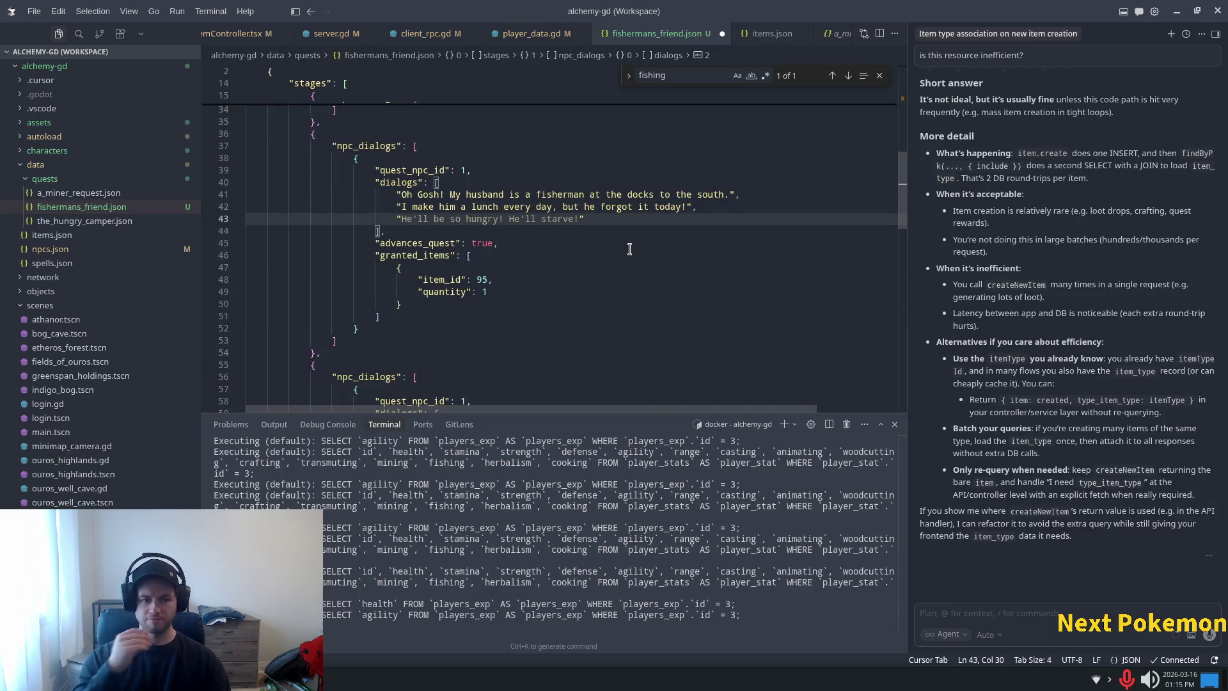
{"action": "type", "text": "Please br"}
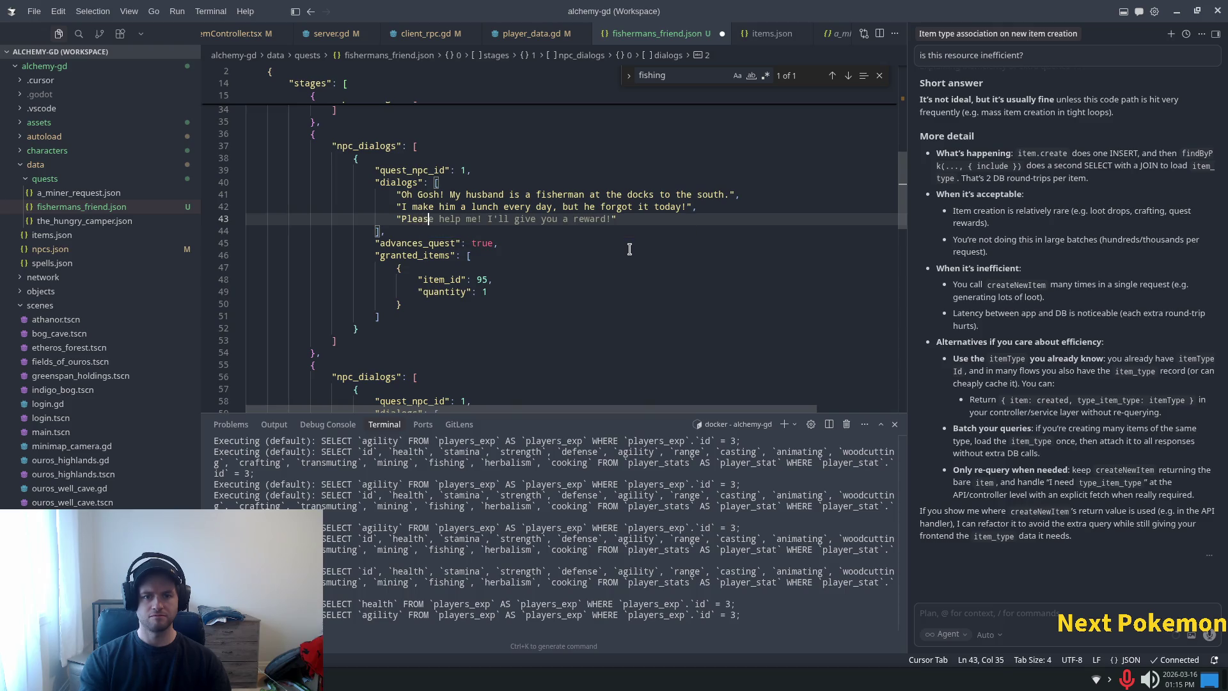
{"action": "type", "text": "ing him"}
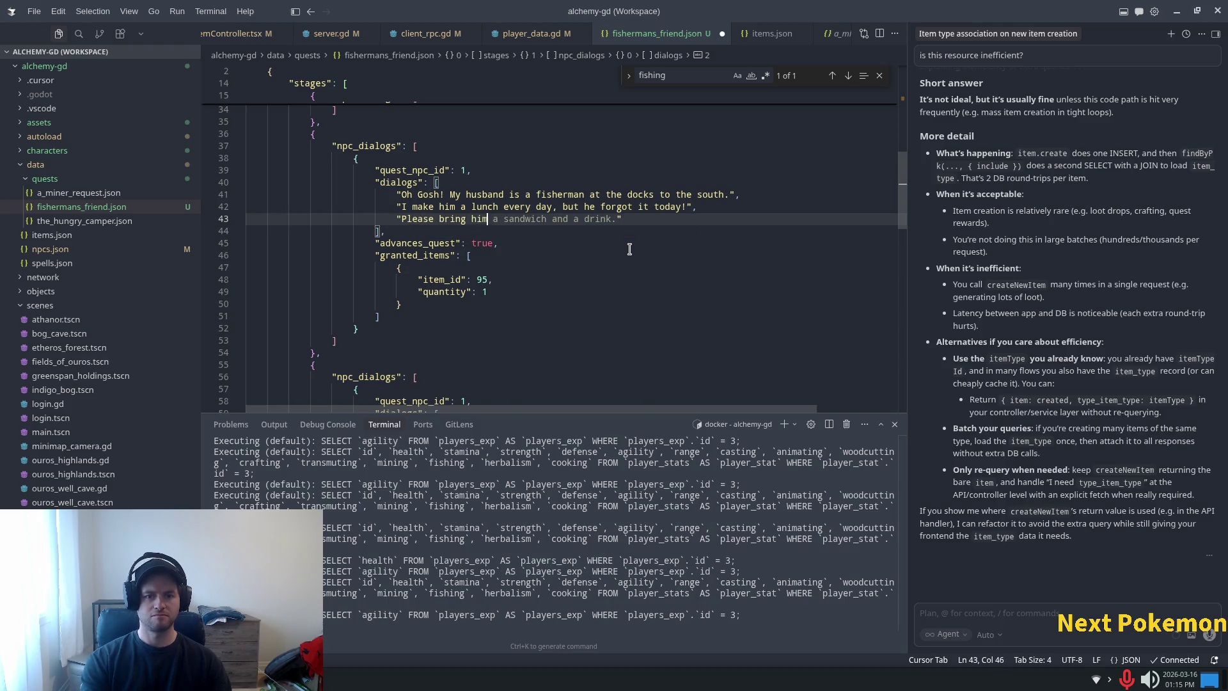
{"action": "type", "text": " this "}
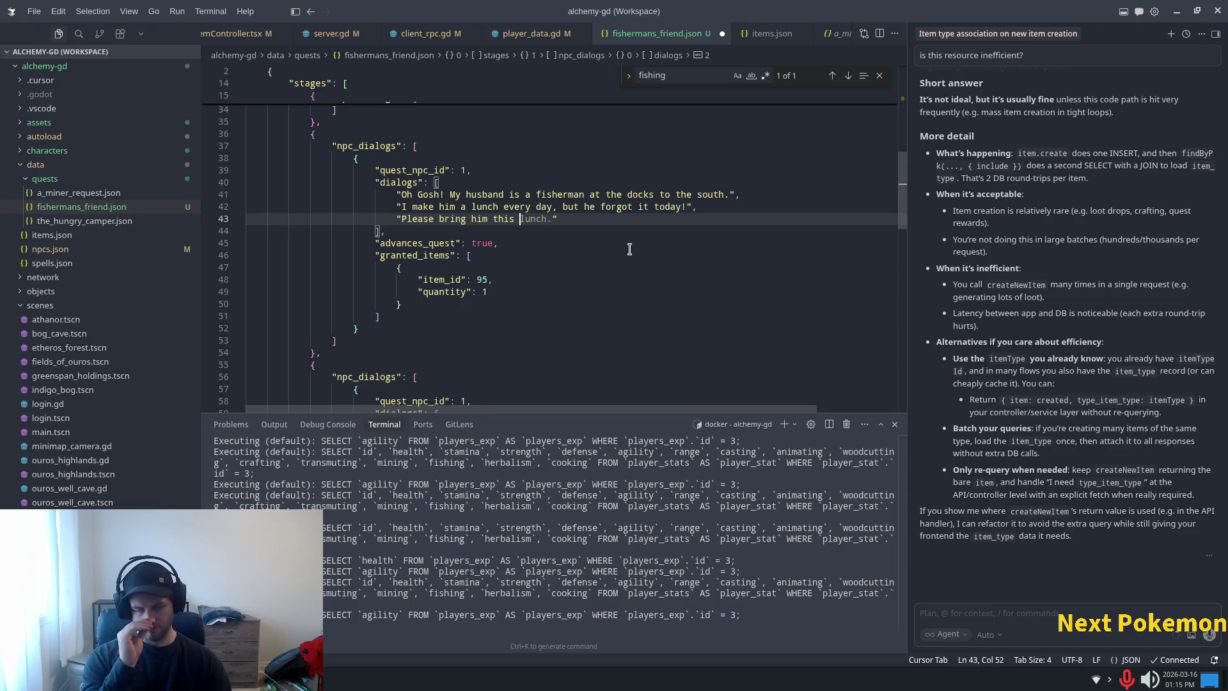
{"action": "type", "text": "cooked"}
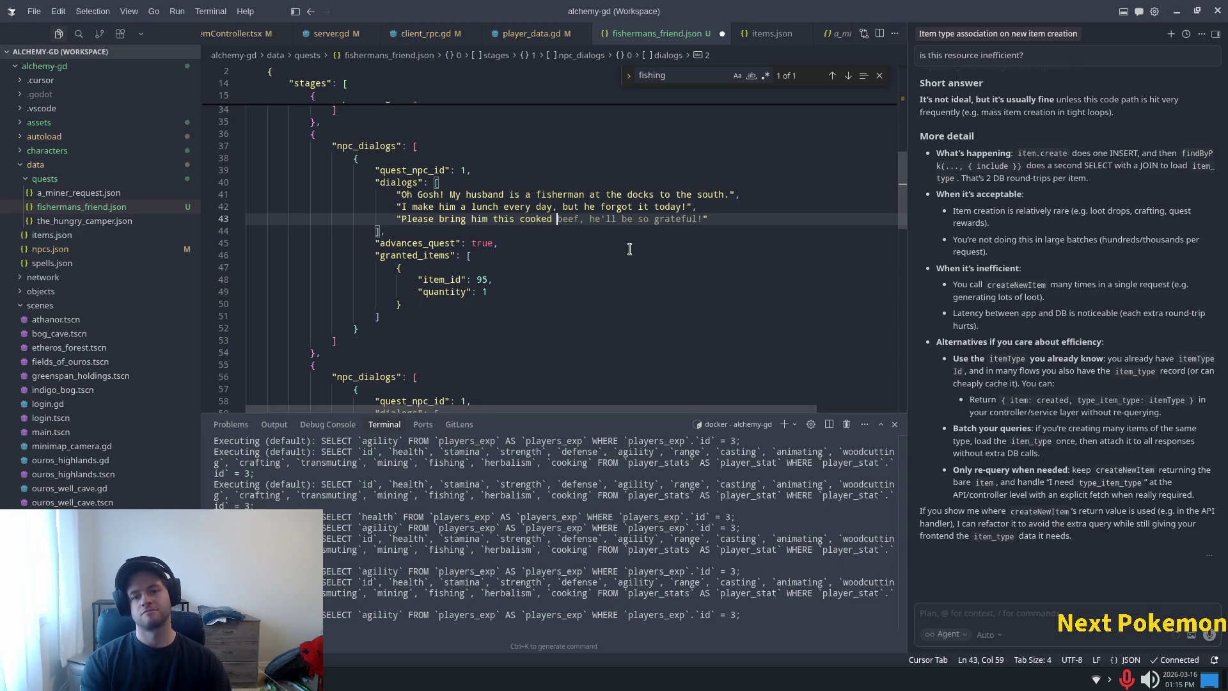
{"action": "key", "text": "BackSpace"}
{"action": "key", "text": "BackSpace"}
{"action": "key", "text": "BackSpace"}
{"action": "key", "text": "BackSpace"}
{"action": "type", "text": "ked Beef"}
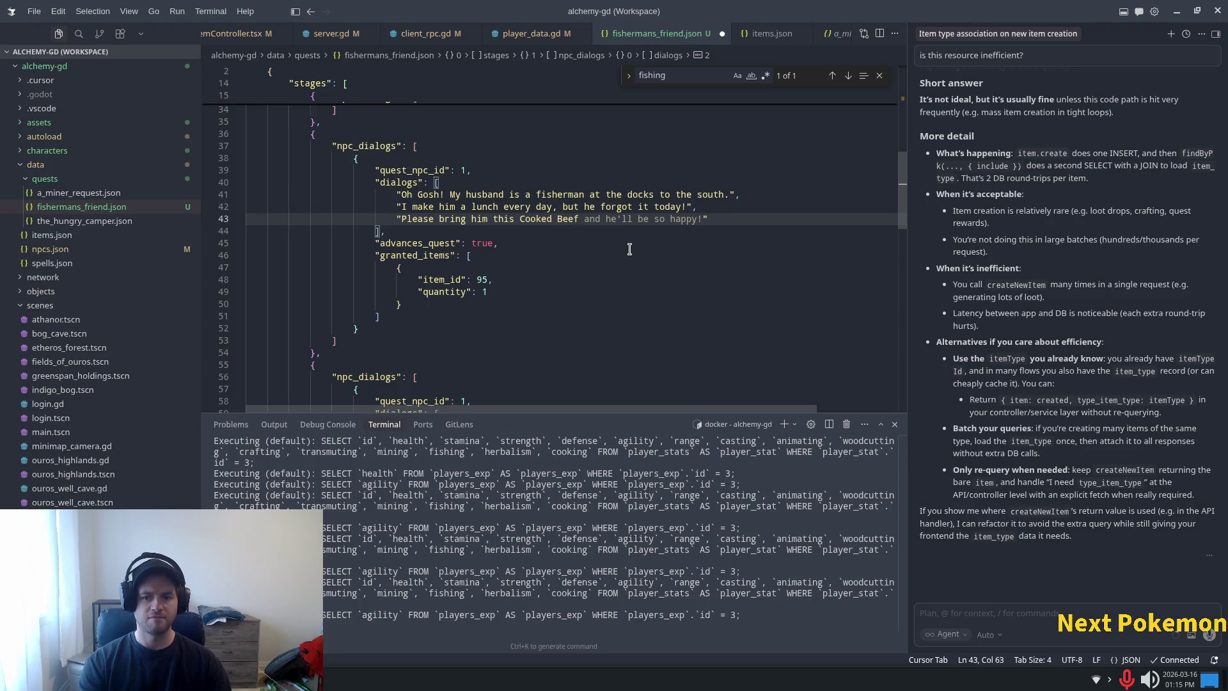
{"action": "type", "text": "!"}
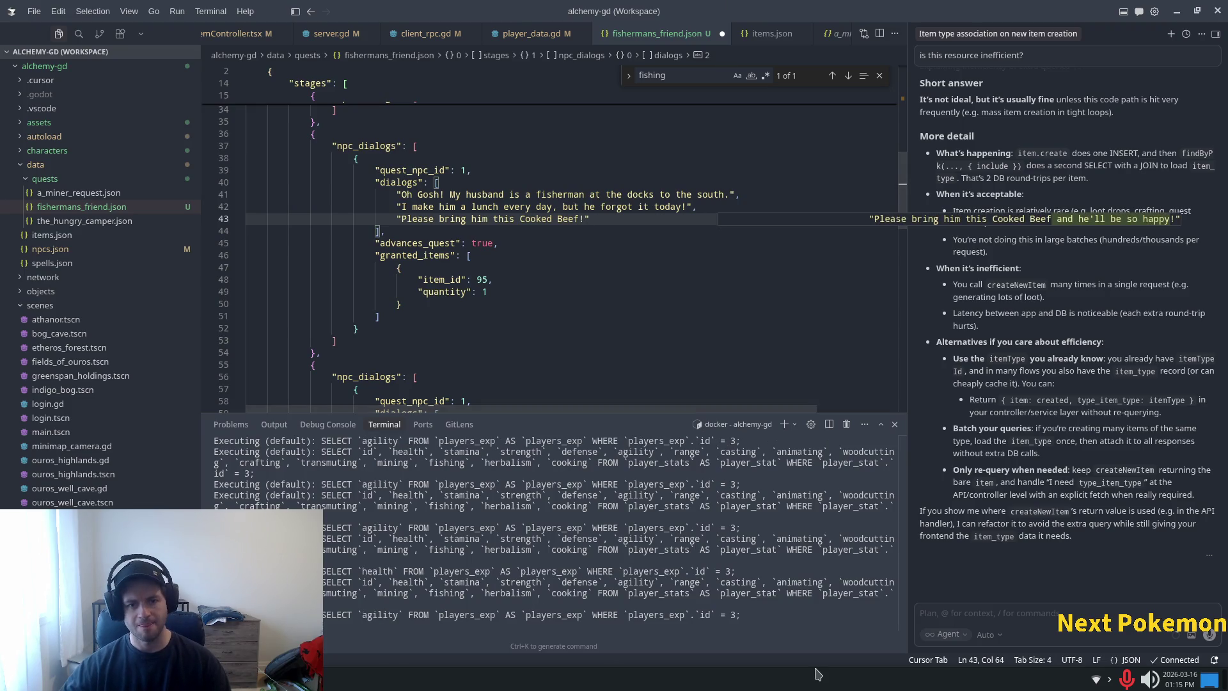